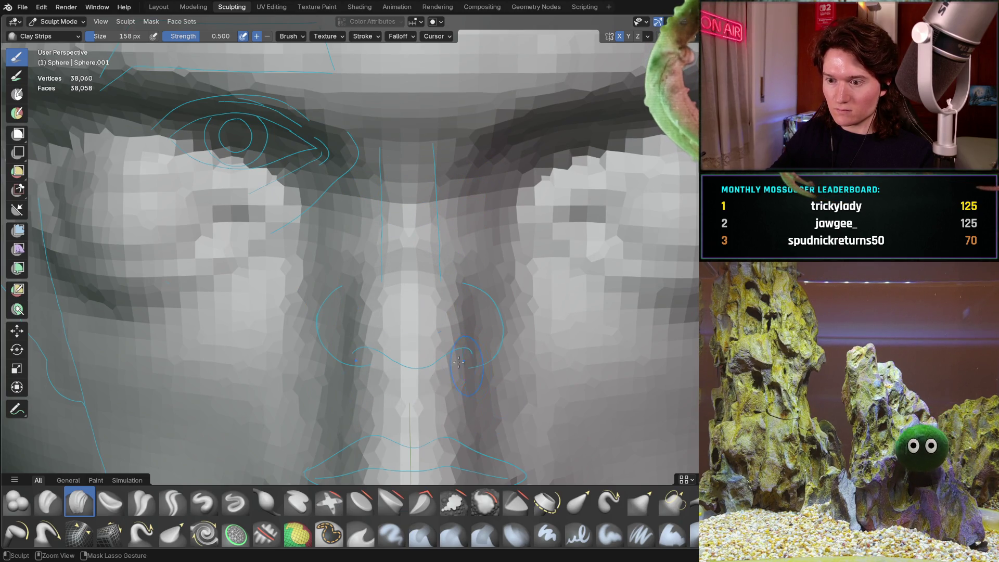
- In right orthographic view, stroke Clay Strips under the nose tip, then check it from front and side
{"action": "mouse_move", "coordinate": [366, 399]}
{"action": "middle_mouse_down", "text": "ctrl"}
{"action": "mouse_move", "coordinate": [364, 366]}
{"action": "mouse_move", "coordinate": [362, 382]}
{"action": "mouse_move", "coordinate": [322, 378]}
{"action": "mouse_move", "coordinate": [413, 345]}
{"action": "mouse_move", "coordinate": [397, 357]}
{"action": "mouse_move", "coordinate": [383, 296]}
{"action": "middle_mouse_up", "text": "ctrl"}
{"action": "scroll", "coordinate": [384, 292], "scroll_direction": "down", "scroll_amount": 5}
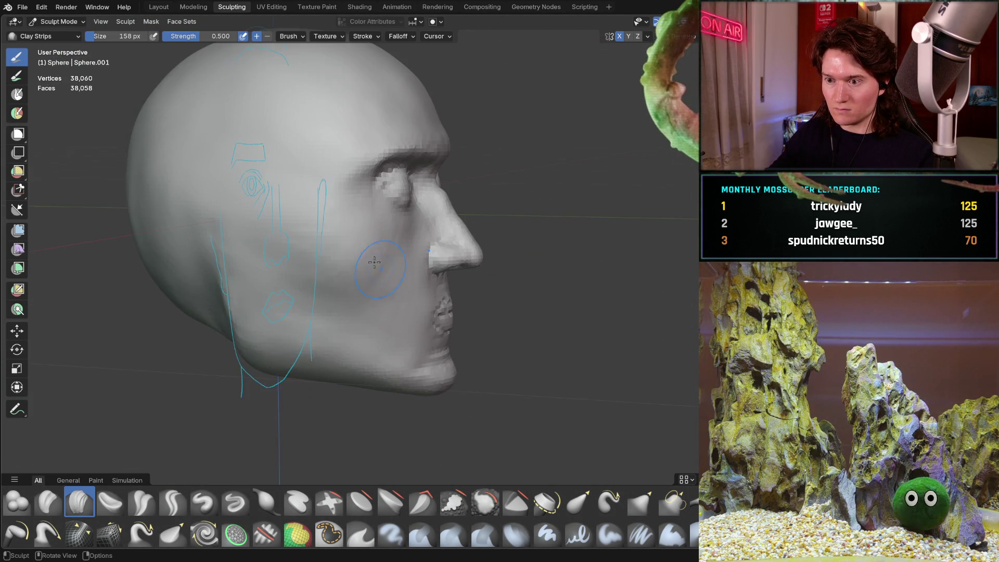
{"action": "key", "text": "KP_3"}
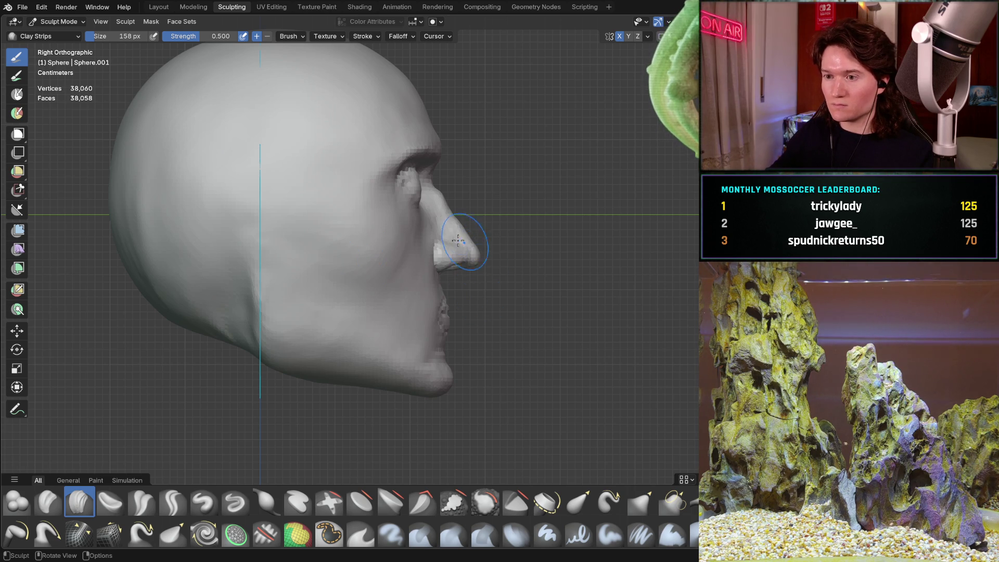
{"action": "left_click_drag", "start_coordinate": [458, 244], "coordinate": [454, 277]}
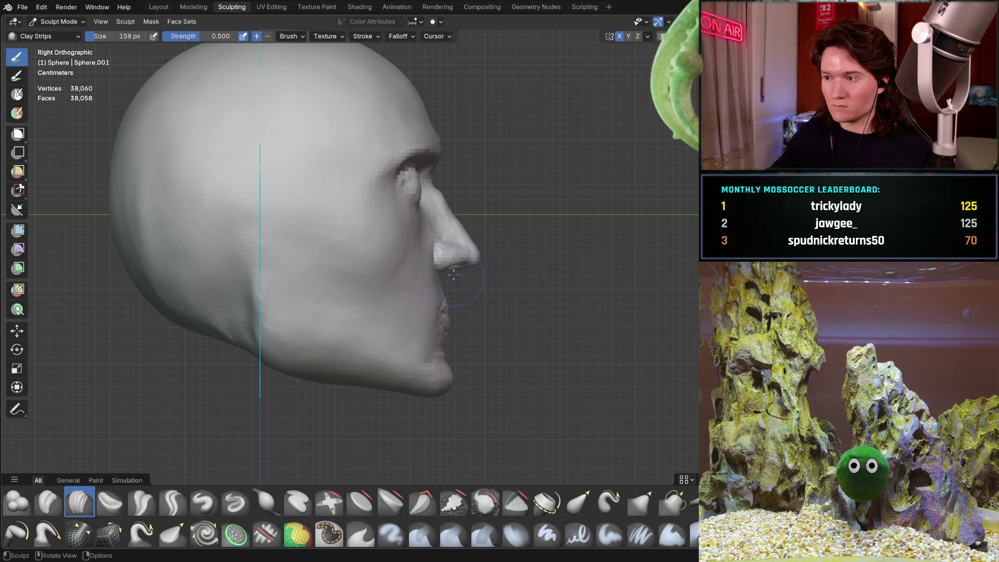
{"action": "scroll", "coordinate": [454, 277], "scroll_direction": "up", "scroll_amount": 2}
{"action": "middle_click_drag", "start_coordinate": [437, 234], "coordinate": [430, 274], "text": "shift"}
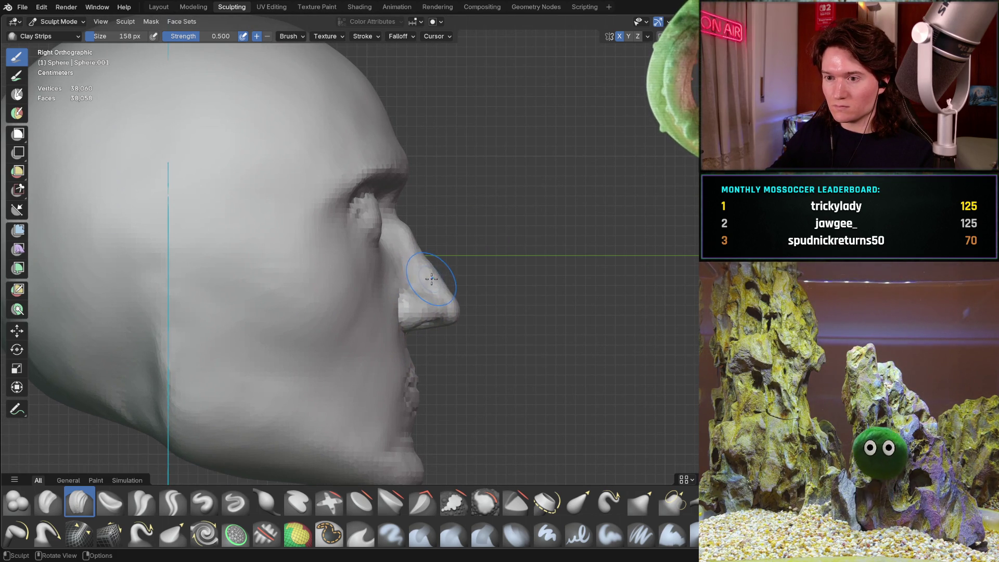
{"action": "mouse_move", "coordinate": [431, 278]}
{"action": "middle_mouse_down", "text": "ctrl"}
{"action": "mouse_move", "coordinate": [452, 271]}
{"action": "mouse_move", "coordinate": [458, 256]}
{"action": "middle_mouse_up", "text": "ctrl"}
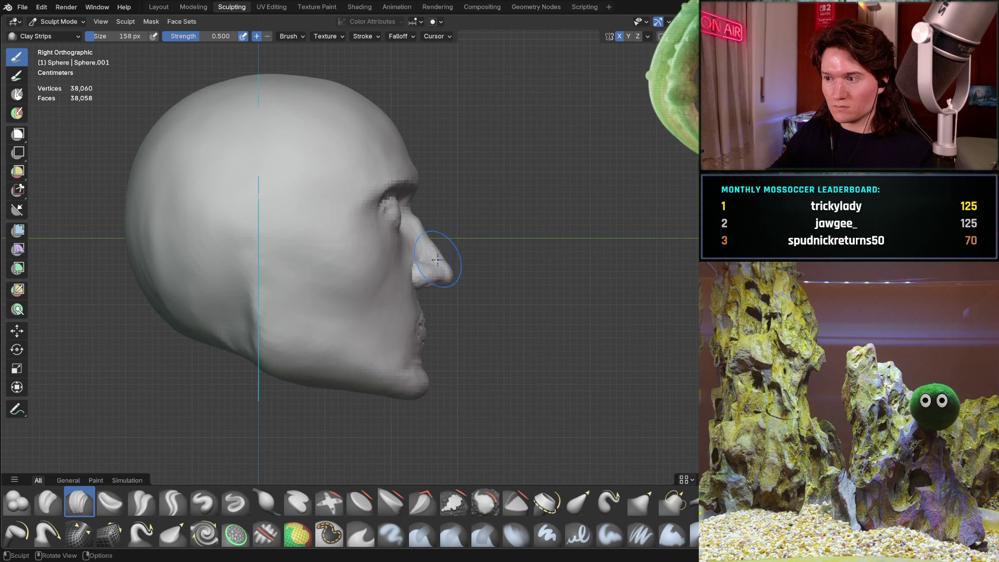
{"action": "scroll", "coordinate": [438, 257], "scroll_direction": "up", "scroll_amount": 4}
{"action": "mouse_move", "coordinate": [439, 257]}
{"action": "middle_mouse_down"}
{"action": "mouse_move", "coordinate": [353, 178]}
{"action": "mouse_move", "coordinate": [392, 166]}
{"action": "mouse_move", "coordinate": [377, 175]}
{"action": "mouse_move", "coordinate": [453, 167]}
{"action": "mouse_move", "coordinate": [414, 156]}
{"action": "middle_mouse_up"}
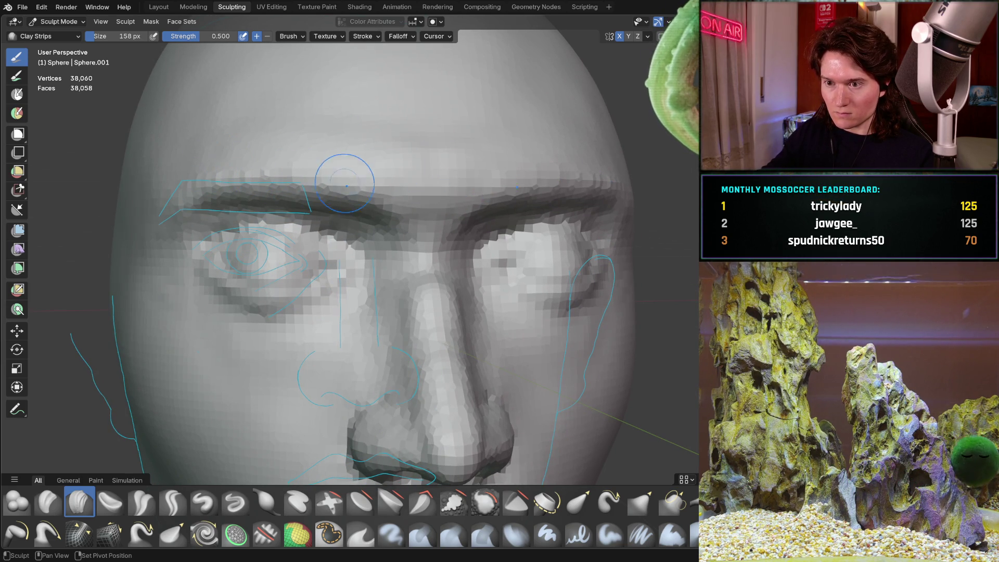
{"action": "mouse_move", "coordinate": [424, 179]}
{"action": "middle_mouse_down"}
{"action": "mouse_move", "coordinate": [650, 196]}
{"action": "mouse_move", "coordinate": [645, 182]}
{"action": "mouse_move", "coordinate": [546, 290]}
{"action": "mouse_move", "coordinate": [538, 230]}
{"action": "mouse_move", "coordinate": [588, 218]}
{"action": "middle_mouse_up"}
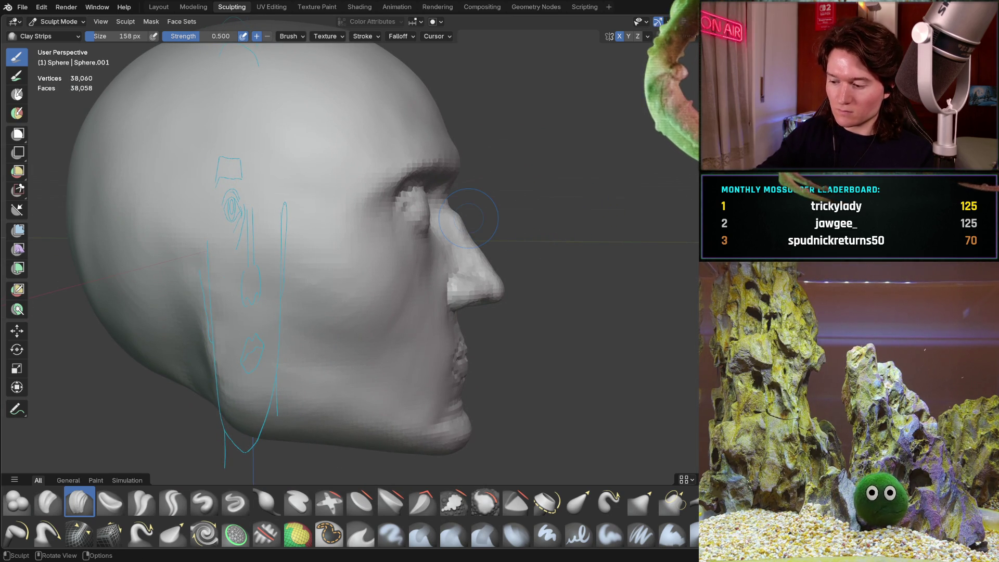
{"action": "key", "text": "KP_3"}
{"action": "mouse_move", "coordinate": [472, 288]}
{"action": "middle_mouse_down"}
{"action": "mouse_move", "coordinate": [393, 245]}
{"action": "mouse_move", "coordinate": [357, 263]}
{"action": "mouse_move", "coordinate": [268, 243]}
{"action": "middle_mouse_up"}
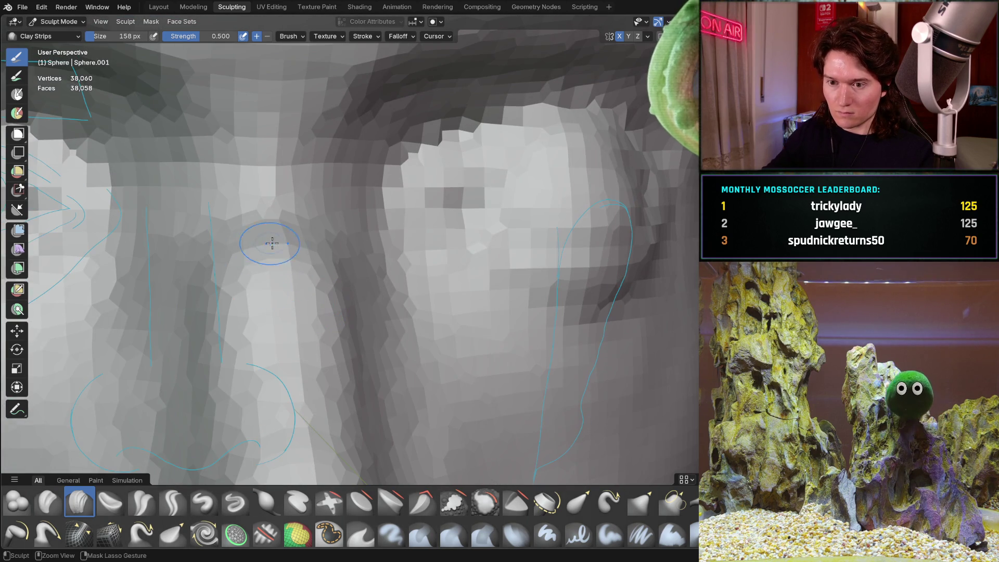
{"action": "mouse_move", "coordinate": [289, 285]}
{"action": "middle_mouse_down", "text": "ctrl"}
{"action": "mouse_move", "coordinate": [310, 292]}
{"action": "mouse_move", "coordinate": [319, 312]}
{"action": "mouse_move", "coordinate": [330, 279]}
{"action": "middle_mouse_up", "text": "ctrl"}
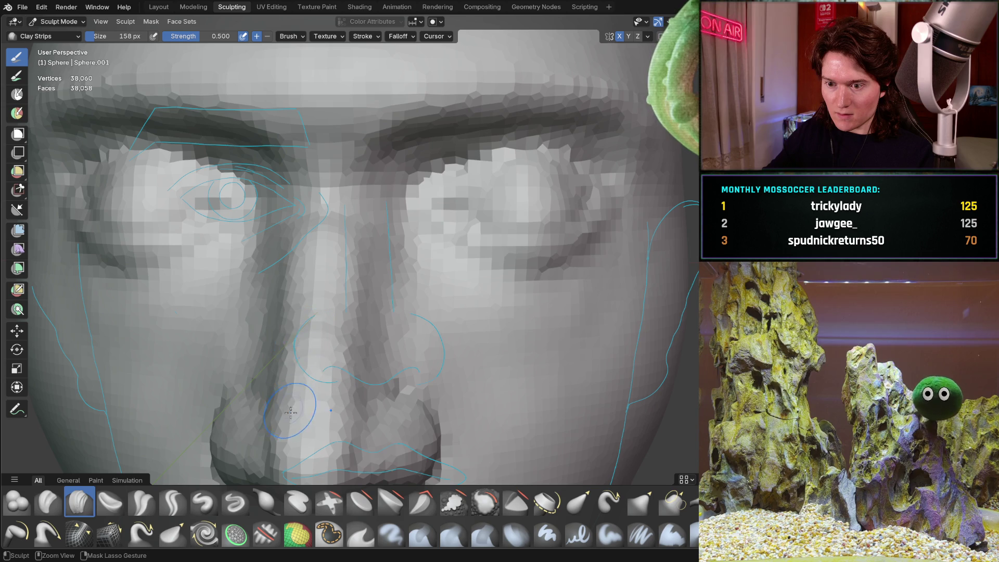
{"action": "middle_click_drag", "start_coordinate": [297, 357], "coordinate": [293, 265], "text": "ctrl"}
{"action": "mouse_move", "coordinate": [303, 229]}
{"action": "middle_mouse_down", "text": "ctrl"}
{"action": "mouse_move", "coordinate": [356, 264]}
{"action": "mouse_move", "coordinate": [372, 229]}
{"action": "middle_mouse_up", "text": "ctrl"}
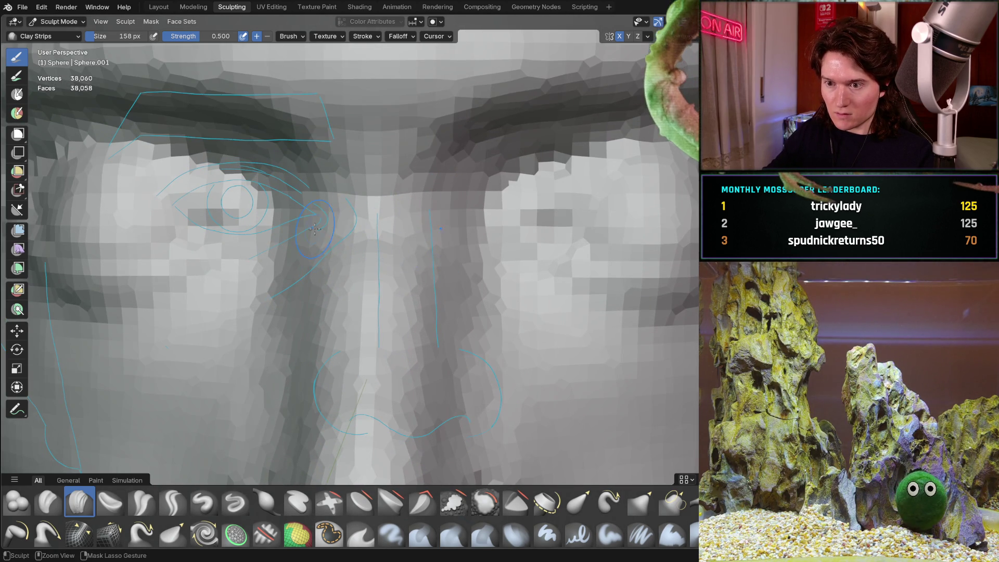
{"action": "mouse_move", "coordinate": [333, 269]}
{"action": "middle_mouse_down", "text": "ctrl"}
{"action": "mouse_move", "coordinate": [338, 312]}
{"action": "mouse_move", "coordinate": [496, 284]}
{"action": "middle_mouse_up", "text": "ctrl"}
{"action": "key", "text": "KP_3"}
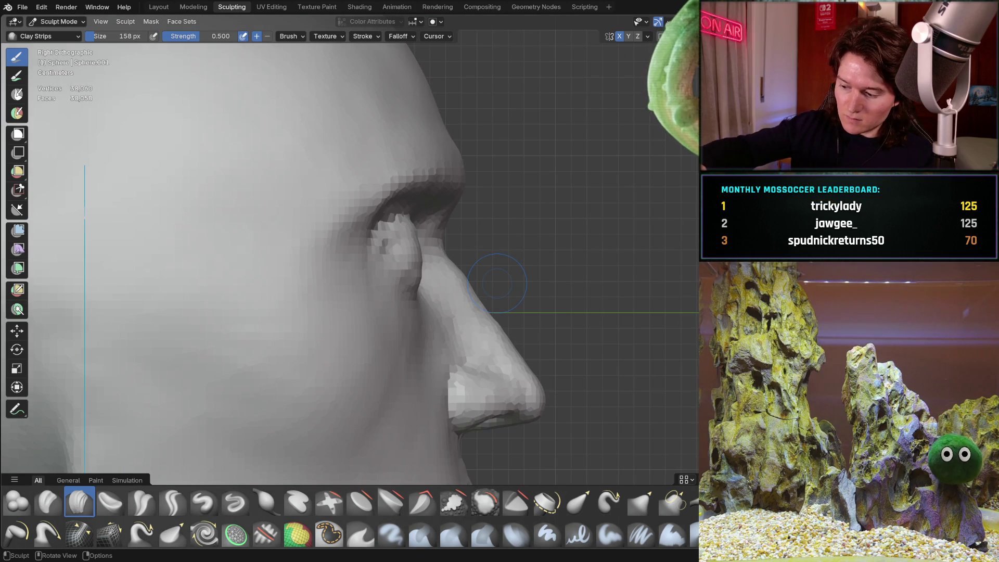
{"action": "scroll", "coordinate": [504, 289], "scroll_direction": "down", "scroll_amount": 4}
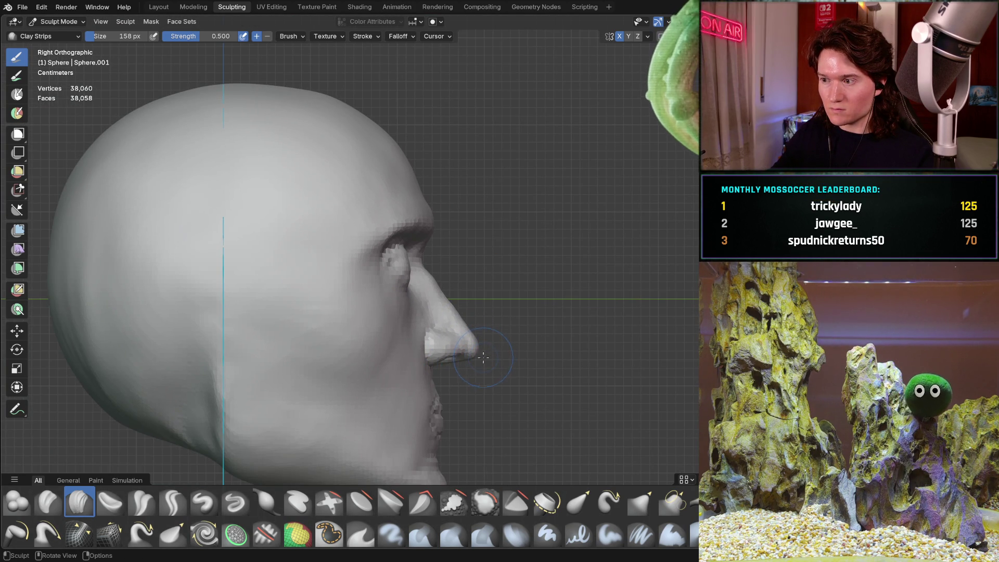
{"action": "scroll", "coordinate": [485, 358], "scroll_direction": "down", "scroll_amount": 1}
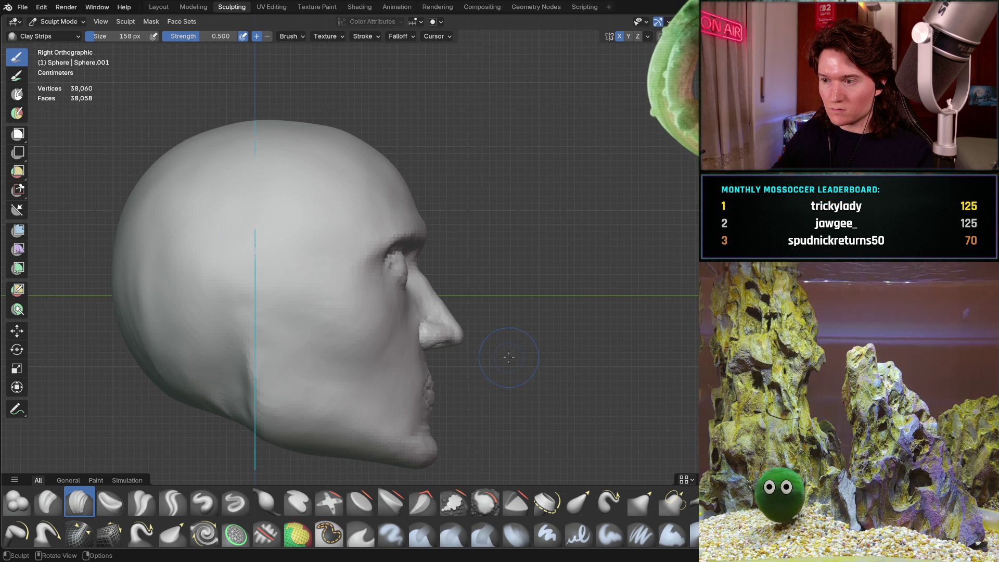
{"action": "scroll", "coordinate": [505, 359], "scroll_direction": "up", "scroll_amount": 4}
{"action": "mouse_move", "coordinate": [504, 359]}
{"action": "middle_mouse_down"}
{"action": "mouse_move", "coordinate": [418, 290]}
{"action": "mouse_move", "coordinate": [378, 205]}
{"action": "middle_mouse_up"}
{"action": "scroll", "coordinate": [419, 291], "scroll_direction": "up", "scroll_amount": 3}
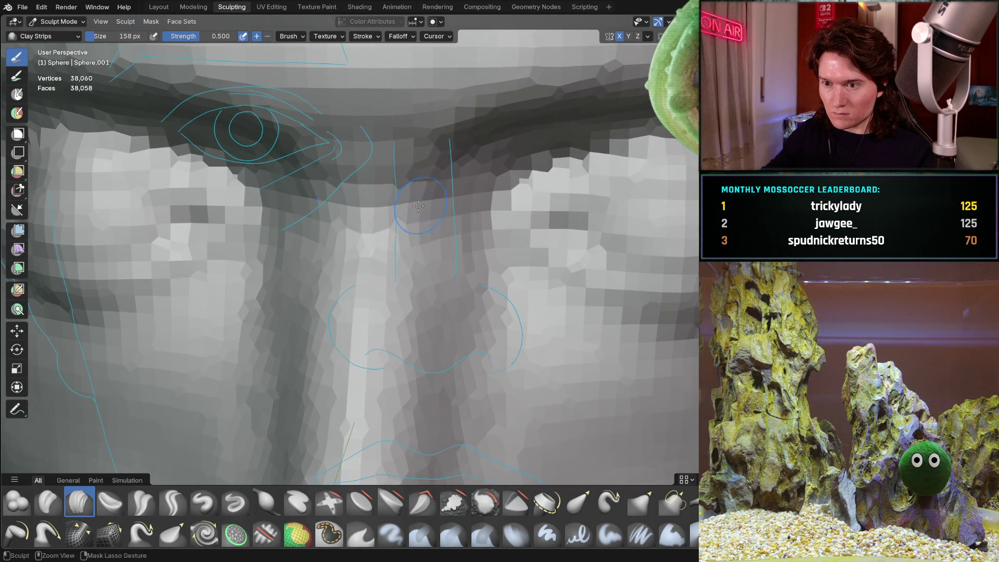
{"action": "scroll", "coordinate": [404, 196], "scroll_direction": "down", "scroll_amount": 6}
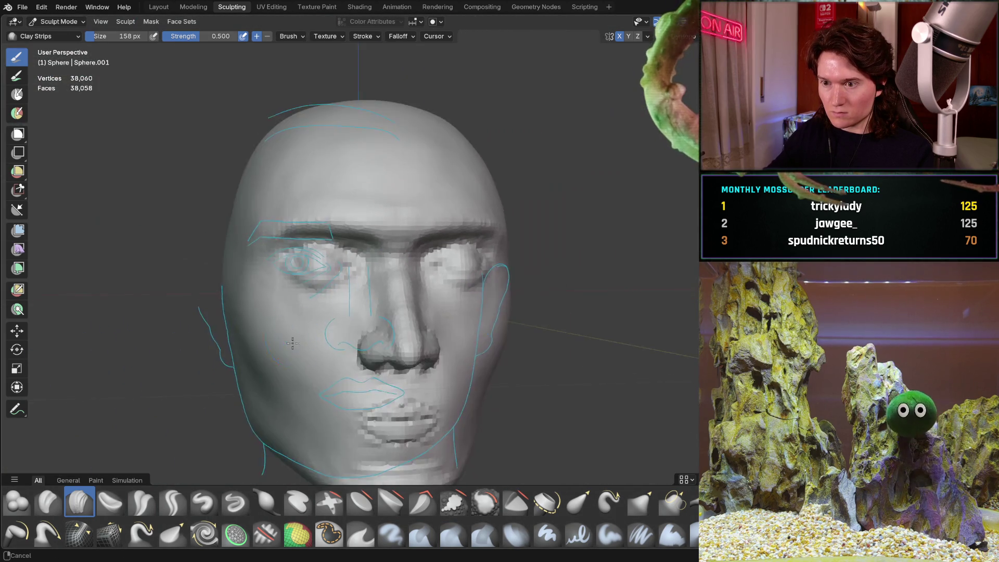
{"action": "mouse_move", "coordinate": [404, 196]}
{"action": "middle_mouse_down"}
{"action": "mouse_move", "coordinate": [421, 299]}
{"action": "mouse_move", "coordinate": [372, 232]}
{"action": "middle_mouse_up"}
{"action": "key", "text": "KP_3"}
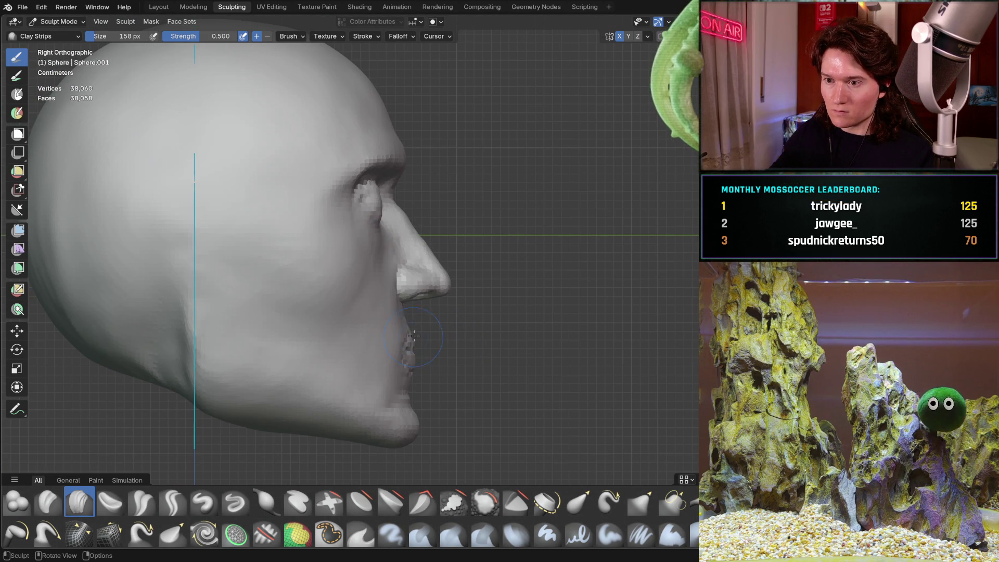
{"action": "scroll", "coordinate": [420, 324], "scroll_direction": "down", "scroll_amount": 3}
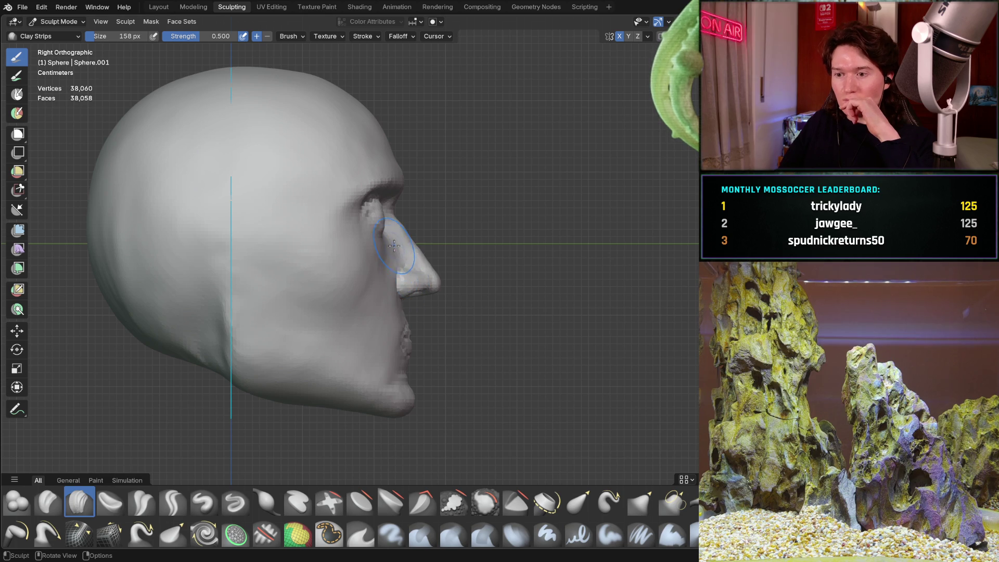
{"action": "left_click", "coordinate": [17, 408]}
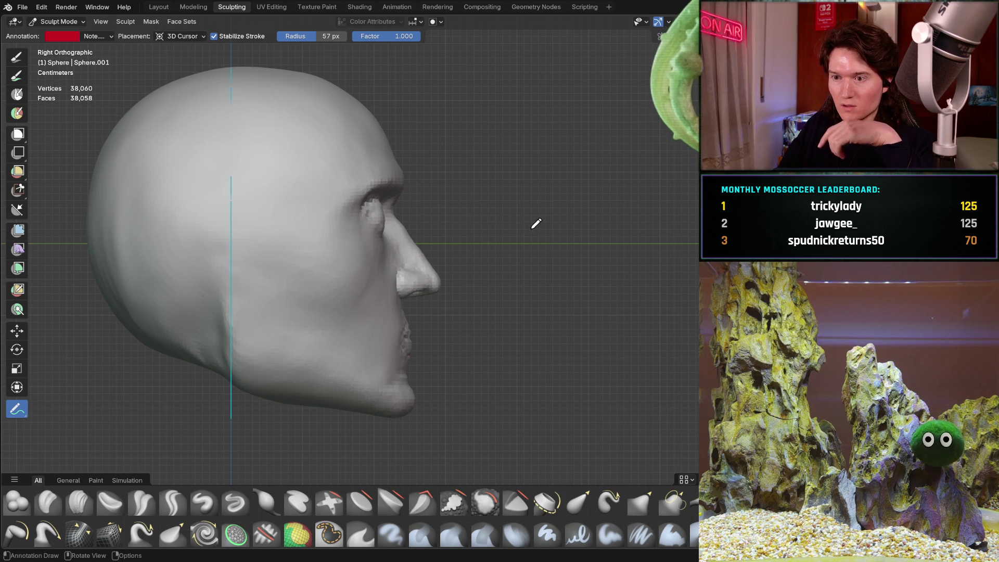
- Check the annotation layer settings and snap to the right orthographic side view
{"action": "mouse_move", "coordinate": [504, 244]}
{"action": "middle_mouse_down"}
{"action": "mouse_move", "coordinate": [481, 212]}
{"action": "mouse_move", "coordinate": [440, 219]}
{"action": "middle_mouse_up"}
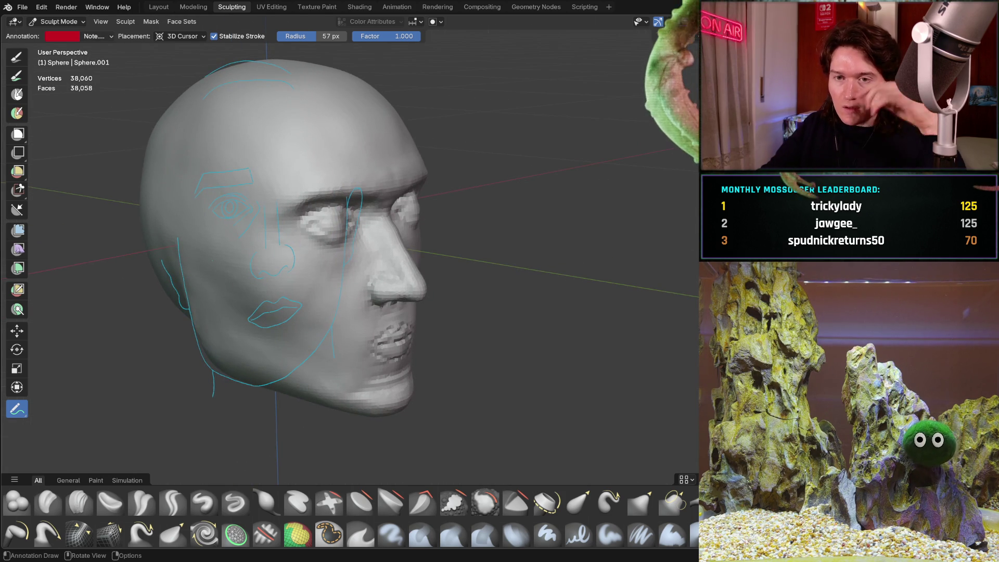
{"action": "left_click", "coordinate": [88, 36]}
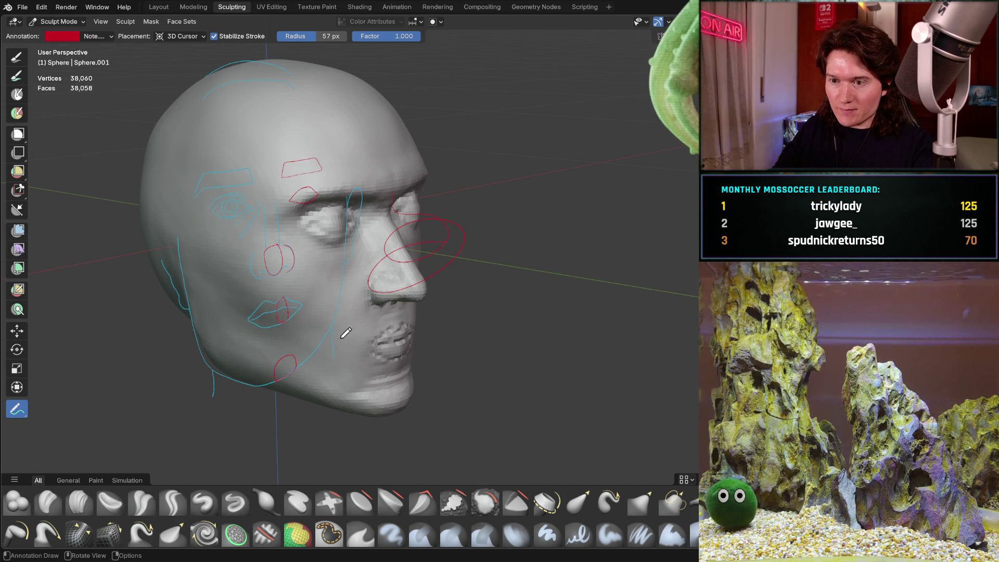
{"action": "middle_click_drag", "start_coordinate": [339, 328], "coordinate": [364, 283]}
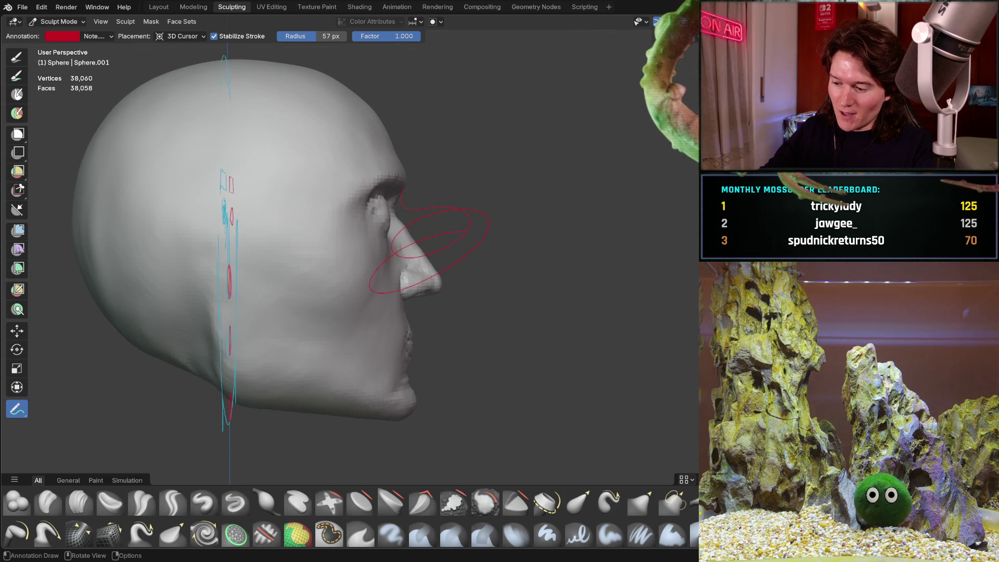
{"action": "key", "text": "KP_3"}
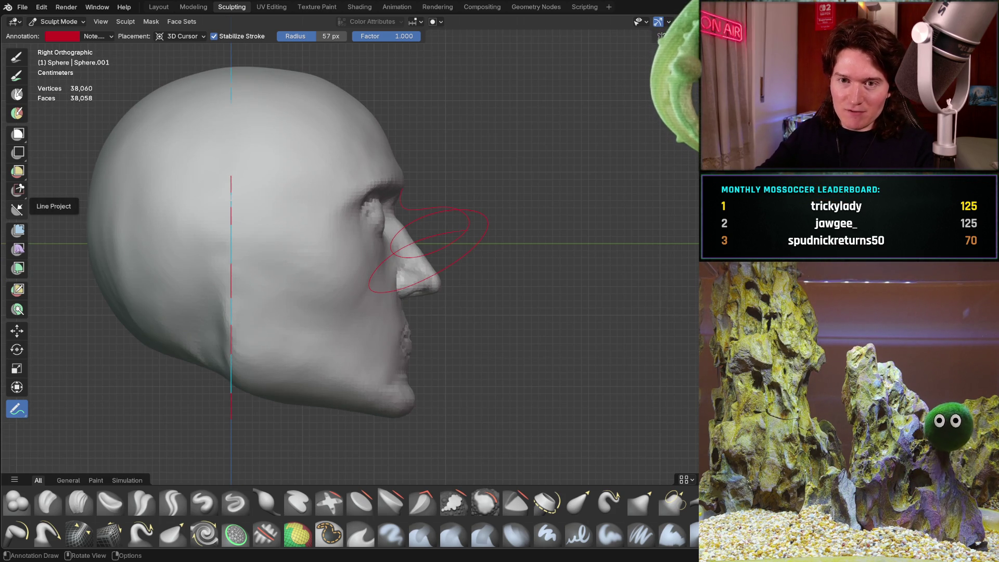
- Erase the red guide ellipses around the nose with Annotate Eraser, then return to Annotate
{"action": "left_click_drag", "start_coordinate": [16, 409], "coordinate": [42, 475]}
{"action": "mouse_move", "coordinate": [390, 243]}
{"action": "left_mouse_down"}
{"action": "mouse_move", "coordinate": [424, 214]}
{"action": "mouse_move", "coordinate": [446, 263]}
{"action": "mouse_move", "coordinate": [411, 260]}
{"action": "left_mouse_up"}
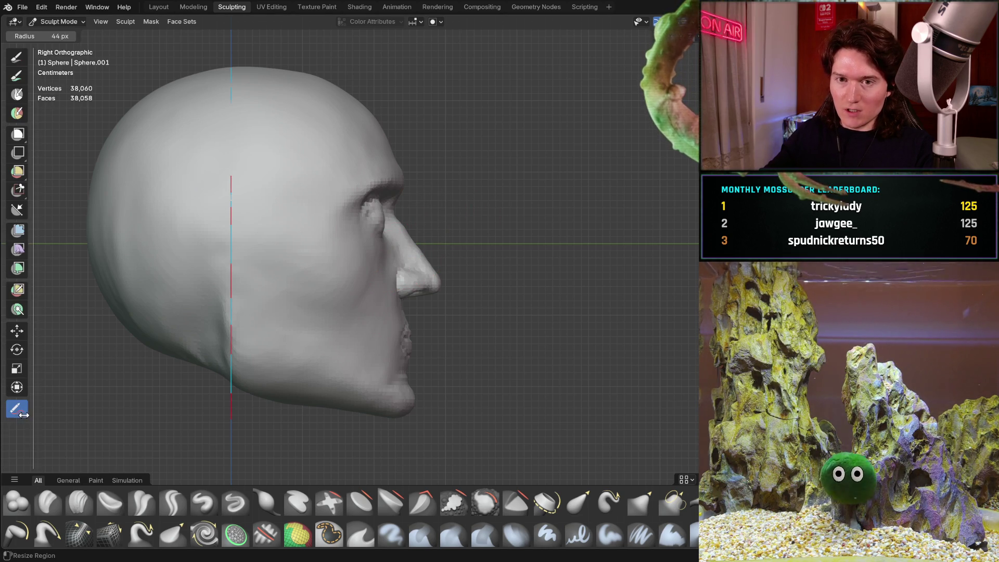
{"action": "left_click_drag", "start_coordinate": [16, 409], "coordinate": [17, 409]}
{"action": "left_click", "coordinate": [66, 413]}
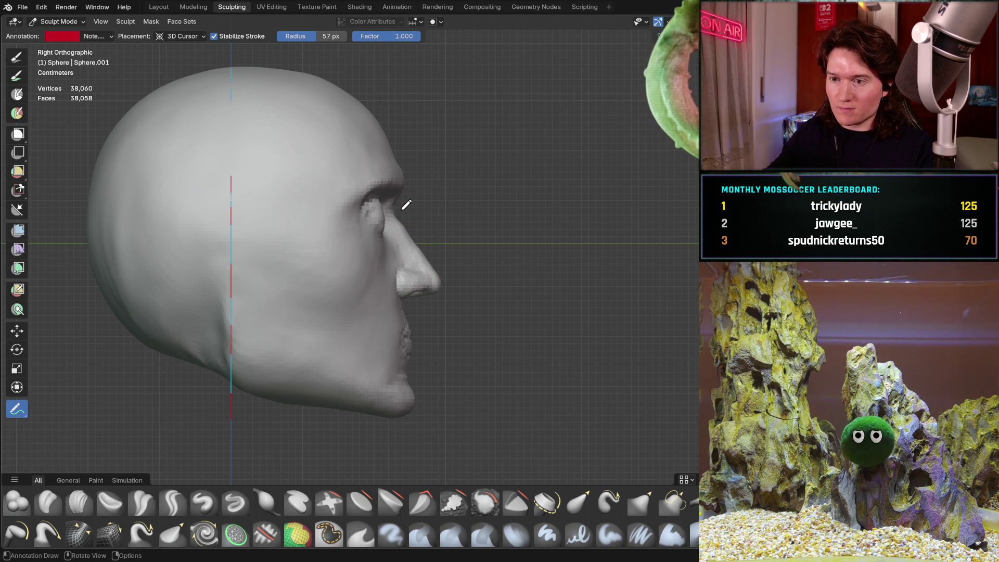
{"action": "left_click_drag", "start_coordinate": [410, 175], "coordinate": [409, 181]}
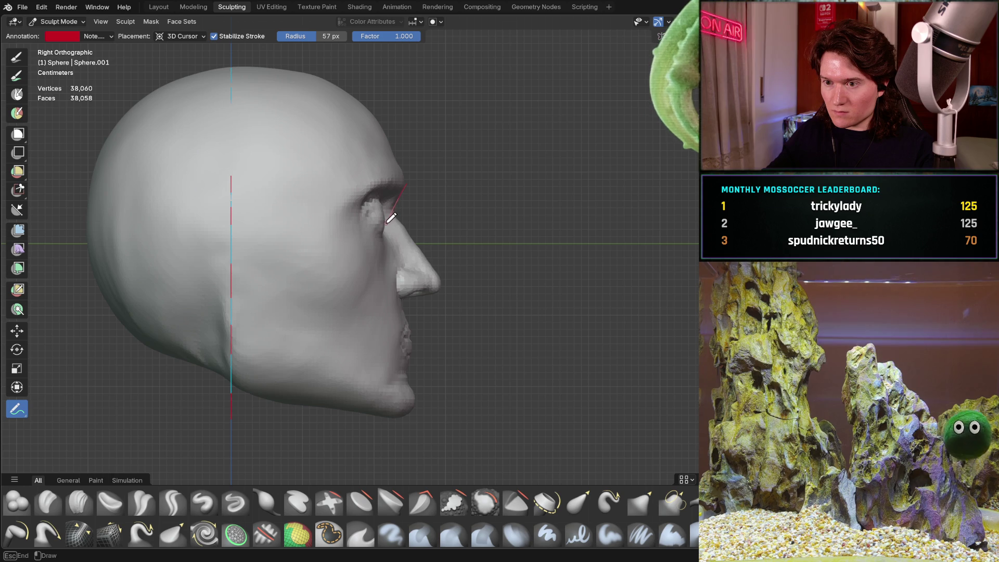
{"action": "left_click_drag", "start_coordinate": [396, 230], "coordinate": [443, 263]}
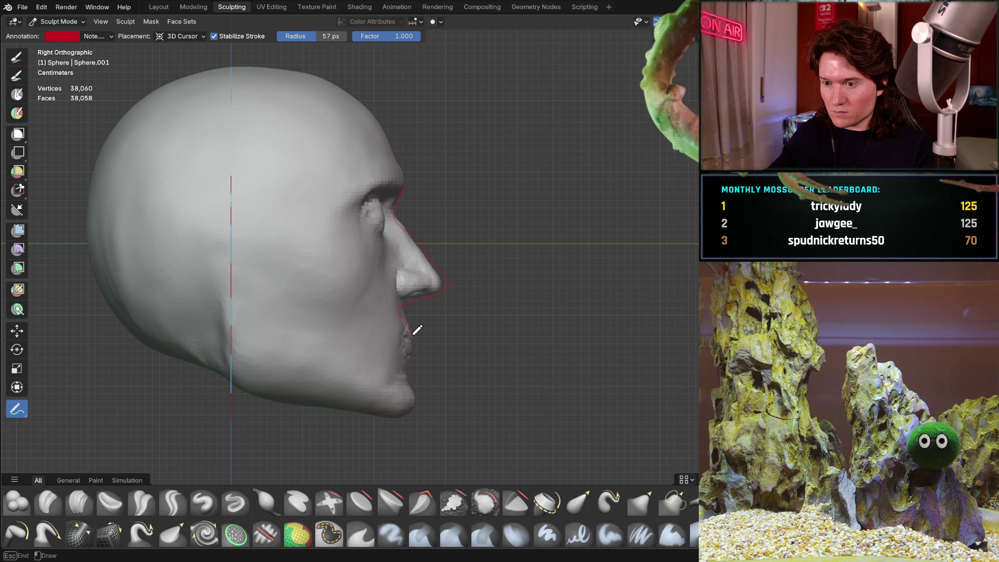
{"action": "key", "text": "ctrl+z"}
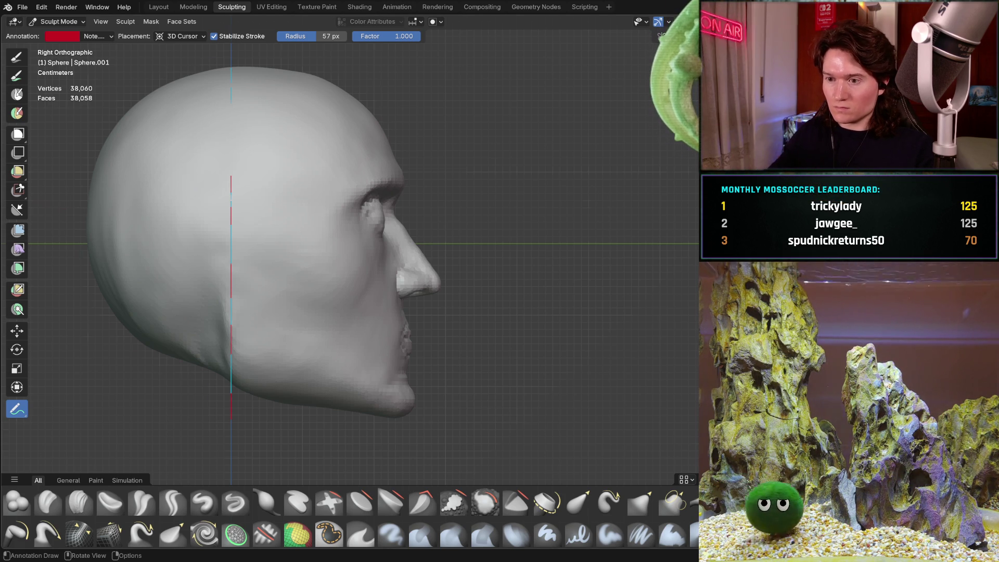
{"action": "middle_click_drag", "start_coordinate": [364, 208], "coordinate": [292, 245]}
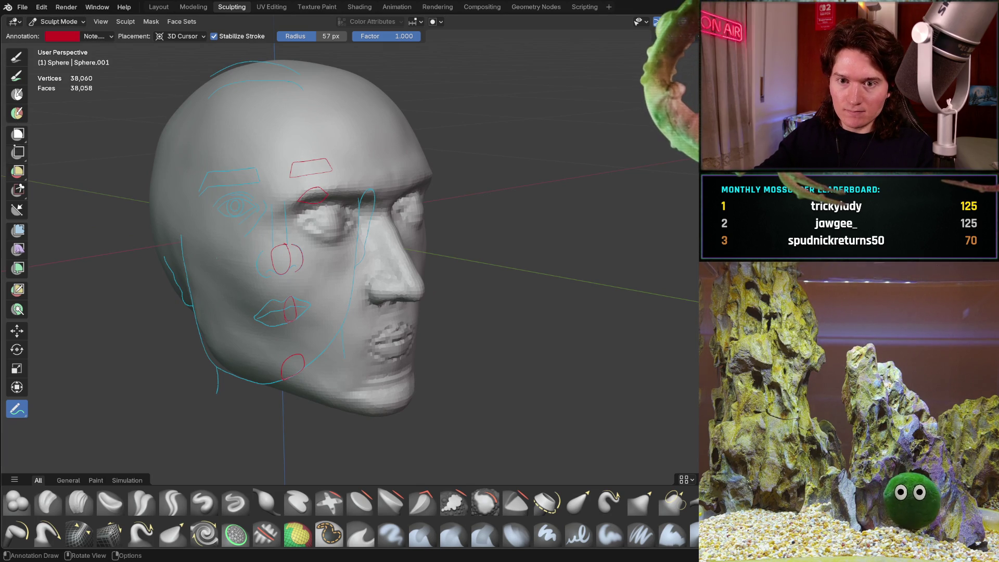
{"action": "key", "text": "c"}
{"action": "mouse_move", "coordinate": [260, 158]}
{"action": "middle_mouse_down"}
{"action": "mouse_move", "coordinate": [408, 272]}
{"action": "mouse_move", "coordinate": [473, 285]}
{"action": "mouse_move", "coordinate": [398, 290]}
{"action": "mouse_move", "coordinate": [456, 315]}
{"action": "mouse_move", "coordinate": [535, 312]}
{"action": "middle_mouse_up"}
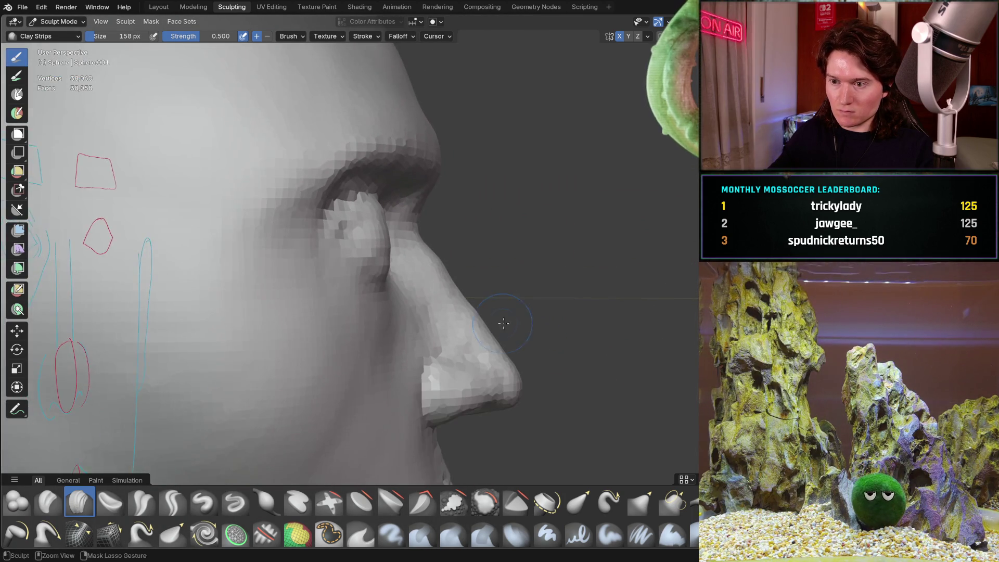
- Inspect the nose from below, the front and the side, ending in the right orthographic profile
{"action": "scroll", "coordinate": [537, 274], "scroll_direction": "up", "scroll_amount": 3}
{"action": "mouse_move", "coordinate": [537, 274]}
{"action": "middle_mouse_down"}
{"action": "mouse_move", "coordinate": [519, 296]}
{"action": "mouse_move", "coordinate": [457, 307]}
{"action": "mouse_move", "coordinate": [484, 250]}
{"action": "mouse_move", "coordinate": [440, 248]}
{"action": "middle_mouse_up"}
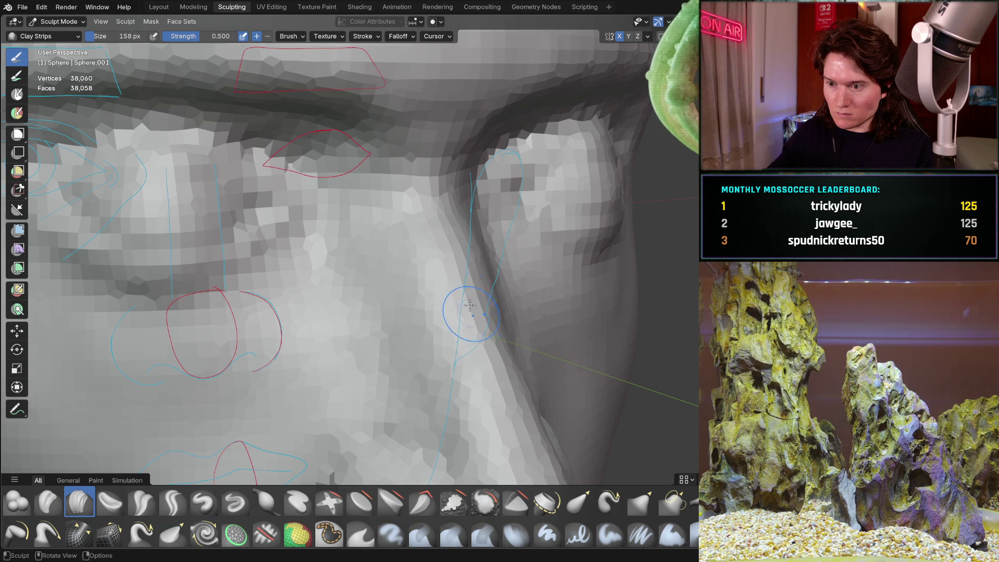
{"action": "middle_click_drag", "start_coordinate": [477, 352], "coordinate": [455, 232]}
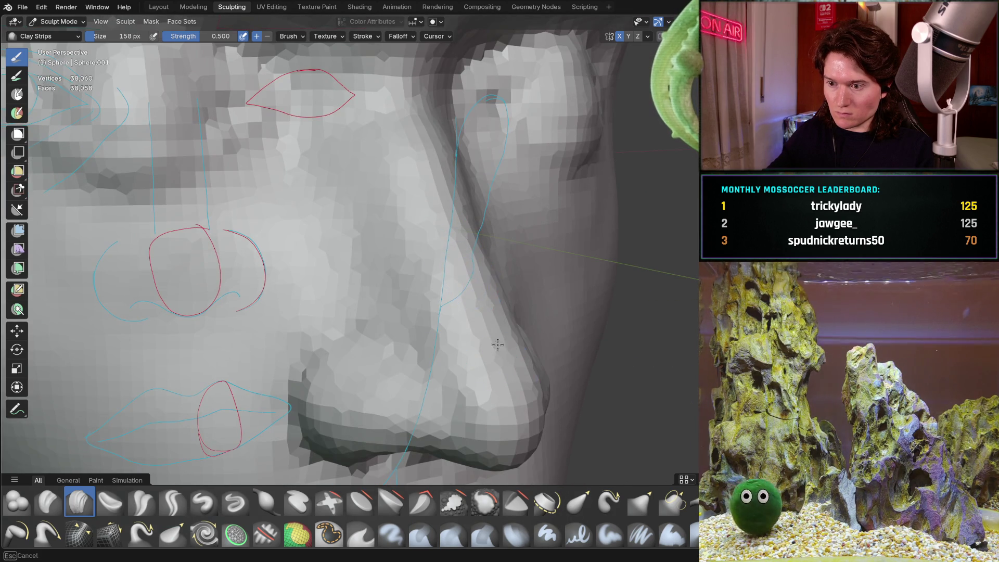
{"action": "scroll", "coordinate": [491, 344], "scroll_direction": "down", "scroll_amount": 5}
{"action": "mouse_move", "coordinate": [491, 344]}
{"action": "middle_mouse_down"}
{"action": "mouse_move", "coordinate": [487, 295]}
{"action": "mouse_move", "coordinate": [409, 281]}
{"action": "mouse_move", "coordinate": [516, 225]}
{"action": "middle_mouse_up"}
{"action": "key", "text": "KP_3"}
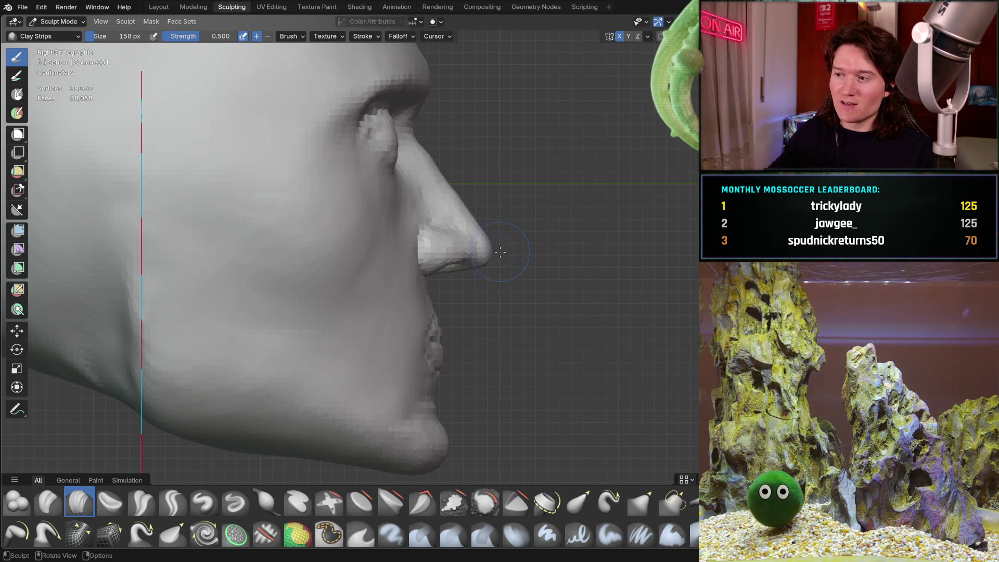
{"action": "mouse_move", "coordinate": [495, 252]}
{"action": "middle_mouse_down", "text": "ctrl"}
{"action": "mouse_move", "coordinate": [510, 204]}
{"action": "mouse_move", "coordinate": [489, 218]}
{"action": "mouse_move", "coordinate": [457, 212]}
{"action": "mouse_move", "coordinate": [510, 348]}
{"action": "mouse_move", "coordinate": [476, 277]}
{"action": "middle_mouse_up", "text": "ctrl"}
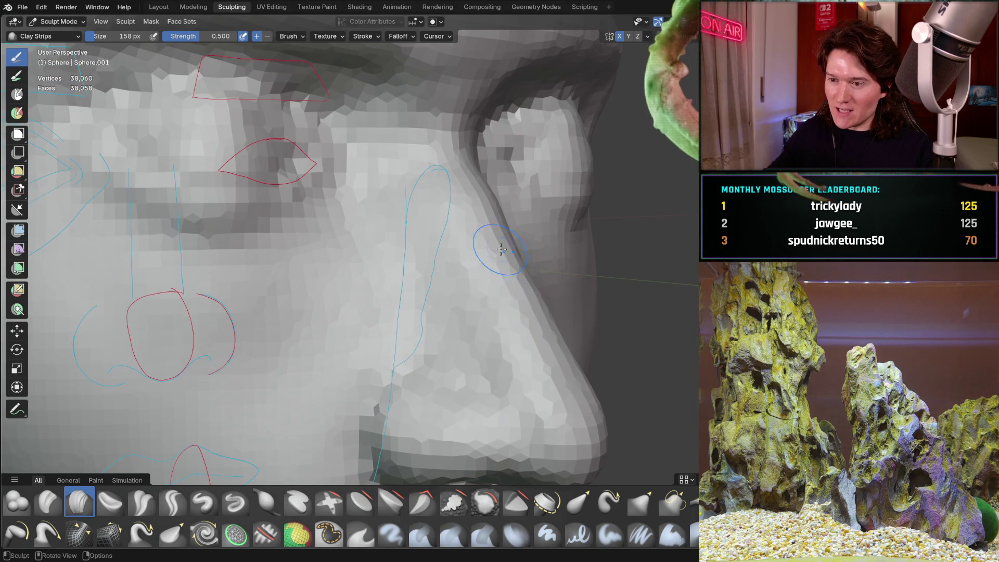
{"action": "middle_click_drag", "start_coordinate": [520, 323], "coordinate": [508, 279]}
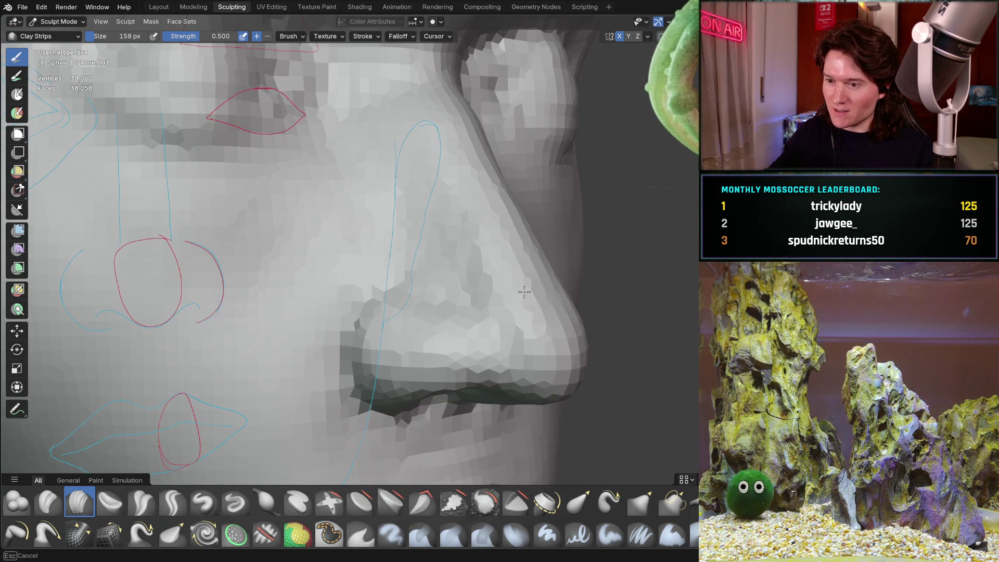
{"action": "middle_click_drag", "start_coordinate": [458, 342], "coordinate": [568, 282]}
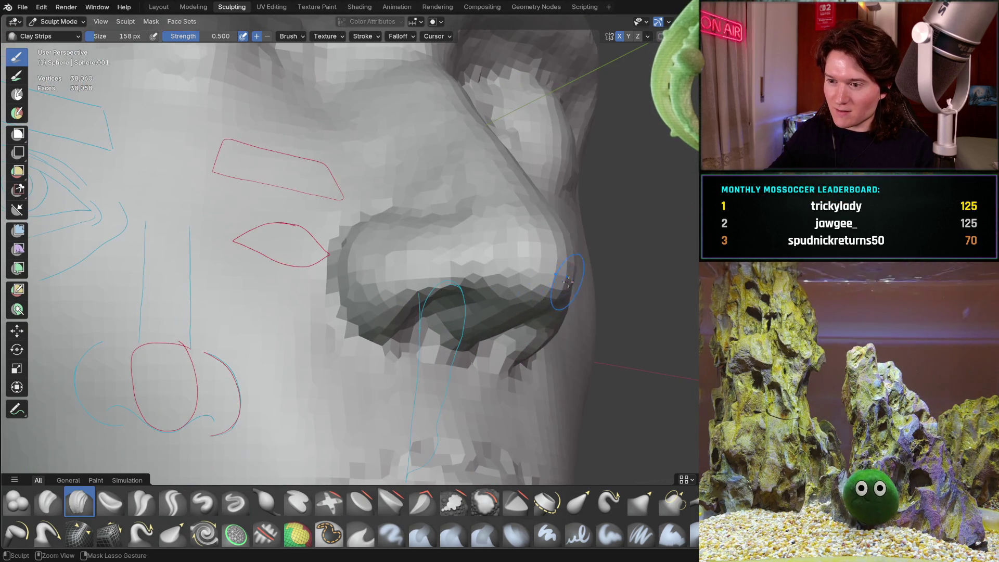
{"action": "middle_click_drag", "start_coordinate": [575, 230], "coordinate": [411, 327]}
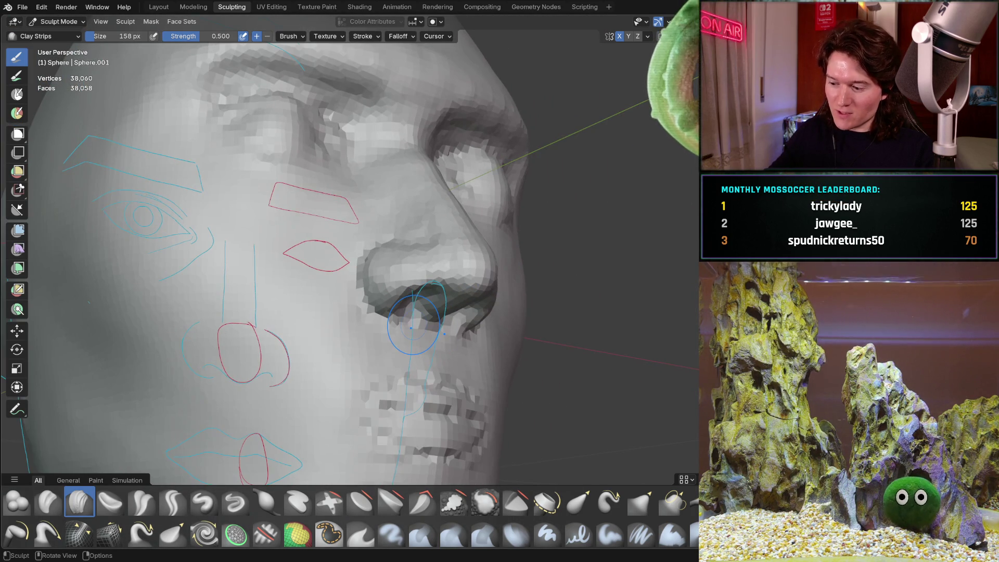
{"action": "key", "text": "KP_3"}
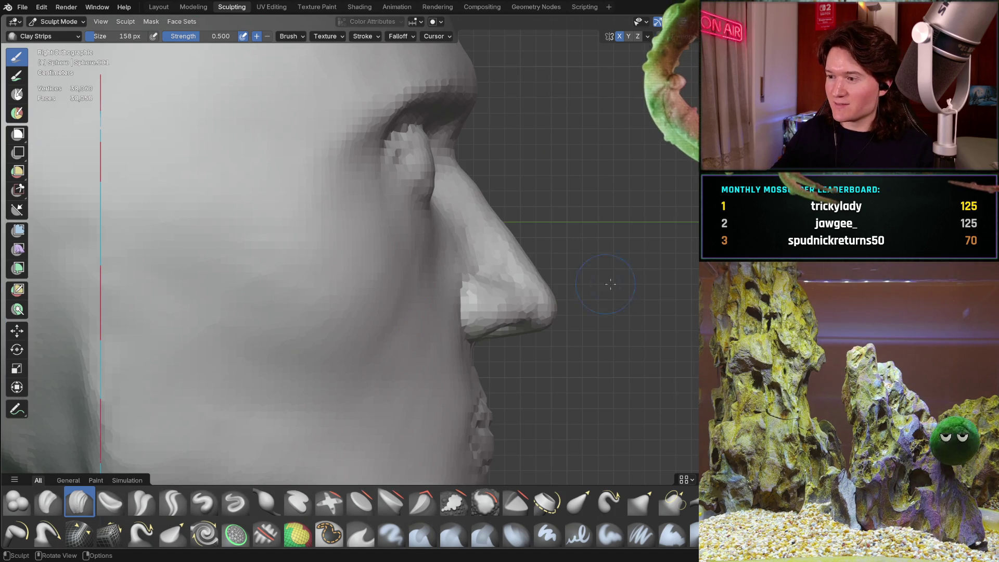
{"action": "mouse_move", "coordinate": [560, 292]}
{"action": "middle_mouse_down", "text": "shift"}
{"action": "mouse_move", "coordinate": [521, 280]}
{"action": "mouse_move", "coordinate": [469, 285]}
{"action": "mouse_move", "coordinate": [412, 307]}
{"action": "middle_mouse_up", "text": "shift"}
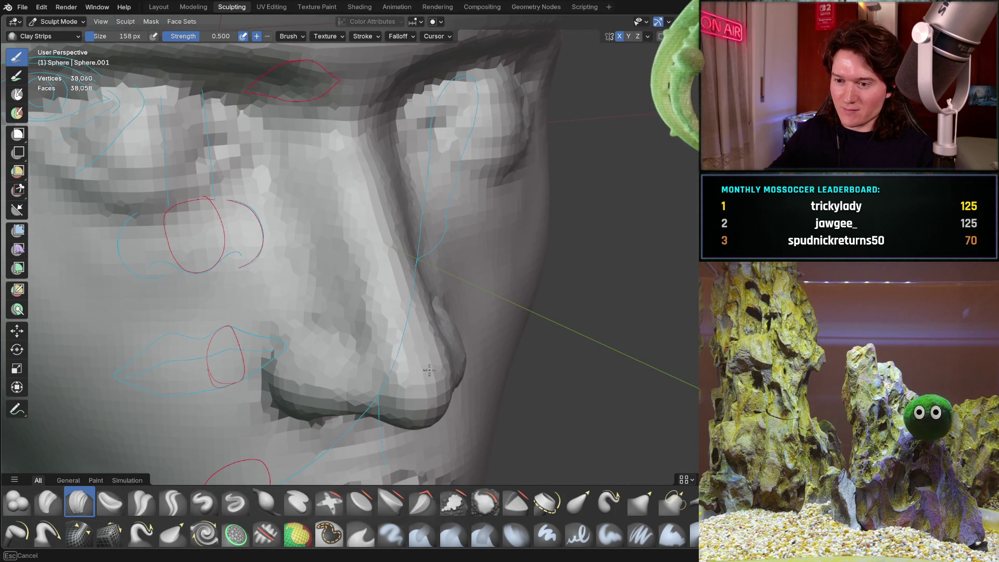
{"action": "mouse_move", "coordinate": [426, 392]}
{"action": "middle_mouse_down"}
{"action": "mouse_move", "coordinate": [445, 385]}
{"action": "mouse_move", "coordinate": [455, 401]}
{"action": "mouse_move", "coordinate": [526, 361]}
{"action": "mouse_move", "coordinate": [522, 317]}
{"action": "middle_mouse_up"}
{"action": "scroll", "coordinate": [454, 383], "scroll_direction": "up", "scroll_amount": 3}
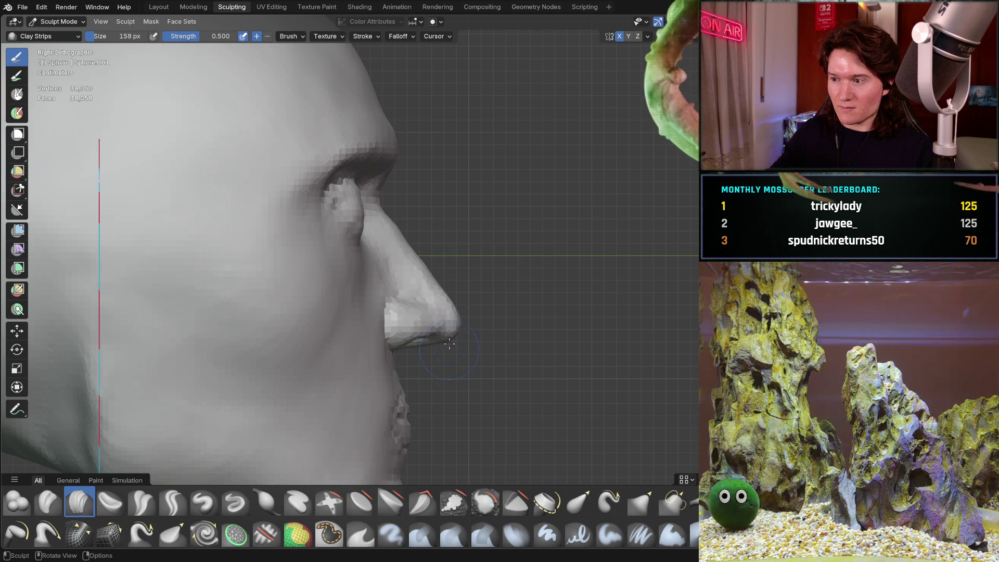
{"action": "middle_click_drag", "start_coordinate": [450, 356], "coordinate": [433, 333], "text": "ctrl"}
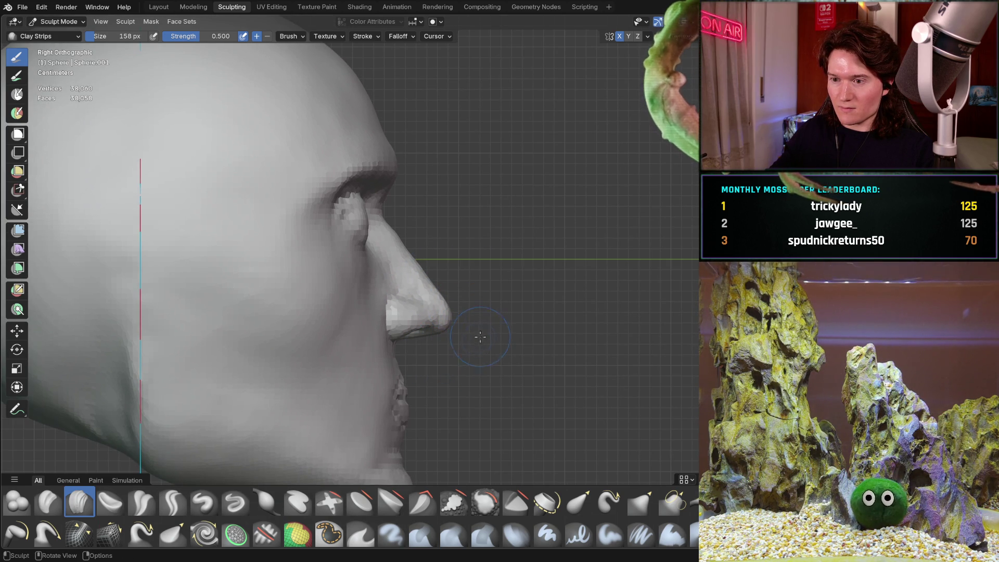
- Switch to the Grab brush and set its size to 316 px
{"action": "key", "text": "g"}
{"action": "key", "text": "f"}
{"action": "left_click", "coordinate": [461, 332]}
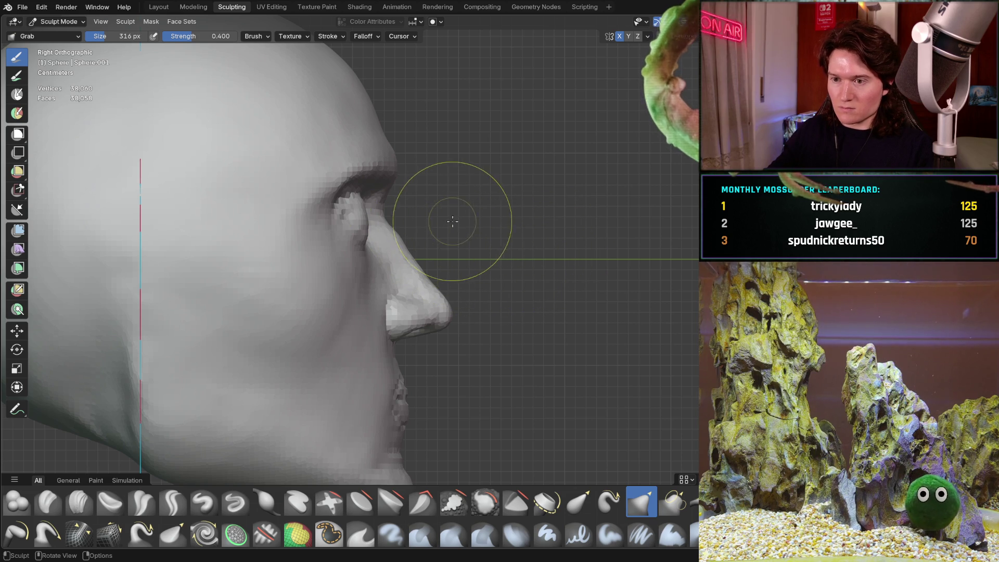
- Zoom out to the whole head and pull the nose bridge with the Grab brush
{"action": "scroll", "coordinate": [447, 234], "scroll_direction": "down", "scroll_amount": 3}
{"action": "middle_click_drag", "start_coordinate": [427, 248], "coordinate": [448, 261], "text": "shift"}
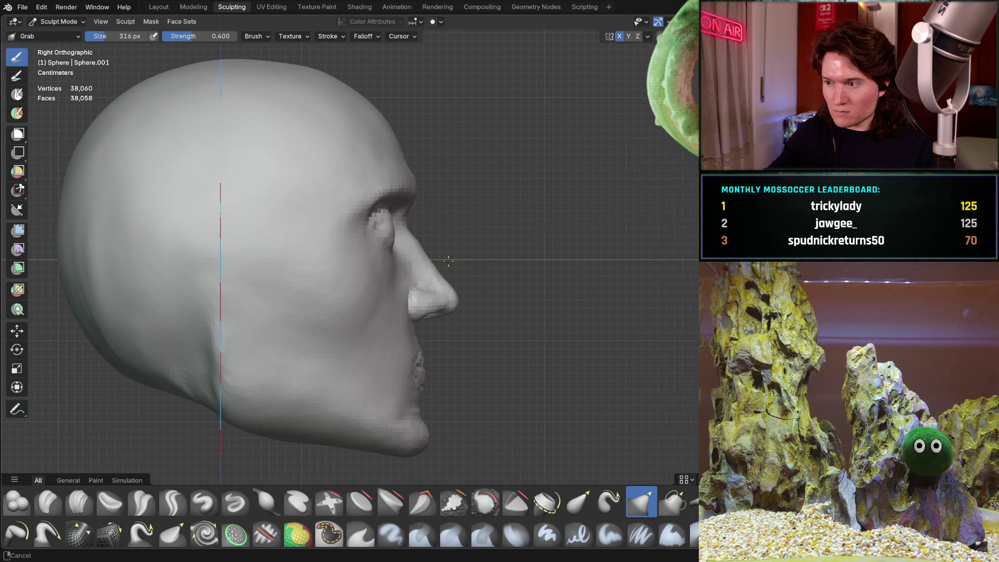
{"action": "left_click_drag", "start_coordinate": [417, 241], "coordinate": [420, 243]}
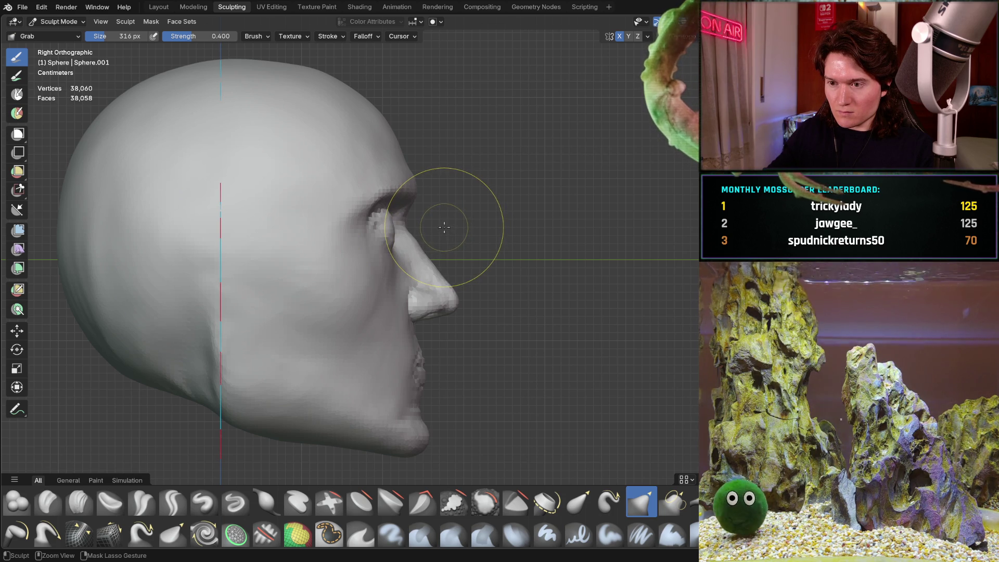
- Shrink the Grab brush to 170 px, round out the nose tip, and view the face from the front
{"action": "key", "text": "bracketleft"}
{"action": "key", "text": "bracketleft"}
{"action": "key", "text": "bracketleft"}
{"action": "key", "text": "bracketleft"}
{"action": "key", "text": "bracketleft"}
{"action": "key", "text": "bracketleft"}
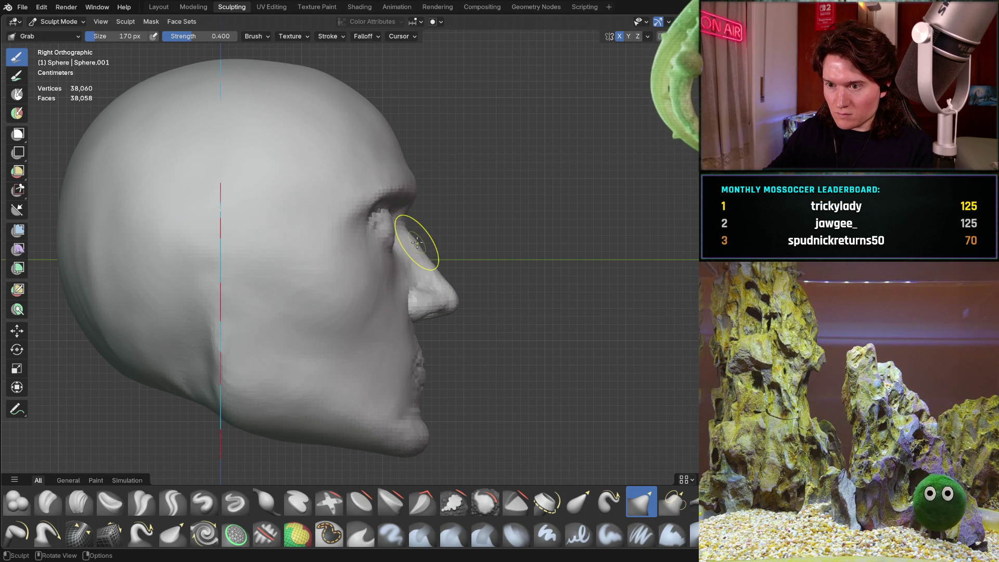
{"action": "key", "text": "ctrl"}
{"action": "scroll", "coordinate": [426, 239], "scroll_direction": "up", "scroll_amount": 4}
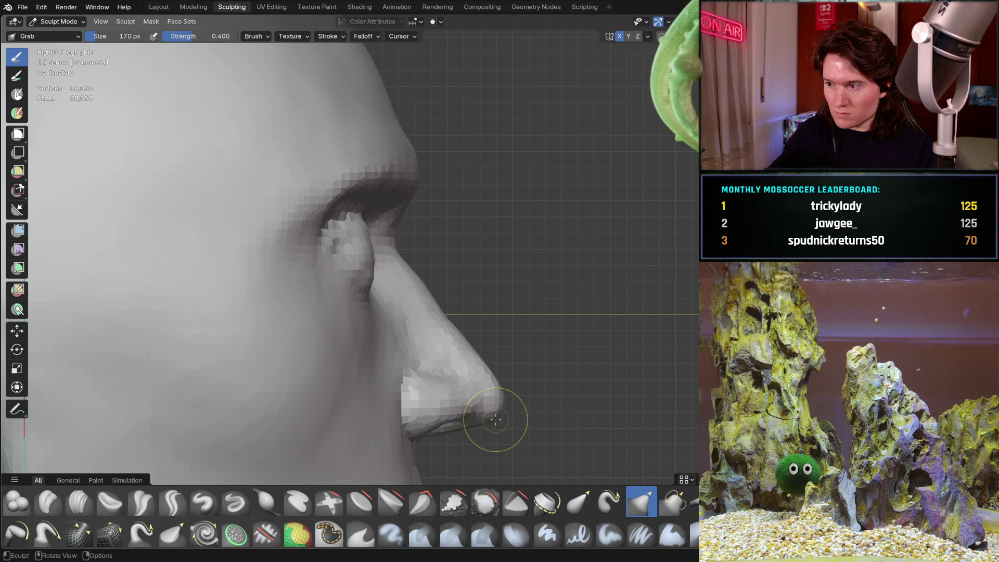
{"action": "mouse_move", "coordinate": [486, 419]}
{"action": "left_mouse_down"}
{"action": "mouse_move", "coordinate": [468, 408]}
{"action": "mouse_move", "coordinate": [468, 419]}
{"action": "left_mouse_up"}
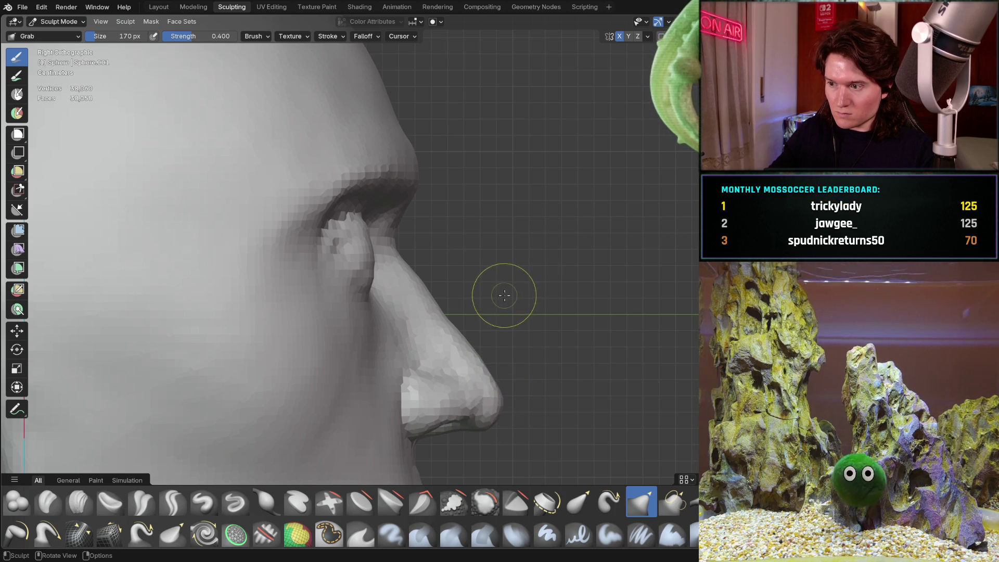
{"action": "mouse_move", "coordinate": [512, 356]}
{"action": "middle_mouse_down"}
{"action": "mouse_move", "coordinate": [473, 314]}
{"action": "mouse_move", "coordinate": [424, 291]}
{"action": "mouse_move", "coordinate": [352, 339]}
{"action": "mouse_move", "coordinate": [416, 306]}
{"action": "mouse_move", "coordinate": [440, 275]}
{"action": "mouse_move", "coordinate": [346, 268]}
{"action": "middle_mouse_up"}
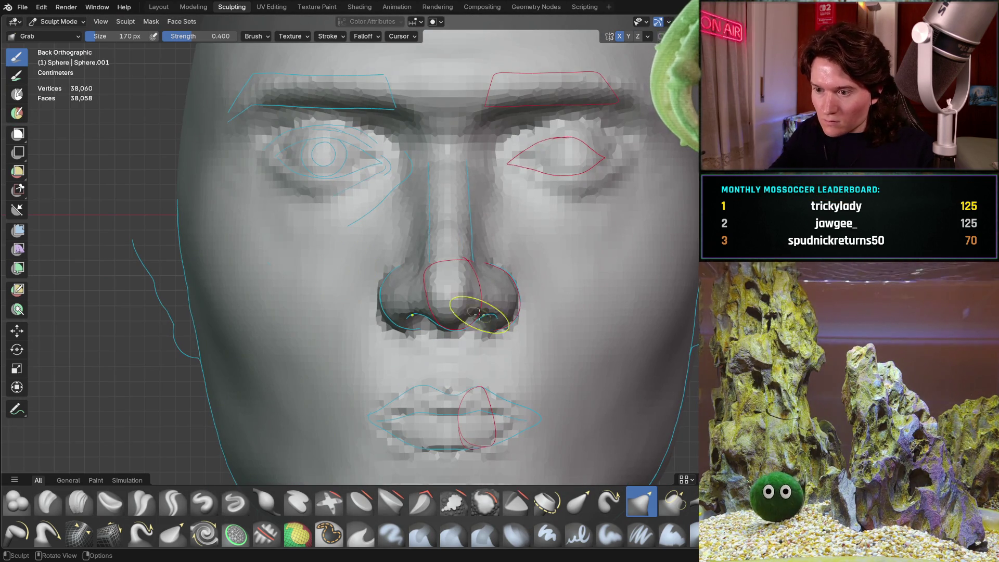
- Zoom in and study the nostrils from the front and three-quarter side angles
{"action": "mouse_move", "coordinate": [442, 307]}
{"action": "middle_mouse_down", "text": "ctrl"}
{"action": "mouse_move", "coordinate": [442, 273]}
{"action": "mouse_move", "coordinate": [462, 297]}
{"action": "mouse_move", "coordinate": [468, 279]}
{"action": "middle_mouse_up", "text": "ctrl"}
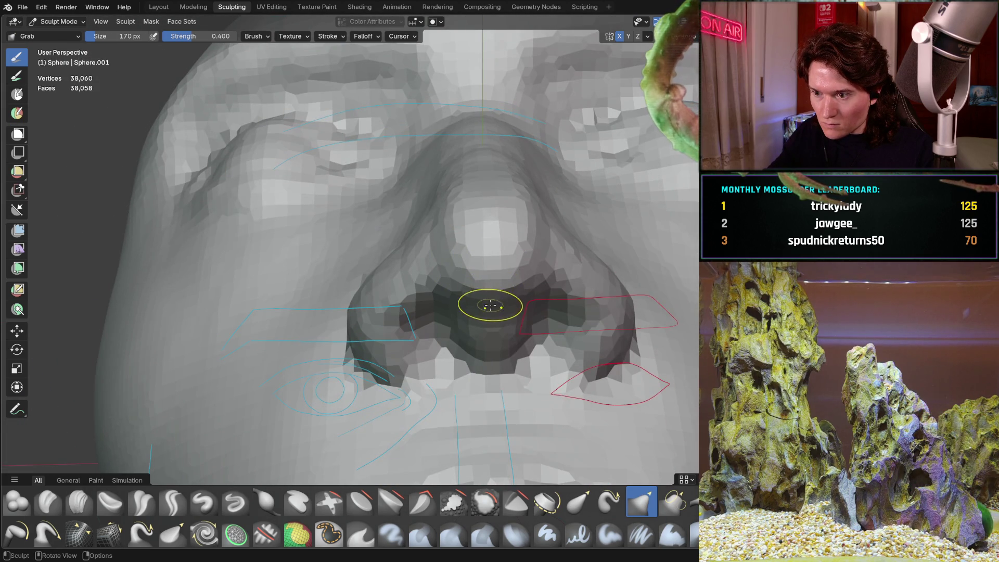
{"action": "mouse_move", "coordinate": [492, 325]}
{"action": "middle_mouse_down"}
{"action": "mouse_move", "coordinate": [478, 348]}
{"action": "mouse_move", "coordinate": [535, 345]}
{"action": "mouse_move", "coordinate": [457, 352]}
{"action": "middle_mouse_up"}
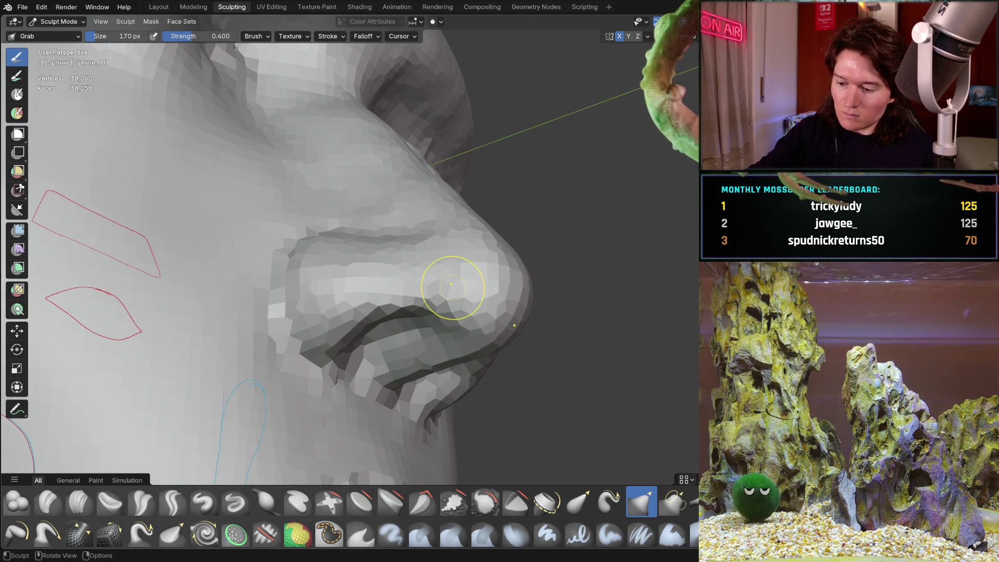
{"action": "key", "text": "ctrl+KP_1"}
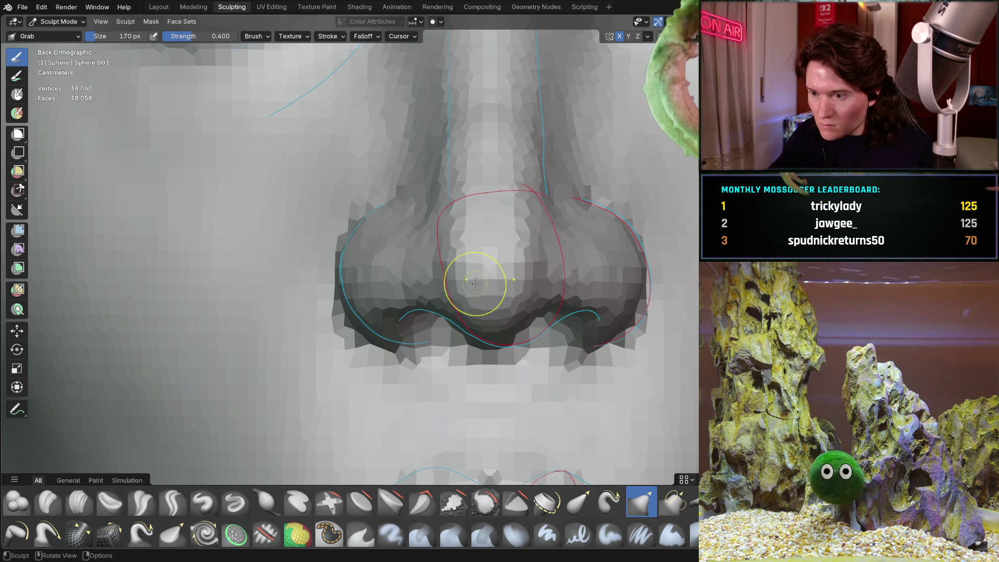
{"action": "middle_click_drag", "start_coordinate": [486, 345], "coordinate": [474, 311], "text": "shift"}
{"action": "scroll", "coordinate": [480, 312], "scroll_direction": "up", "scroll_amount": 3}
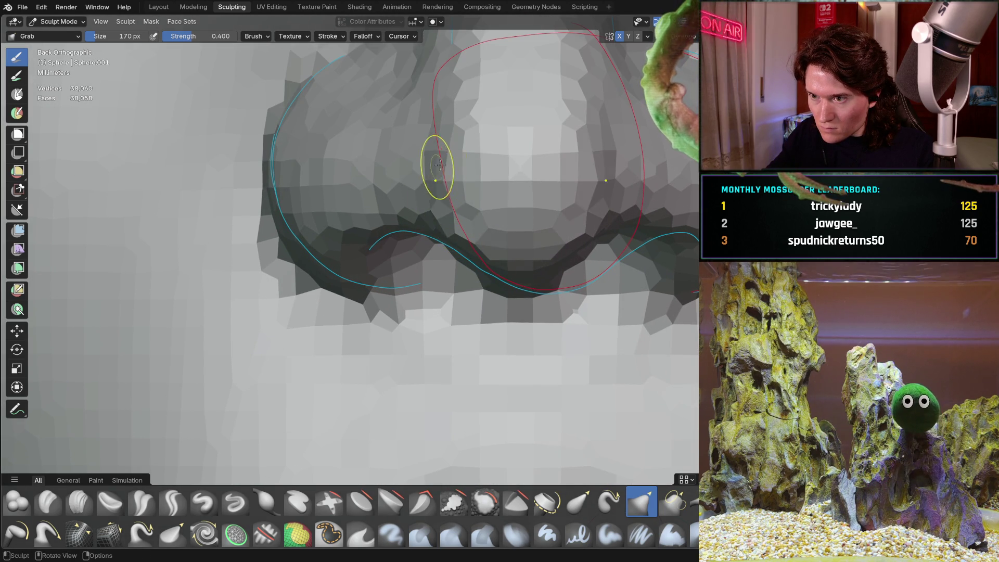
{"action": "mouse_move", "coordinate": [472, 208]}
{"action": "middle_mouse_down"}
{"action": "mouse_move", "coordinate": [408, 290]}
{"action": "mouse_move", "coordinate": [513, 291]}
{"action": "mouse_move", "coordinate": [388, 285]}
{"action": "mouse_move", "coordinate": [424, 239]}
{"action": "mouse_move", "coordinate": [468, 262]}
{"action": "mouse_move", "coordinate": [430, 225]}
{"action": "mouse_move", "coordinate": [433, 239]}
{"action": "mouse_move", "coordinate": [450, 220]}
{"action": "middle_mouse_up"}
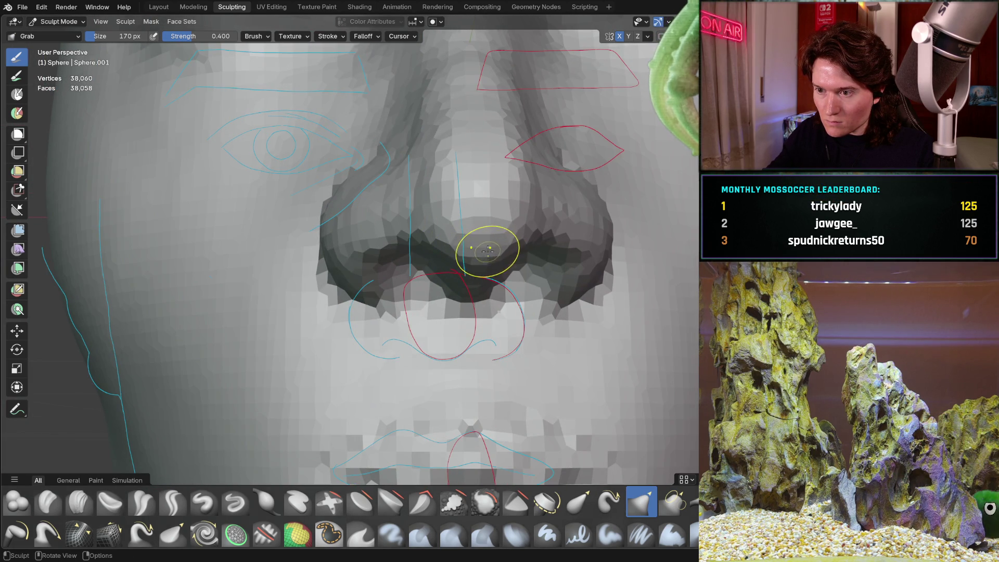
{"action": "mouse_move", "coordinate": [446, 229]}
{"action": "middle_mouse_down"}
{"action": "mouse_move", "coordinate": [423, 230]}
{"action": "mouse_move", "coordinate": [465, 246]}
{"action": "mouse_move", "coordinate": [364, 229]}
{"action": "middle_mouse_up"}
{"action": "scroll", "coordinate": [363, 230], "scroll_direction": "up", "scroll_amount": 3}
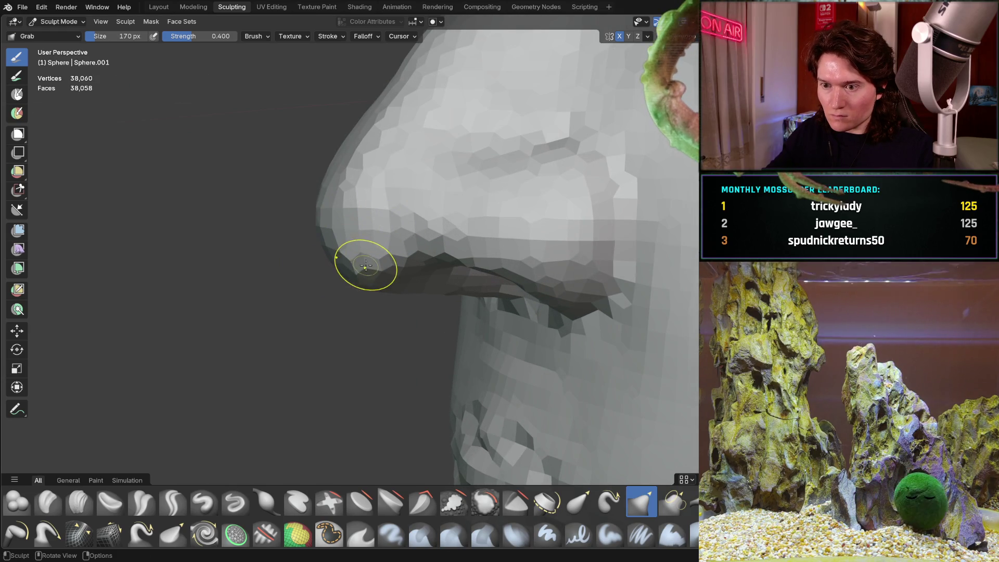
{"action": "mouse_move", "coordinate": [368, 268]}
{"action": "middle_mouse_down"}
{"action": "mouse_move", "coordinate": [410, 244]}
{"action": "mouse_move", "coordinate": [417, 267]}
{"action": "mouse_move", "coordinate": [464, 272]}
{"action": "middle_mouse_up"}
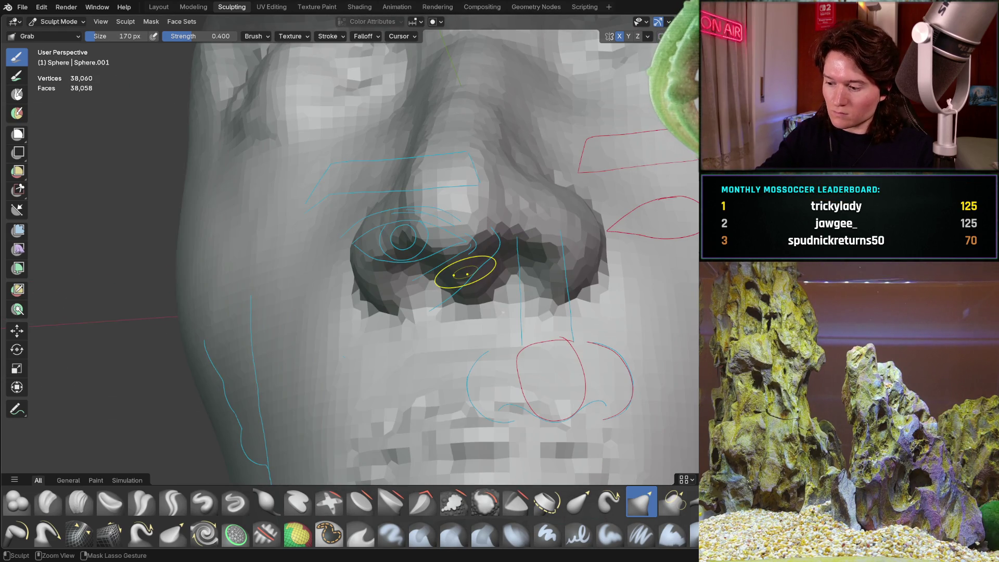
- In front ortho view, Grab-drag the nostril underside along the guide curve, then view it from the side
{"action": "key", "text": "ctrl+KP_1"}
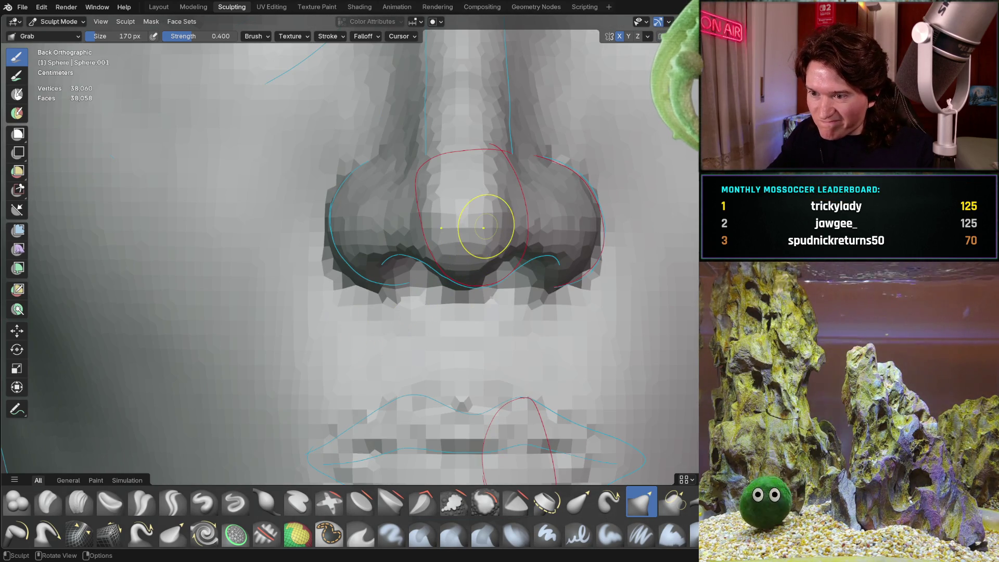
{"action": "scroll", "coordinate": [516, 238], "scroll_direction": "up", "scroll_amount": 3}
{"action": "middle_click_drag", "start_coordinate": [516, 238], "coordinate": [485, 235], "text": "shift"}
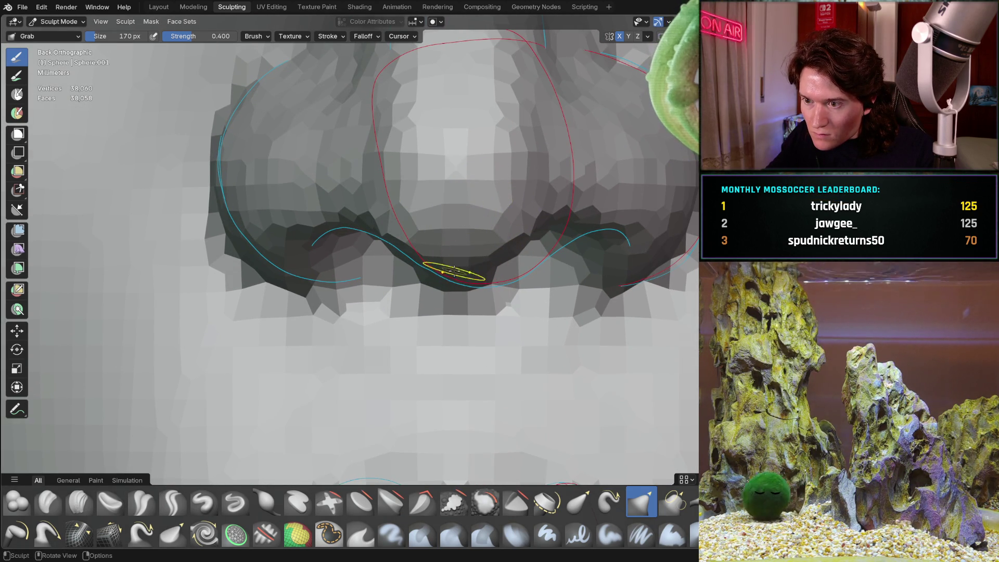
{"action": "left_click_drag", "start_coordinate": [458, 272], "coordinate": [526, 239]}
{"action": "mouse_move", "coordinate": [470, 164]}
{"action": "middle_mouse_down"}
{"action": "mouse_move", "coordinate": [541, 156]}
{"action": "mouse_move", "coordinate": [576, 178]}
{"action": "mouse_move", "coordinate": [551, 221]}
{"action": "mouse_move", "coordinate": [216, 245]}
{"action": "mouse_move", "coordinate": [312, 250]}
{"action": "middle_mouse_up"}
{"action": "middle_click_drag", "start_coordinate": [415, 259], "coordinate": [438, 210]}
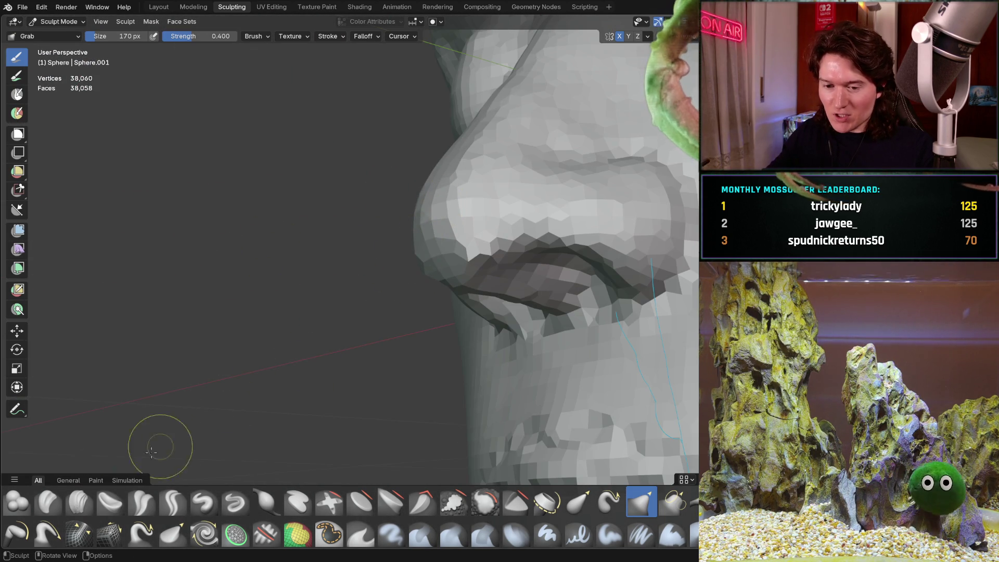
- Switch back to Clay Strips and work the nose tip, viewing it close, from the side and below
{"action": "key", "text": "c"}
{"action": "mouse_move", "coordinate": [185, 418]}
{"action": "middle_mouse_down", "text": "ctrl"}
{"action": "mouse_move", "coordinate": [399, 288]}
{"action": "mouse_move", "coordinate": [446, 212]}
{"action": "middle_mouse_up", "text": "ctrl"}
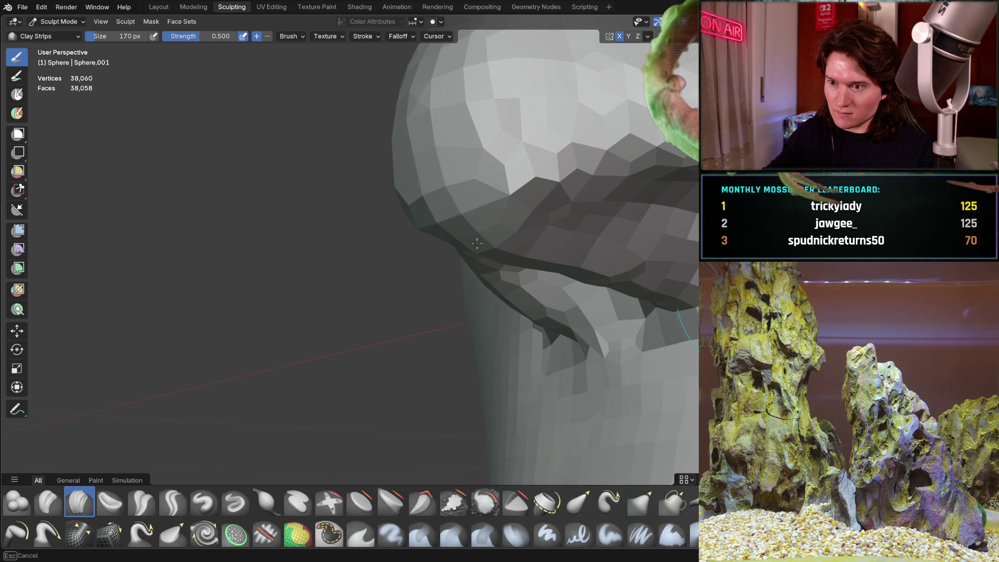
{"action": "middle_click_drag", "start_coordinate": [452, 246], "coordinate": [395, 284], "text": "ctrl"}
{"action": "mouse_move", "coordinate": [370, 268]}
{"action": "middle_mouse_down"}
{"action": "mouse_move", "coordinate": [392, 257]}
{"action": "mouse_move", "coordinate": [390, 266]}
{"action": "mouse_move", "coordinate": [589, 256]}
{"action": "middle_mouse_up"}
{"action": "middle_click_drag", "start_coordinate": [399, 278], "coordinate": [347, 246]}
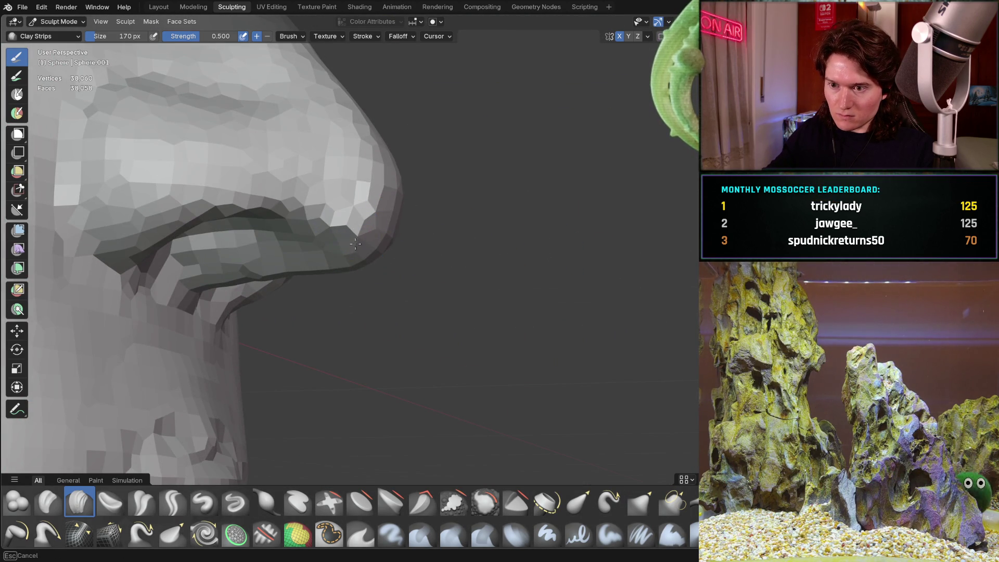
{"action": "mouse_move", "coordinate": [361, 231]}
{"action": "middle_mouse_down"}
{"action": "mouse_move", "coordinate": [380, 262]}
{"action": "mouse_move", "coordinate": [418, 232]}
{"action": "middle_mouse_up"}
{"action": "scroll", "coordinate": [417, 231], "scroll_direction": "down", "scroll_amount": 5}
{"action": "mouse_move", "coordinate": [401, 278]}
{"action": "middle_mouse_down"}
{"action": "mouse_move", "coordinate": [374, 238]}
{"action": "mouse_move", "coordinate": [345, 222]}
{"action": "mouse_move", "coordinate": [383, 239]}
{"action": "mouse_move", "coordinate": [418, 175]}
{"action": "mouse_move", "coordinate": [458, 210]}
{"action": "middle_mouse_up"}
{"action": "scroll", "coordinate": [345, 223], "scroll_direction": "up", "scroll_amount": 5}
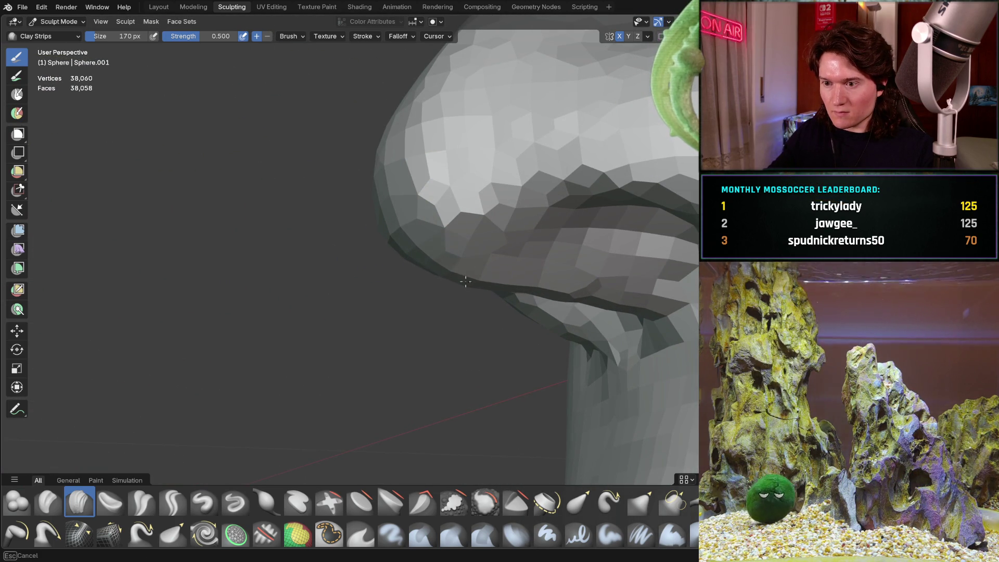
- Fill out the nose tip over the nostril ledge, checking side, three-quarter and whole-head views
{"action": "mouse_move", "coordinate": [509, 222]}
{"action": "middle_mouse_down"}
{"action": "mouse_move", "coordinate": [510, 241]}
{"action": "mouse_move", "coordinate": [437, 284]}
{"action": "mouse_move", "coordinate": [397, 255]}
{"action": "middle_mouse_up"}
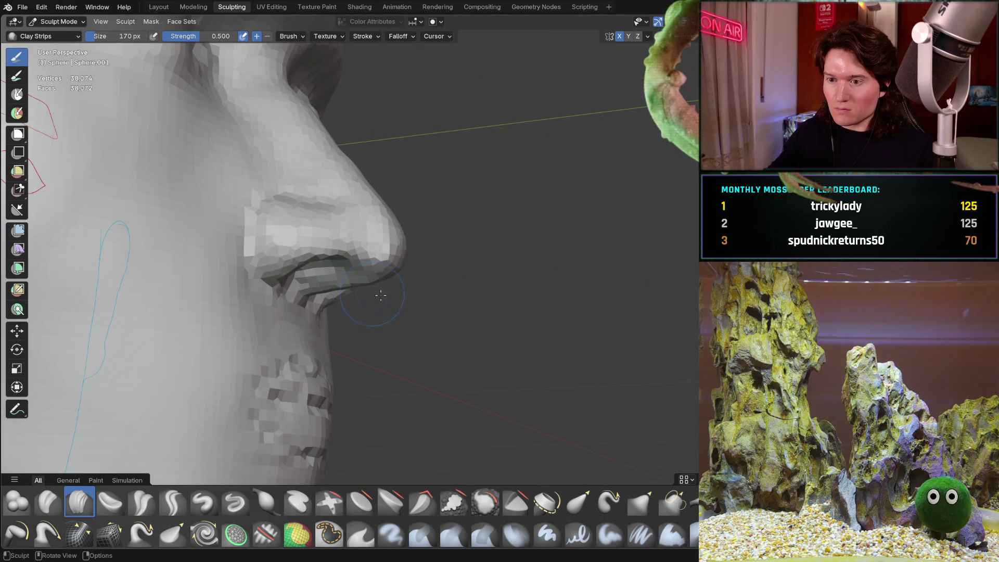
{"action": "scroll", "coordinate": [364, 293], "scroll_direction": "down", "scroll_amount": 8}
{"action": "middle_click_drag", "start_coordinate": [364, 293], "coordinate": [391, 321]}
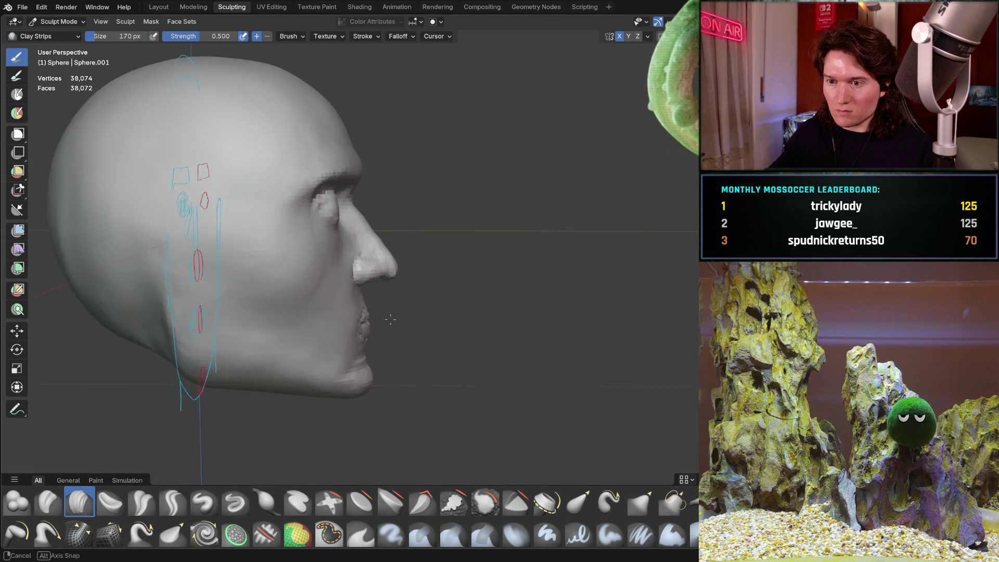
{"action": "scroll", "coordinate": [390, 321], "scroll_direction": "up", "scroll_amount": 10}
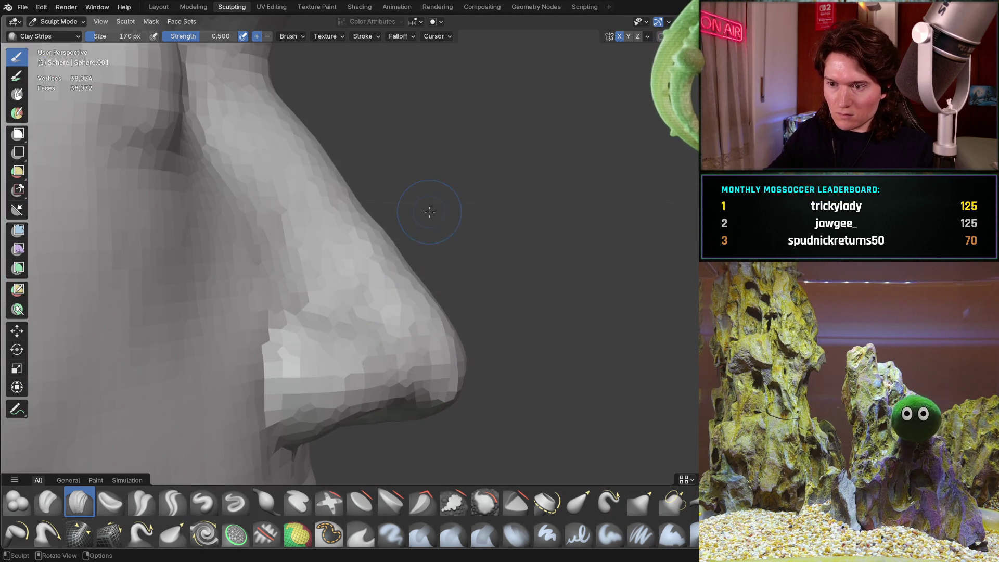
{"action": "middle_click_drag", "start_coordinate": [428, 211], "coordinate": [394, 243]}
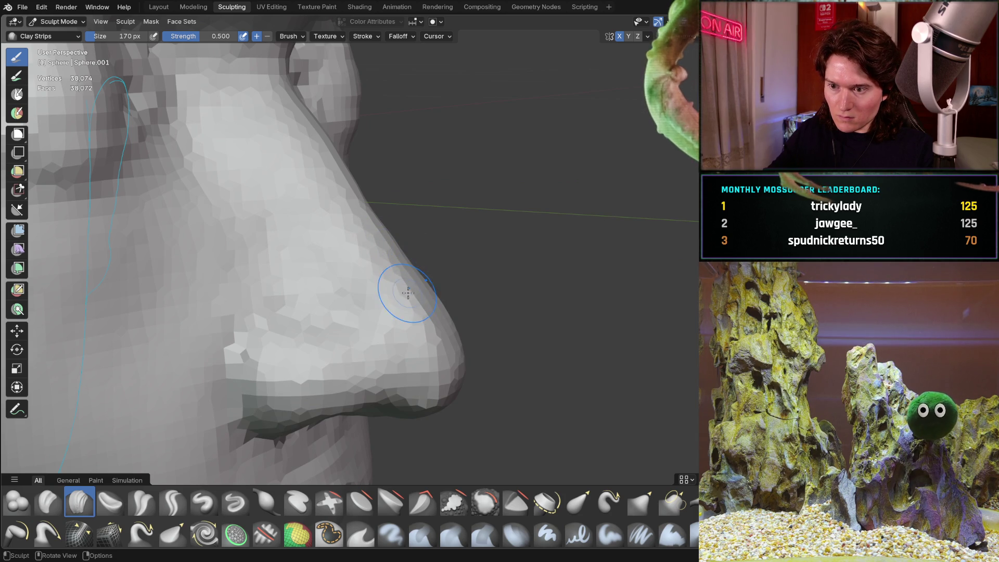
{"action": "scroll", "coordinate": [444, 338], "scroll_direction": "down", "scroll_amount": 8}
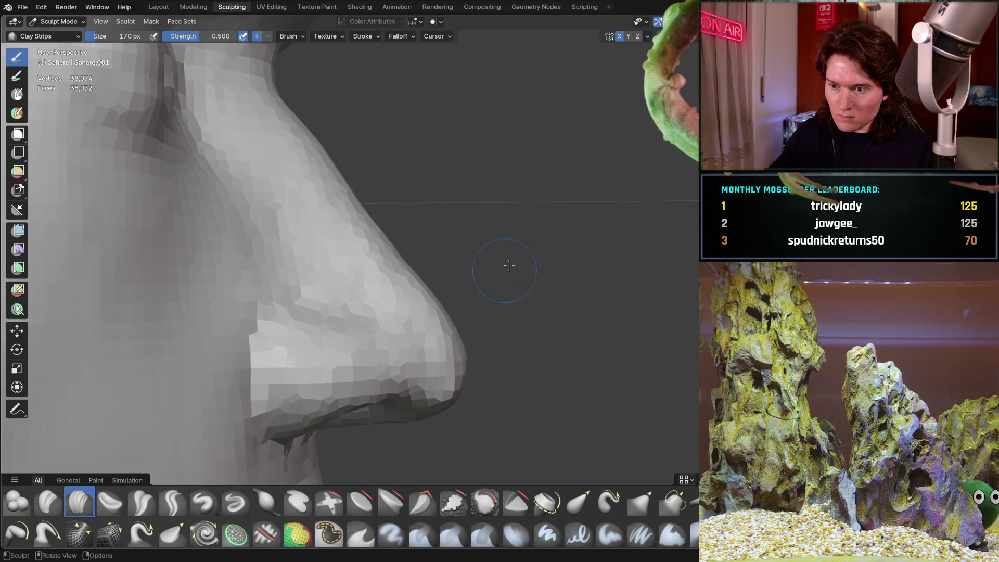
{"action": "middle_click_drag", "start_coordinate": [468, 305], "coordinate": [350, 286]}
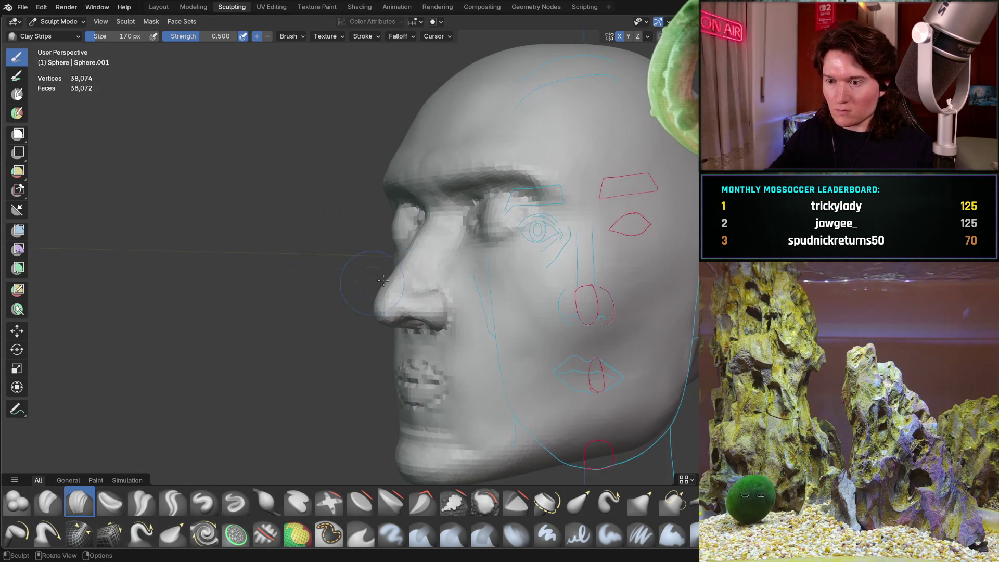
{"action": "scroll", "coordinate": [369, 337], "scroll_direction": "up", "scroll_amount": 7}
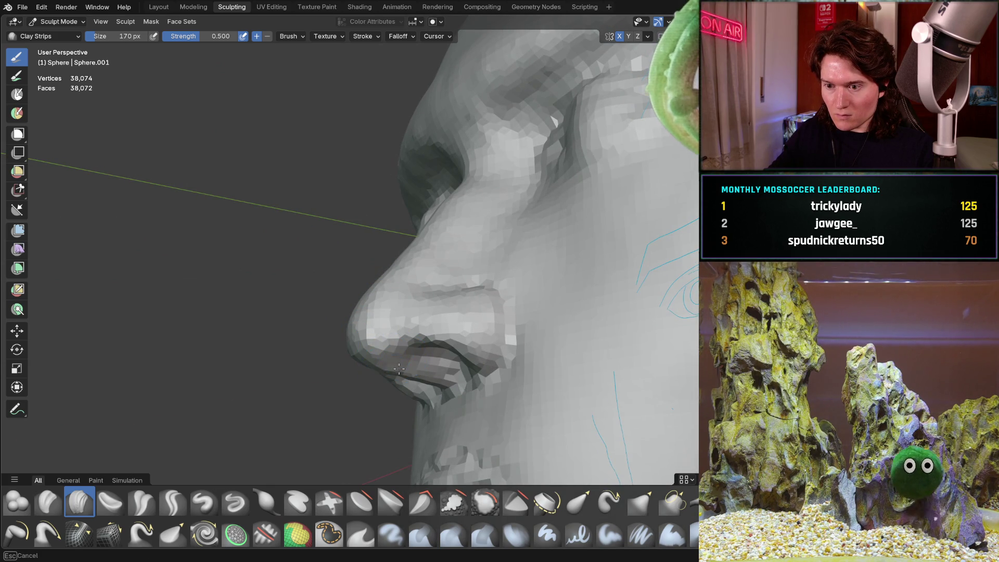
{"action": "mouse_move", "coordinate": [399, 352]}
{"action": "middle_mouse_down"}
{"action": "mouse_move", "coordinate": [364, 270]}
{"action": "mouse_move", "coordinate": [515, 291]}
{"action": "mouse_move", "coordinate": [536, 213]}
{"action": "mouse_move", "coordinate": [438, 281]}
{"action": "middle_mouse_up"}
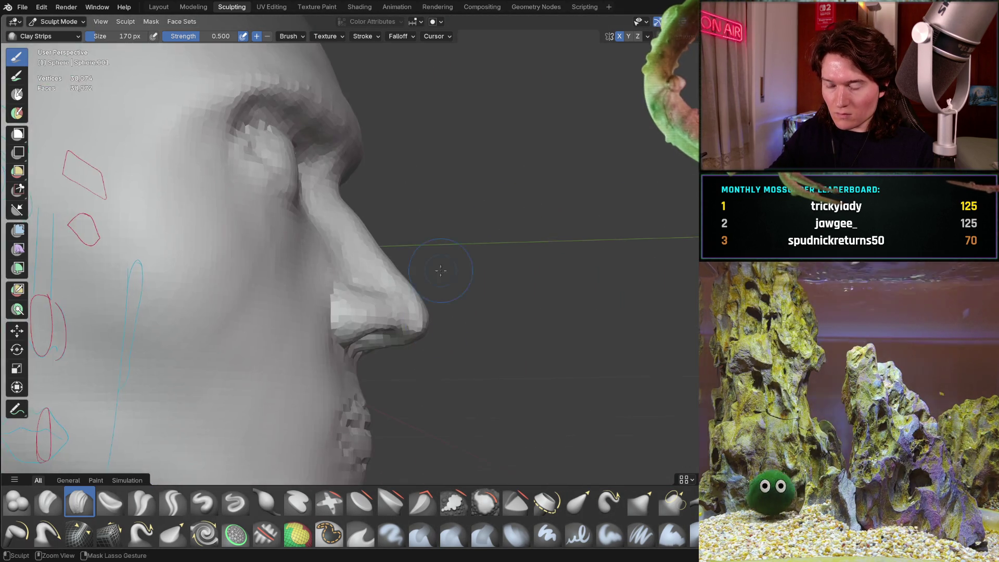
{"action": "scroll", "coordinate": [438, 281], "scroll_direction": "down", "scroll_amount": 5}
- Touch up the nostril openings with Clay Strips, seen close up from the front and side
{"action": "middle_click_drag", "start_coordinate": [381, 324], "coordinate": [444, 257], "text": "ctrl"}
{"action": "mouse_move", "coordinate": [437, 347]}
{"action": "middle_mouse_down"}
{"action": "mouse_move", "coordinate": [416, 333]}
{"action": "mouse_move", "coordinate": [394, 351]}
{"action": "mouse_move", "coordinate": [389, 337]}
{"action": "middle_mouse_up"}
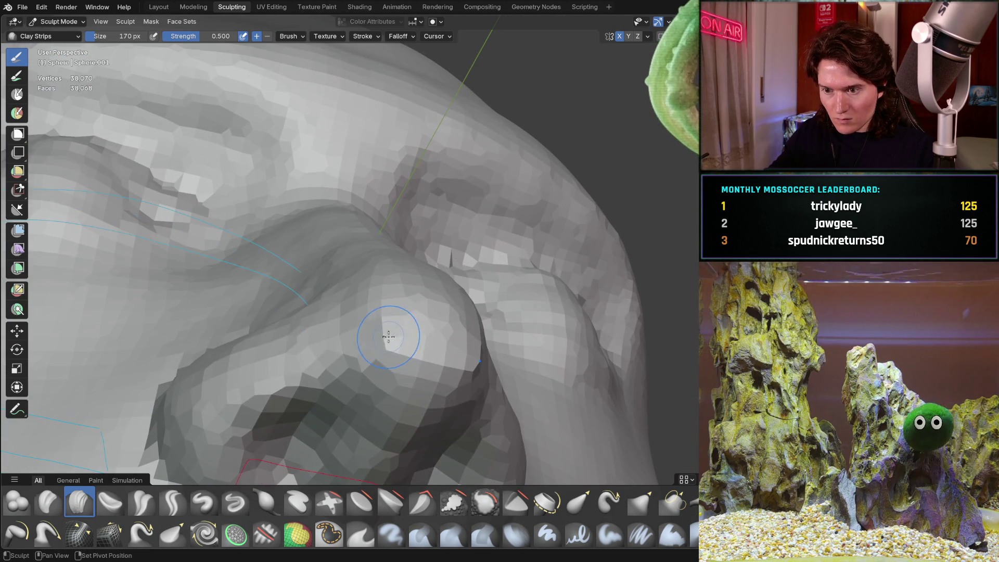
{"action": "mouse_move", "coordinate": [450, 280]}
{"action": "middle_mouse_down"}
{"action": "mouse_move", "coordinate": [521, 256]}
{"action": "mouse_move", "coordinate": [454, 363]}
{"action": "mouse_move", "coordinate": [505, 311]}
{"action": "middle_mouse_up"}
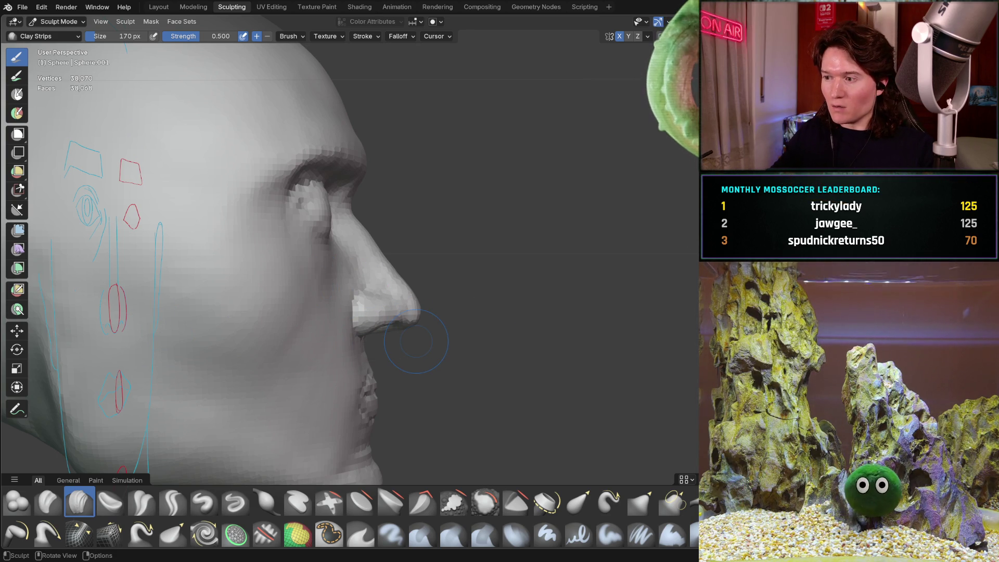
{"action": "mouse_move", "coordinate": [354, 366]}
{"action": "middle_mouse_down"}
{"action": "mouse_move", "coordinate": [327, 349]}
{"action": "mouse_move", "coordinate": [290, 379]}
{"action": "middle_mouse_up"}
{"action": "scroll", "coordinate": [290, 380], "scroll_direction": "up", "scroll_amount": 8}
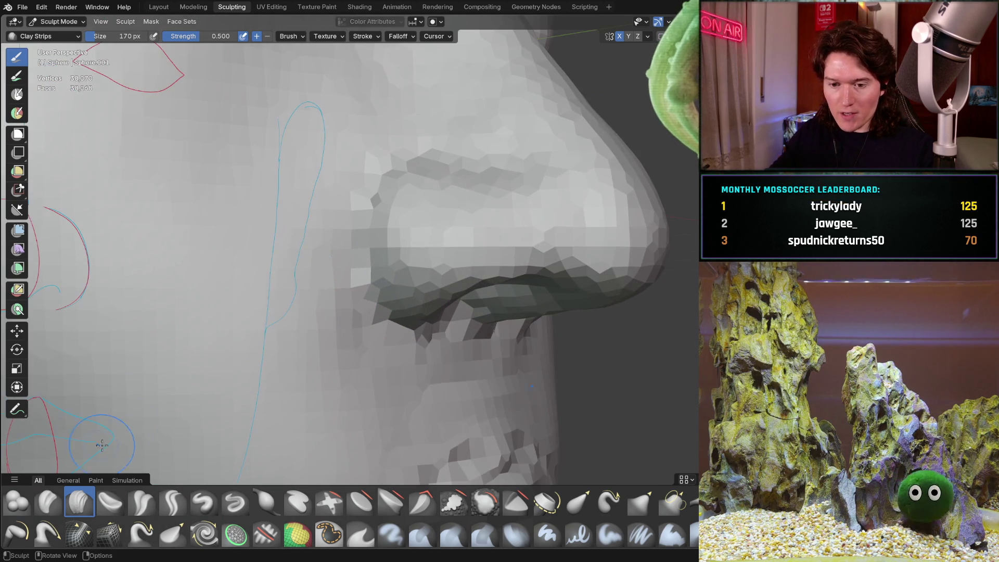
{"action": "middle_click_drag", "start_coordinate": [335, 177], "coordinate": [335, 177]}
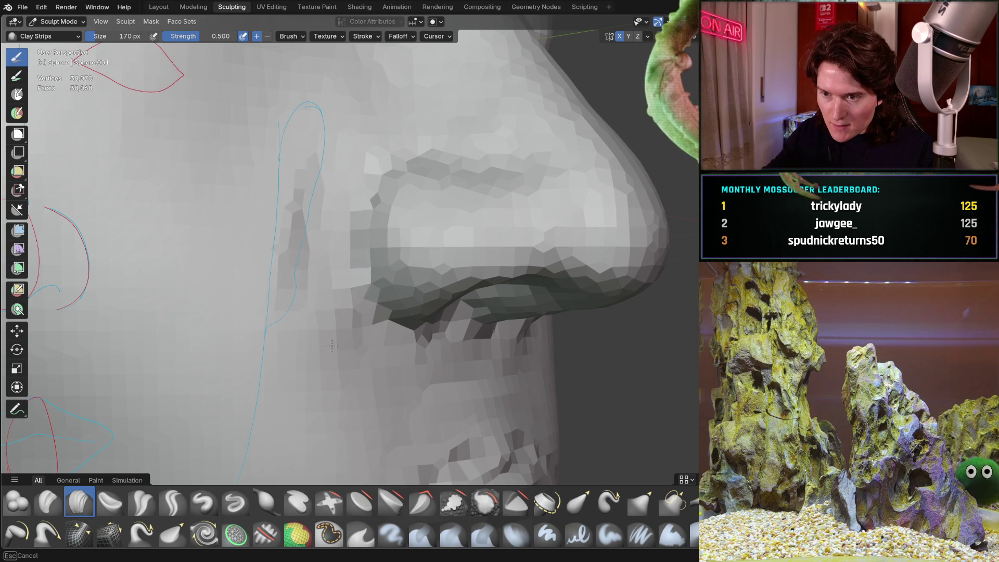
{"action": "mouse_move", "coordinate": [328, 361]}
{"action": "middle_mouse_down"}
{"action": "mouse_move", "coordinate": [290, 290]}
{"action": "mouse_move", "coordinate": [352, 172]}
{"action": "mouse_move", "coordinate": [309, 371]}
{"action": "mouse_move", "coordinate": [304, 278]}
{"action": "mouse_move", "coordinate": [349, 223]}
{"action": "middle_mouse_up"}
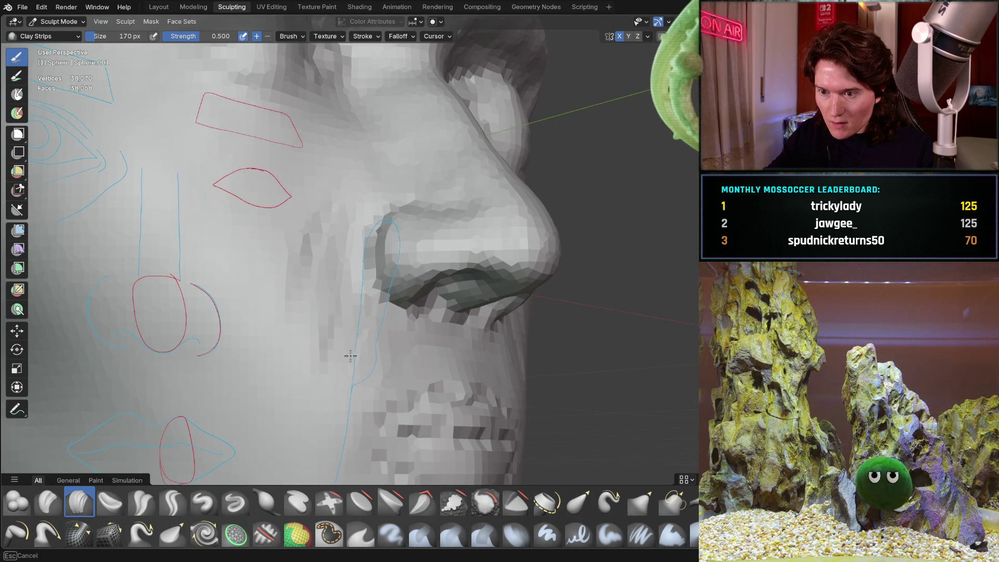
- Refine the nostril wings and nose tip from wide profile, close-up and top-down angles
{"action": "middle_click_drag", "start_coordinate": [351, 343], "coordinate": [351, 343]}
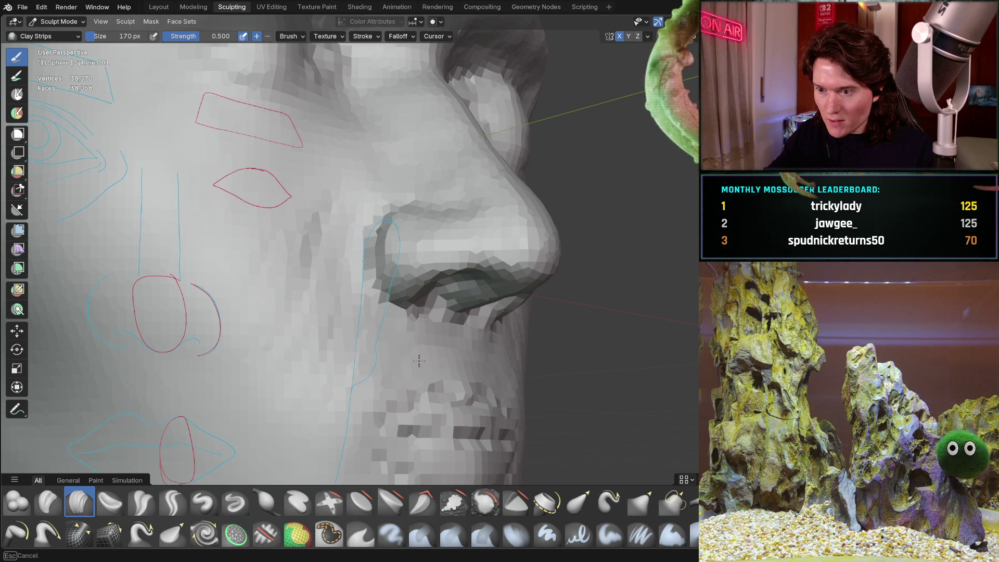
{"action": "middle_click_drag", "start_coordinate": [394, 296], "coordinate": [393, 324], "text": "ctrl"}
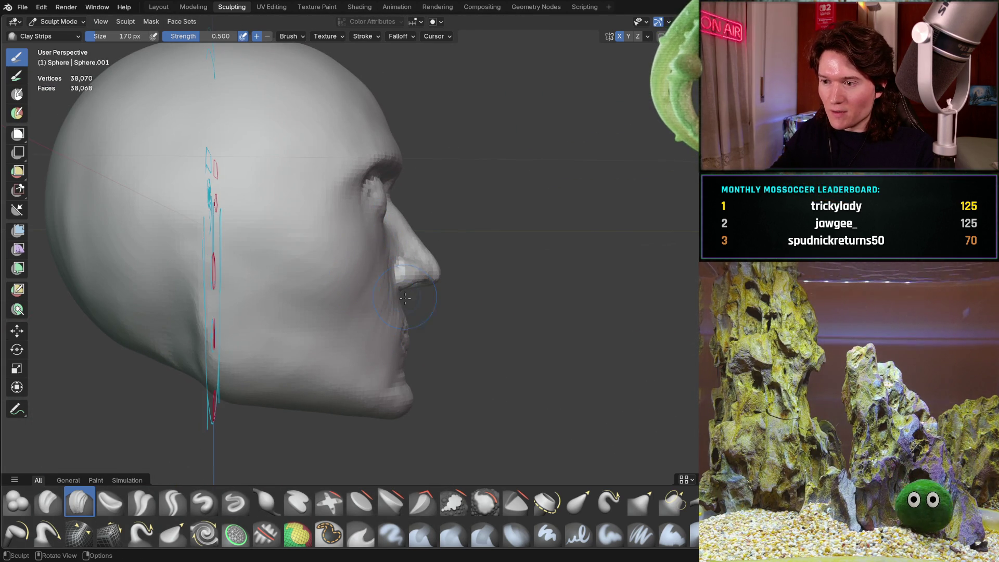
{"action": "mouse_move", "coordinate": [438, 278]}
{"action": "middle_mouse_down", "text": "ctrl"}
{"action": "mouse_move", "coordinate": [406, 352]}
{"action": "mouse_move", "coordinate": [416, 312]}
{"action": "mouse_move", "coordinate": [408, 345]}
{"action": "mouse_move", "coordinate": [224, 346]}
{"action": "mouse_move", "coordinate": [345, 328]}
{"action": "mouse_move", "coordinate": [350, 361]}
{"action": "mouse_move", "coordinate": [546, 350]}
{"action": "mouse_move", "coordinate": [390, 354]}
{"action": "mouse_move", "coordinate": [475, 261]}
{"action": "middle_mouse_up", "text": "ctrl"}
{"action": "scroll", "coordinate": [414, 310], "scroll_direction": "up", "scroll_amount": 2}
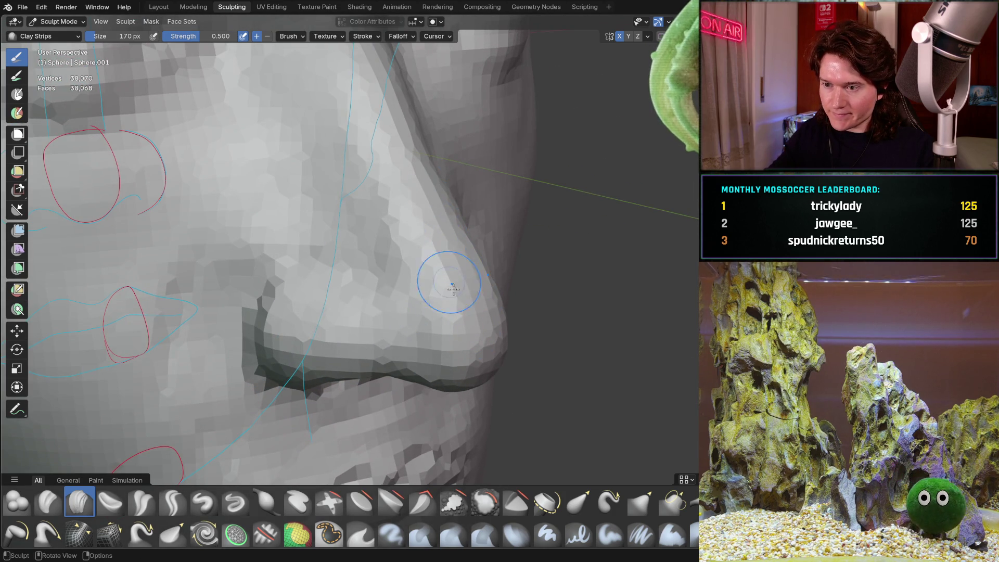
{"action": "middle_click_drag", "start_coordinate": [449, 282], "coordinate": [454, 213]}
{"action": "mouse_move", "coordinate": [469, 368]}
{"action": "middle_mouse_down"}
{"action": "mouse_move", "coordinate": [447, 296]}
{"action": "mouse_move", "coordinate": [541, 364]}
{"action": "mouse_move", "coordinate": [461, 346]}
{"action": "mouse_move", "coordinate": [625, 272]}
{"action": "mouse_move", "coordinate": [419, 322]}
{"action": "middle_mouse_up"}
{"action": "mouse_move", "coordinate": [407, 377]}
{"action": "middle_mouse_down"}
{"action": "mouse_move", "coordinate": [458, 333]}
{"action": "mouse_move", "coordinate": [577, 305]}
{"action": "mouse_move", "coordinate": [446, 252]}
{"action": "mouse_move", "coordinate": [431, 271]}
{"action": "middle_mouse_up"}
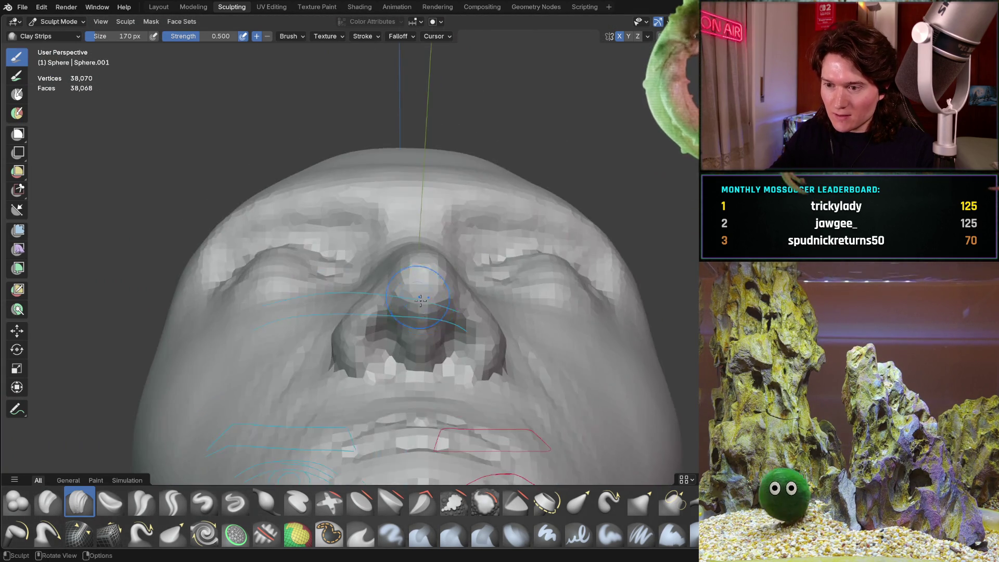
- Frame the whole head in the exact right orthographic profile, after checking the nose from several angles
{"action": "scroll", "coordinate": [458, 263], "scroll_direction": "up", "scroll_amount": 3}
{"action": "middle_click_drag", "start_coordinate": [481, 296], "coordinate": [440, 295]}
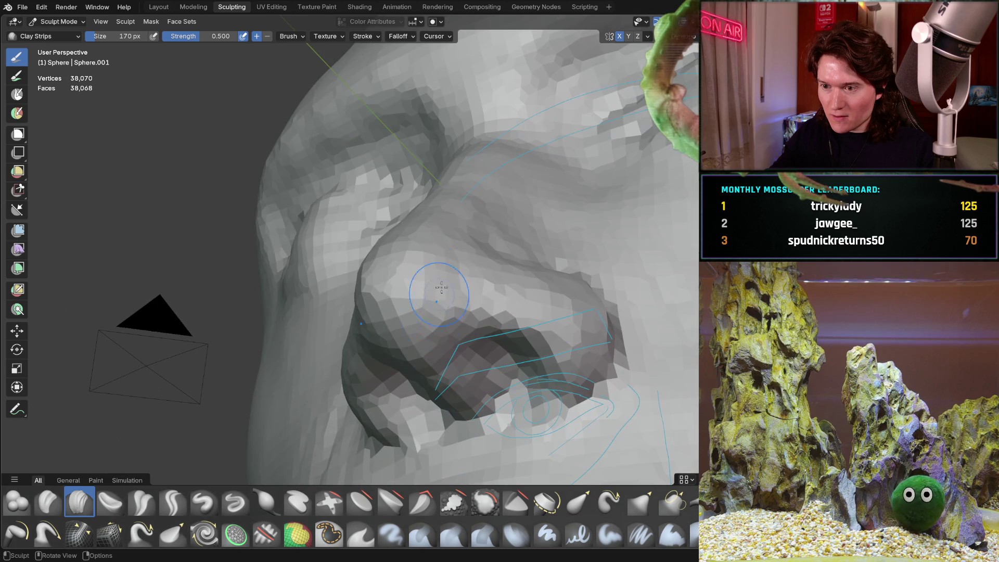
{"action": "middle_click_drag", "start_coordinate": [466, 241], "coordinate": [491, 201]}
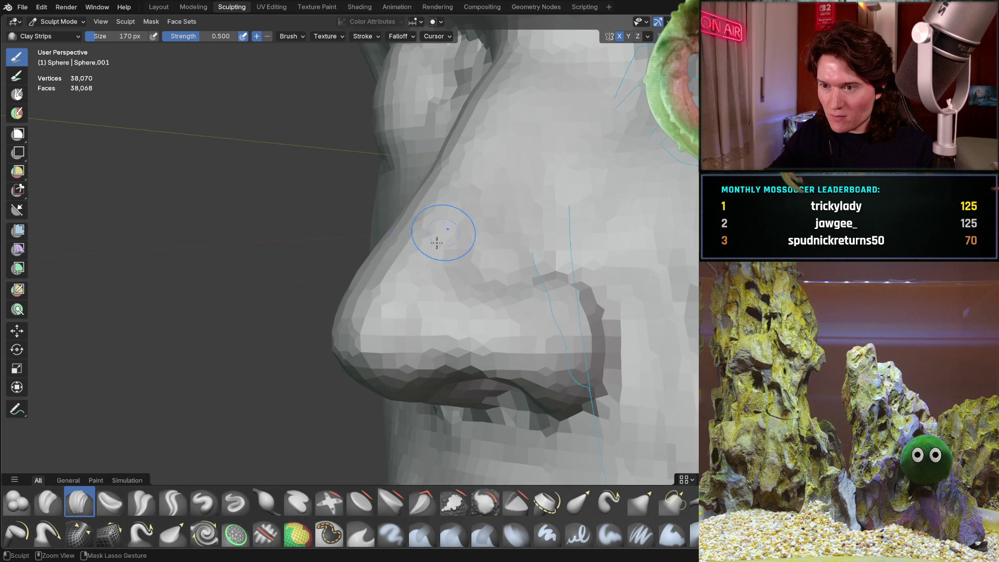
{"action": "mouse_move", "coordinate": [449, 252]}
{"action": "middle_mouse_down"}
{"action": "mouse_move", "coordinate": [489, 270]}
{"action": "mouse_move", "coordinate": [607, 240]}
{"action": "middle_mouse_up"}
{"action": "scroll", "coordinate": [492, 272], "scroll_direction": "down", "scroll_amount": 2}
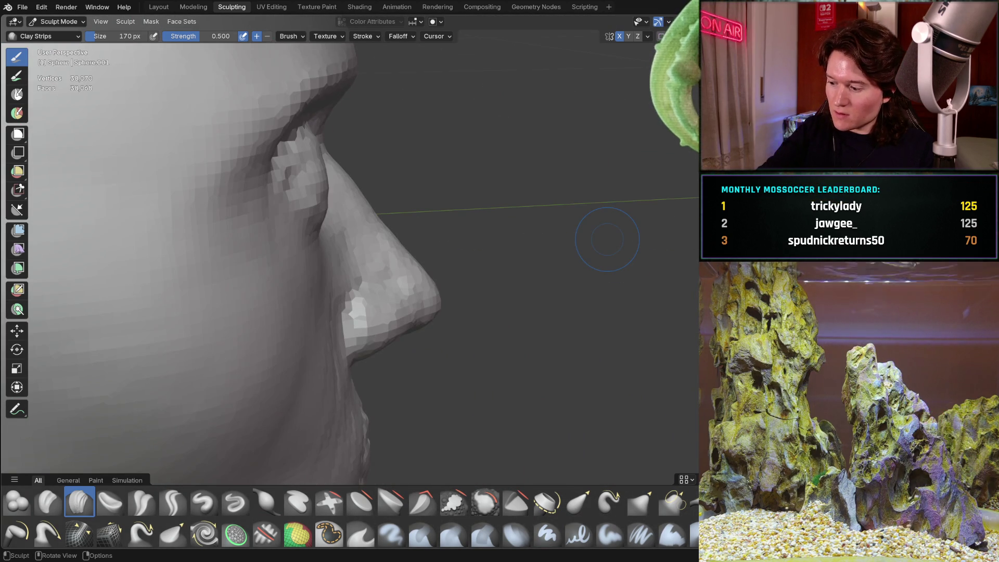
{"action": "key", "text": "KP_3"}
{"action": "middle_click_drag", "start_coordinate": [406, 308], "coordinate": [409, 376], "text": "ctrl"}
{"action": "mouse_move", "coordinate": [377, 334]}
{"action": "middle_mouse_down", "text": "ctrl"}
{"action": "mouse_move", "coordinate": [339, 261]}
{"action": "mouse_move", "coordinate": [294, 316]}
{"action": "mouse_move", "coordinate": [301, 328]}
{"action": "mouse_move", "coordinate": [322, 312]}
{"action": "mouse_move", "coordinate": [306, 305]}
{"action": "middle_mouse_up", "text": "ctrl"}
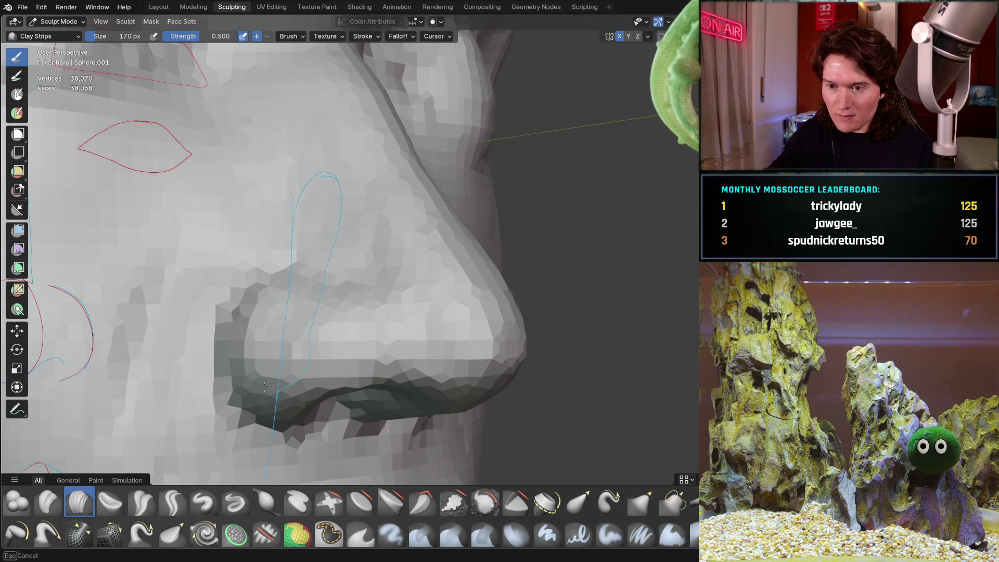
{"action": "middle_click_drag", "start_coordinate": [260, 402], "coordinate": [276, 382]}
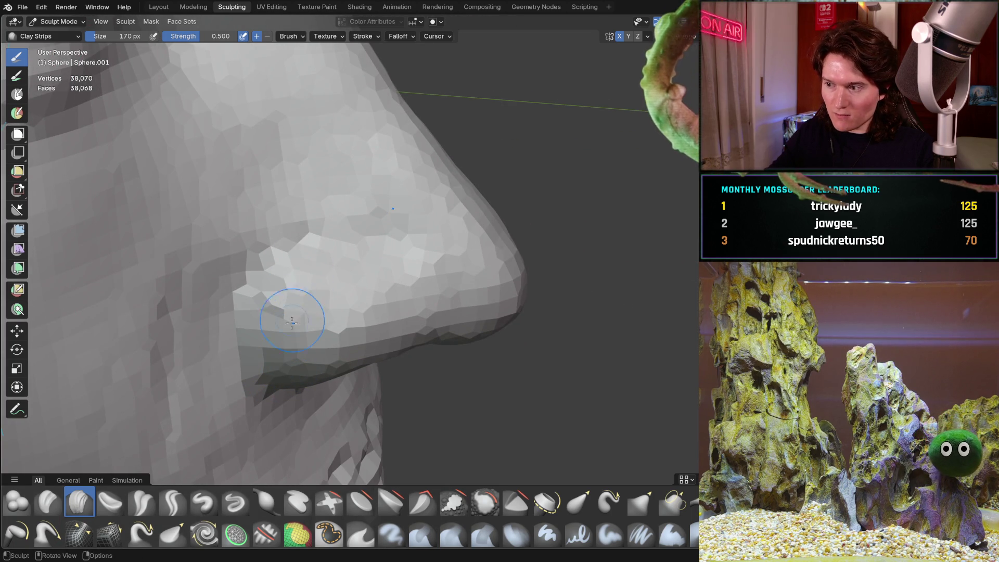
{"action": "scroll", "coordinate": [293, 317], "scroll_direction": "down", "scroll_amount": 6}
{"action": "middle_click_drag", "start_coordinate": [346, 286], "coordinate": [276, 367]}
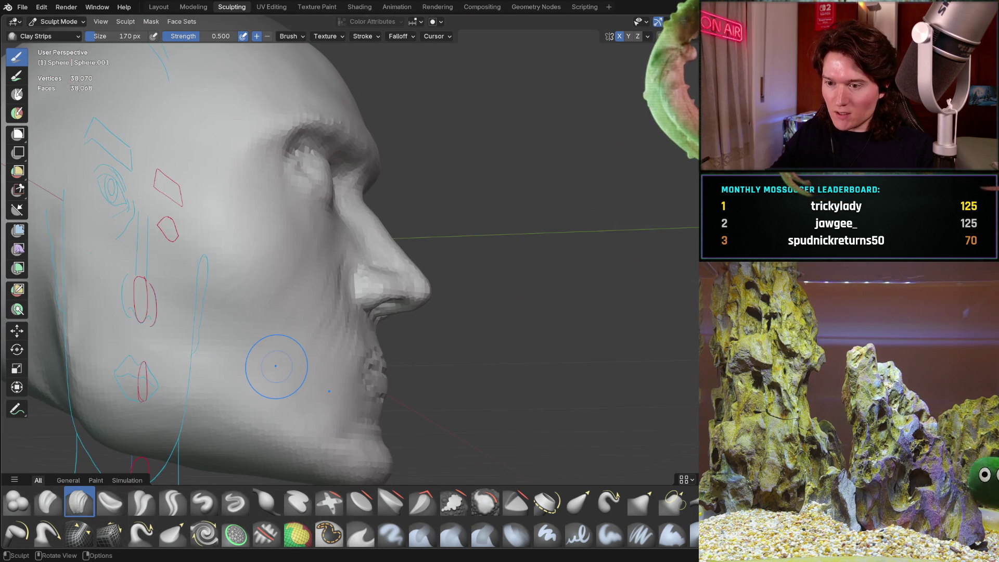
{"action": "key", "text": "KP_3"}
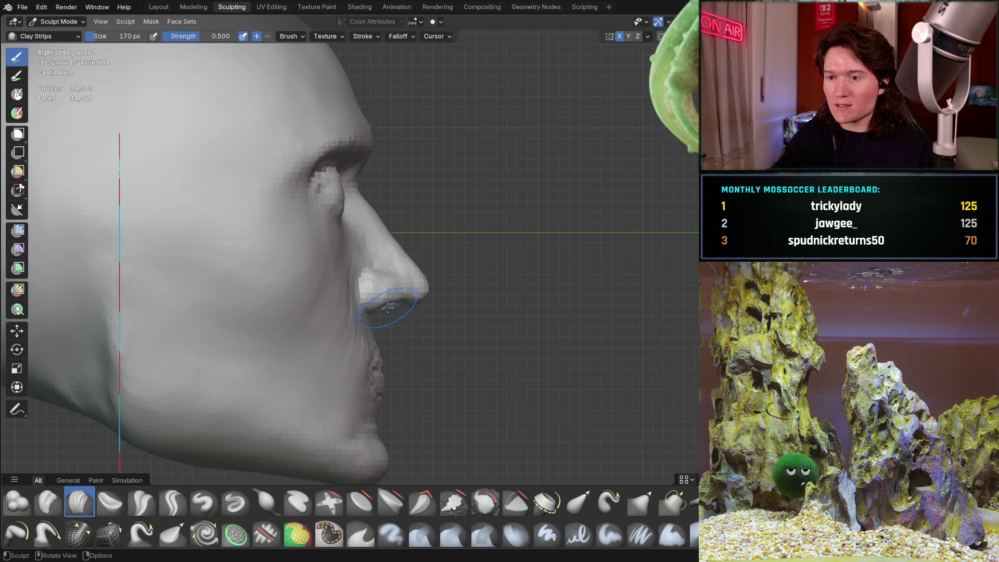
{"action": "mouse_move", "coordinate": [402, 302]}
{"action": "middle_mouse_down", "text": "ctrl"}
{"action": "mouse_move", "coordinate": [323, 350]}
{"action": "mouse_move", "coordinate": [361, 349]}
{"action": "mouse_move", "coordinate": [349, 347]}
{"action": "mouse_move", "coordinate": [442, 296]}
{"action": "mouse_move", "coordinate": [321, 398]}
{"action": "middle_mouse_up", "text": "ctrl"}
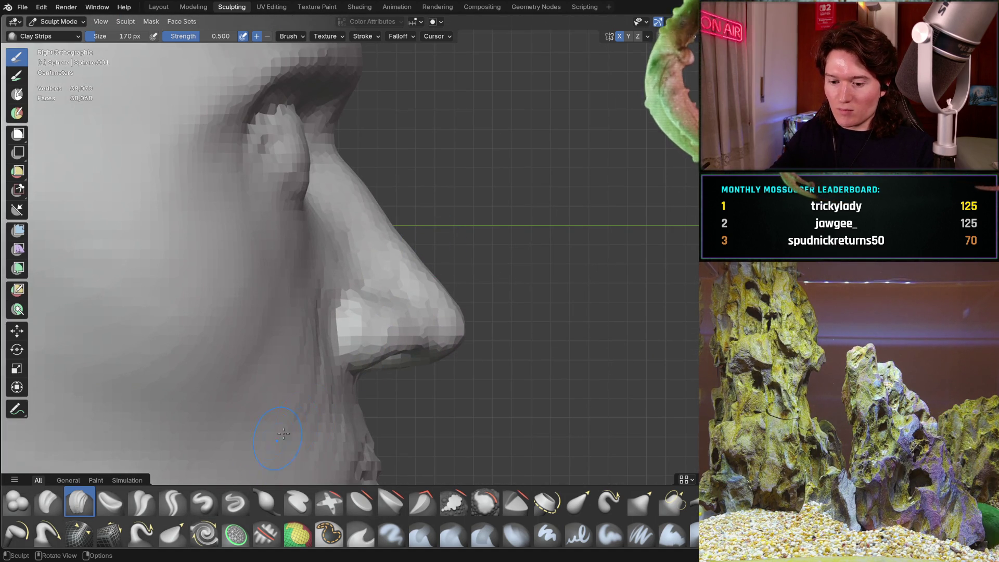
- Switch to the Grab brush at 322 px and pull the nose tip outward
{"action": "key", "text": "g"}
{"action": "key", "text": "f"}
{"action": "left_click", "coordinate": [435, 301]}
{"action": "mouse_move", "coordinate": [435, 302]}
{"action": "middle_mouse_down", "text": "ctrl"}
{"action": "mouse_move", "coordinate": [408, 383]}
{"action": "mouse_move", "coordinate": [430, 324]}
{"action": "middle_mouse_up", "text": "ctrl"}
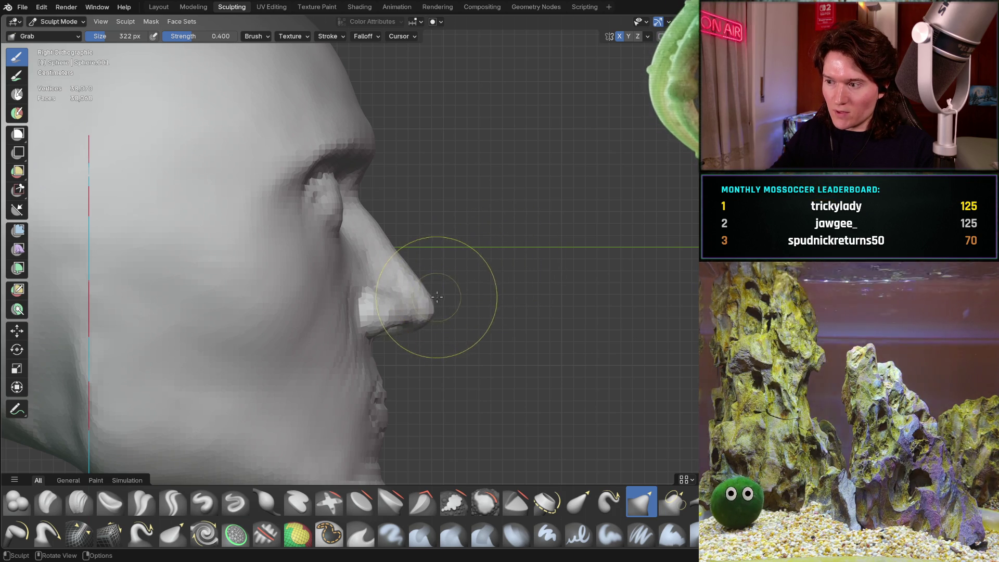
{"action": "left_click_drag", "start_coordinate": [430, 303], "coordinate": [426, 304]}
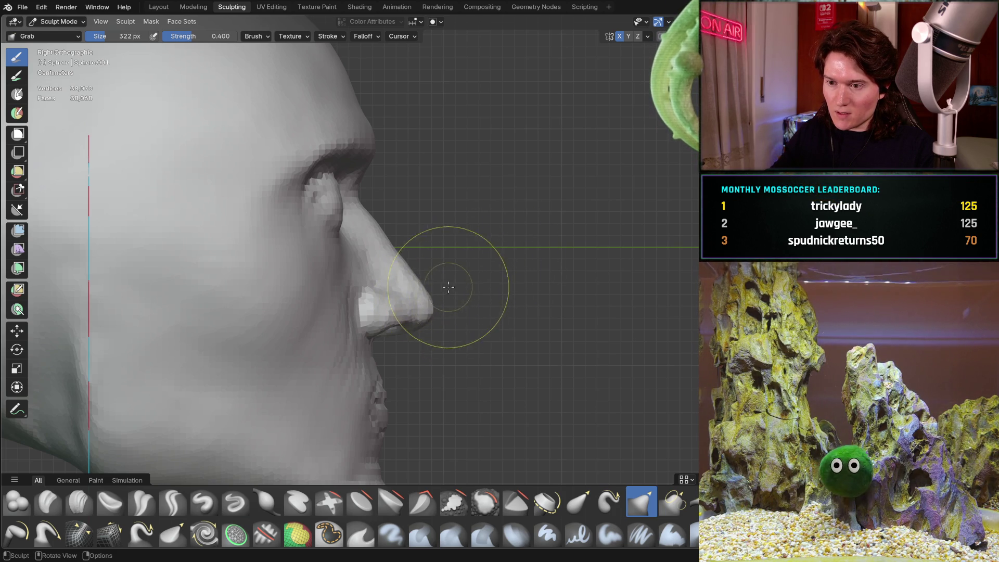
- Check the nose in front, back and both side profile views
{"action": "middle_click_drag", "start_coordinate": [451, 288], "coordinate": [322, 298]}
{"action": "key", "text": "KP_1"}
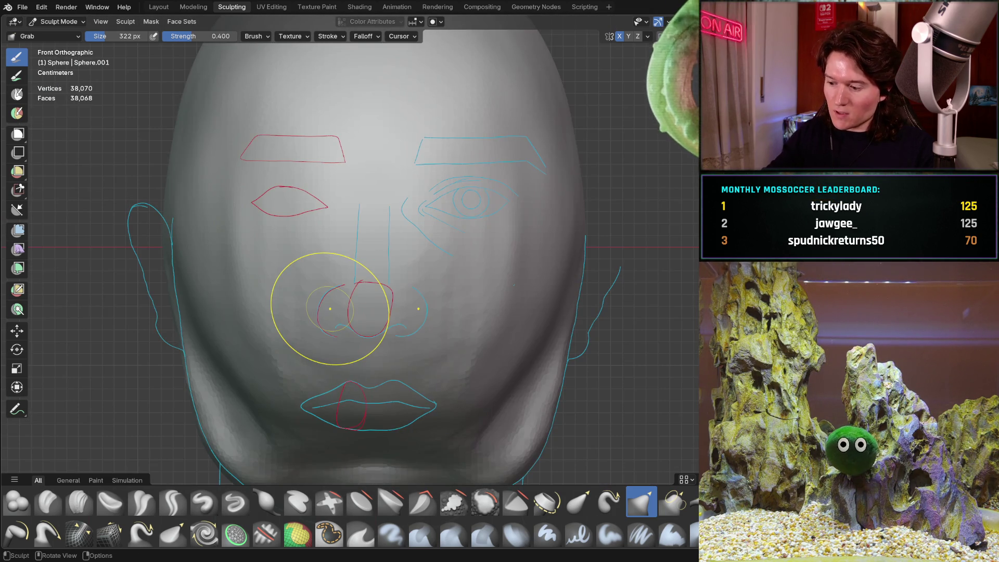
{"action": "key", "text": "ctrl+KP_1"}
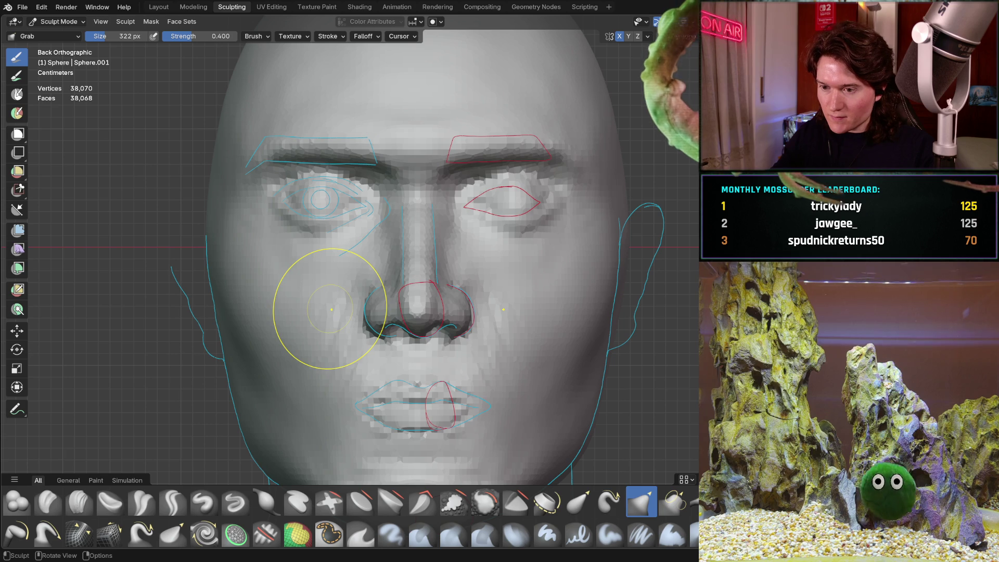
{"action": "middle_click_drag", "start_coordinate": [432, 351], "coordinate": [432, 304], "text": "ctrl"}
{"action": "mouse_move", "coordinate": [339, 384]}
{"action": "middle_mouse_down"}
{"action": "mouse_move", "coordinate": [453, 375]}
{"action": "mouse_move", "coordinate": [485, 323]}
{"action": "mouse_move", "coordinate": [459, 350]}
{"action": "mouse_move", "coordinate": [465, 370]}
{"action": "mouse_move", "coordinate": [430, 339]}
{"action": "mouse_move", "coordinate": [434, 318]}
{"action": "middle_mouse_up"}
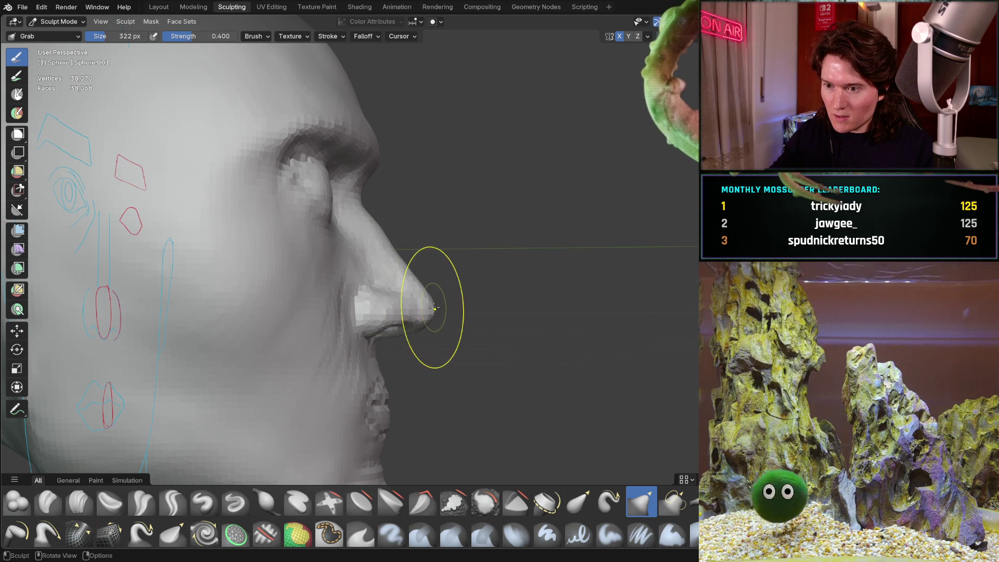
{"action": "mouse_move", "coordinate": [456, 291]}
{"action": "middle_mouse_down", "text": "ctrl"}
{"action": "mouse_move", "coordinate": [441, 348]}
{"action": "mouse_move", "coordinate": [407, 340]}
{"action": "mouse_move", "coordinate": [434, 318]}
{"action": "middle_mouse_up", "text": "ctrl"}
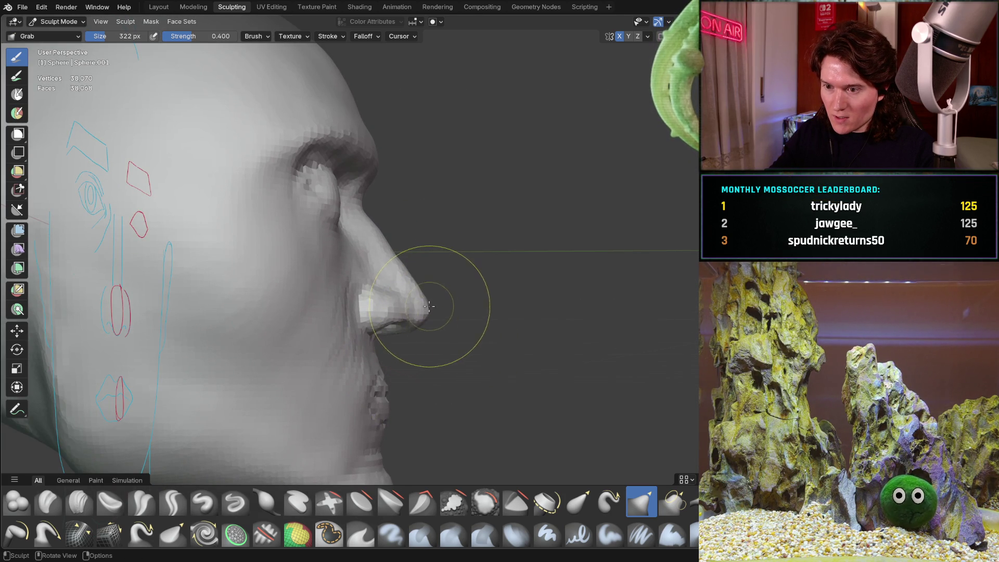
{"action": "mouse_move", "coordinate": [427, 305]}
{"action": "middle_mouse_down"}
{"action": "mouse_move", "coordinate": [458, 281]}
{"action": "mouse_move", "coordinate": [318, 292]}
{"action": "mouse_move", "coordinate": [330, 285]}
{"action": "mouse_move", "coordinate": [346, 319]}
{"action": "middle_mouse_up"}
{"action": "scroll", "coordinate": [365, 307], "scroll_direction": "up", "scroll_amount": 5}
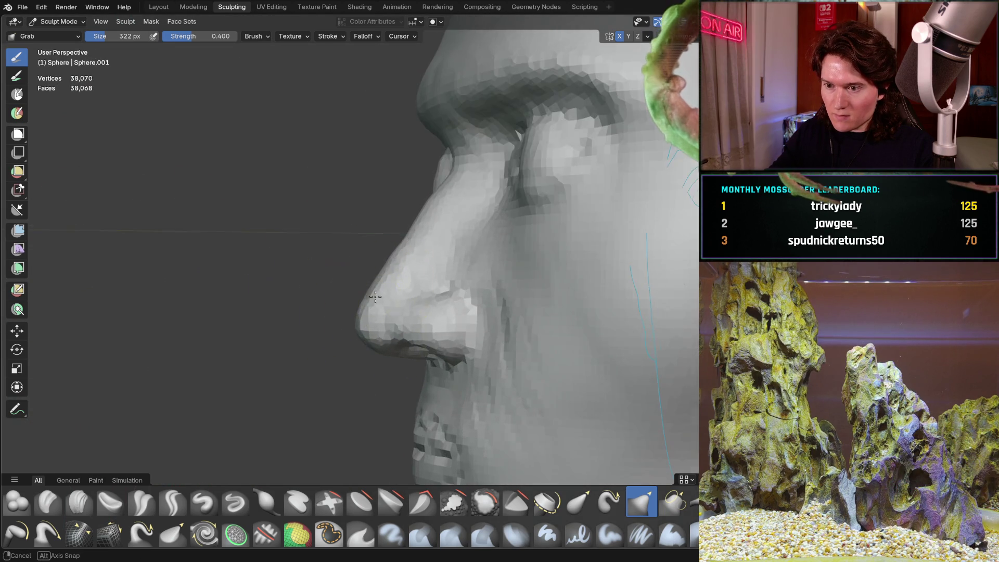
- Pull the nose tip into shape on the opposite profile, then reselect Clay Strips from the asset shelf
{"action": "left_click_drag", "start_coordinate": [363, 300], "coordinate": [367, 310]}
{"action": "scroll", "coordinate": [367, 310], "scroll_direction": "down", "scroll_amount": 5}
{"action": "mouse_move", "coordinate": [367, 310]}
{"action": "middle_mouse_down"}
{"action": "mouse_move", "coordinate": [404, 376]}
{"action": "mouse_move", "coordinate": [423, 379]}
{"action": "mouse_move", "coordinate": [432, 352]}
{"action": "middle_mouse_up"}
{"action": "scroll", "coordinate": [428, 391], "scroll_direction": "down", "scroll_amount": 2}
{"action": "mouse_move", "coordinate": [428, 390]}
{"action": "middle_mouse_down"}
{"action": "mouse_move", "coordinate": [443, 354]}
{"action": "mouse_move", "coordinate": [437, 346]}
{"action": "middle_mouse_up"}
{"action": "scroll", "coordinate": [424, 338], "scroll_direction": "up", "scroll_amount": 9}
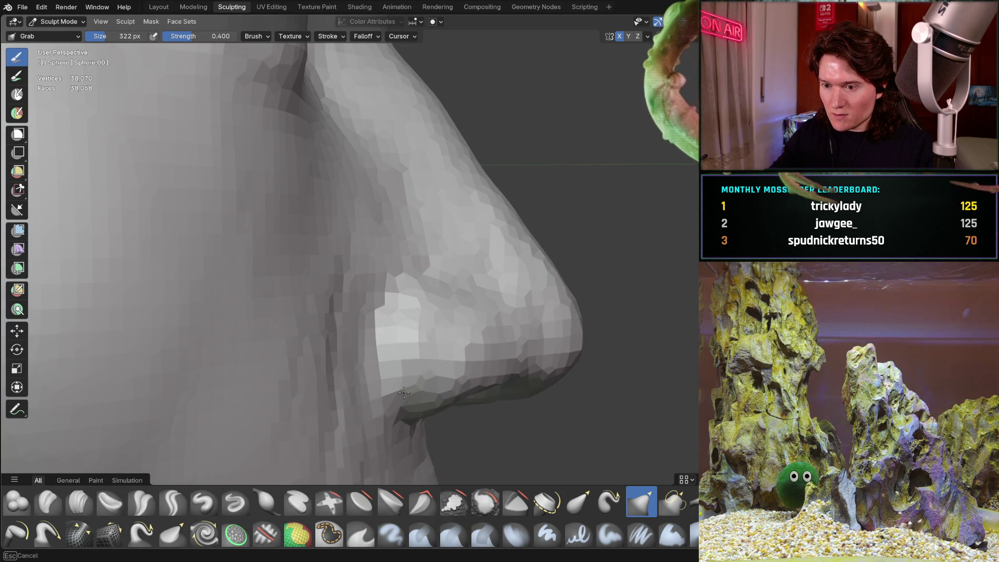
{"action": "scroll", "coordinate": [408, 402], "scroll_direction": "up", "scroll_amount": 3}
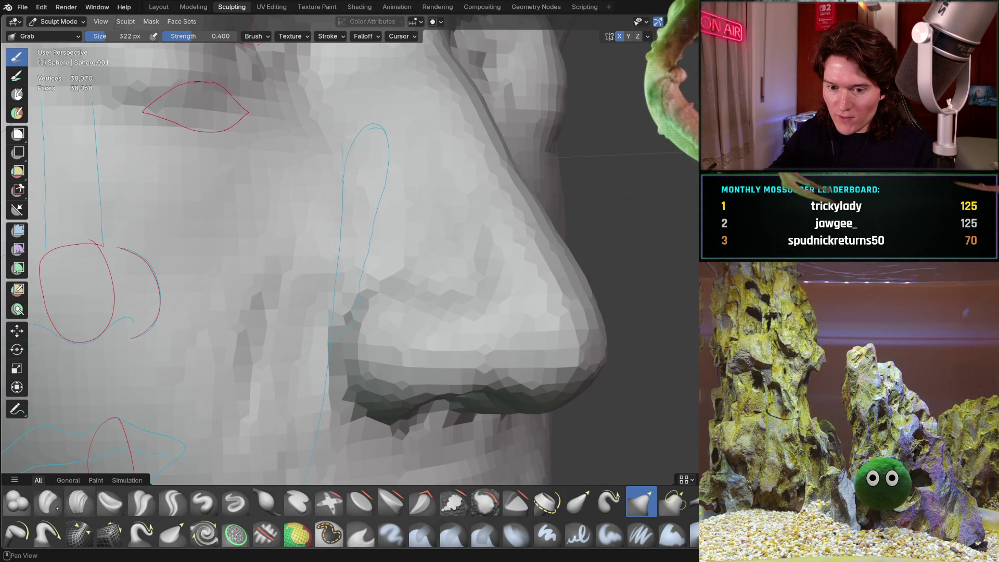
{"action": "left_click", "coordinate": [79, 503]}
{"action": "scroll", "coordinate": [289, 309], "scroll_direction": "down", "scroll_amount": 5}
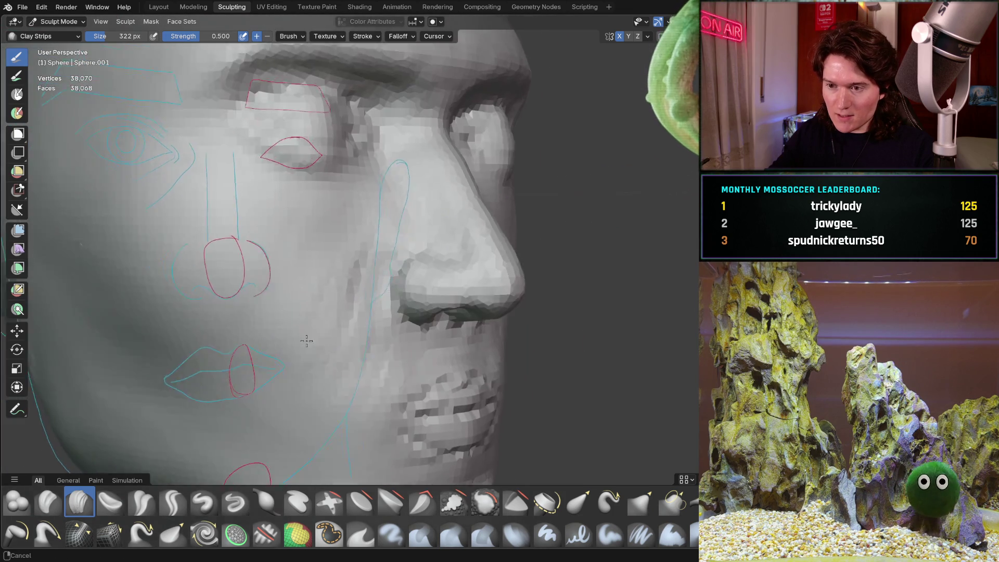
- Shrink the Clay Strips brush to 188 px and snap to the right side view
{"action": "middle_click_drag", "start_coordinate": [290, 312], "coordinate": [349, 307]}
{"action": "key", "text": "f"}
{"action": "left_click", "coordinate": [353, 322]}
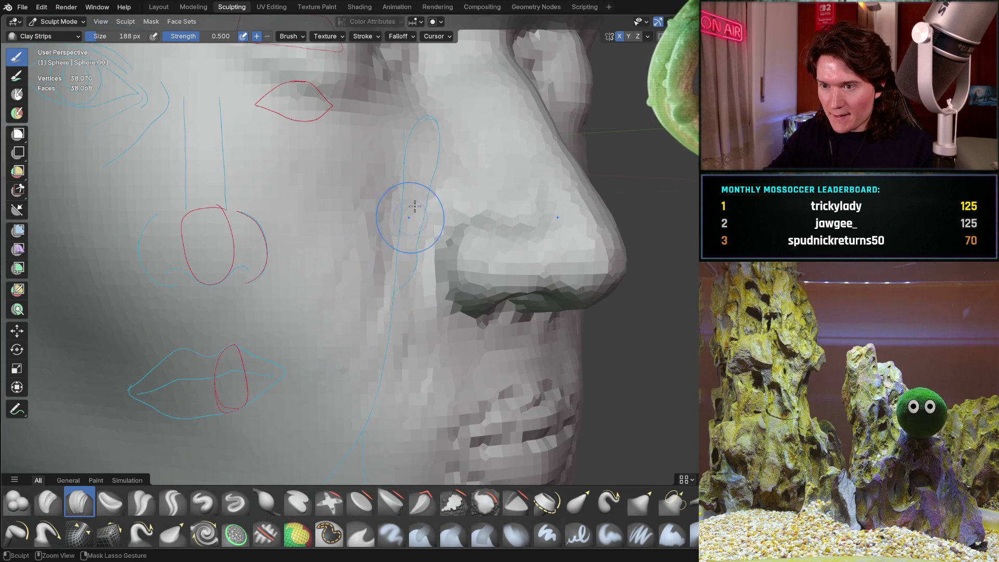
{"action": "middle_click_drag", "start_coordinate": [389, 322], "coordinate": [468, 251]}
{"action": "key", "text": "KP_3"}
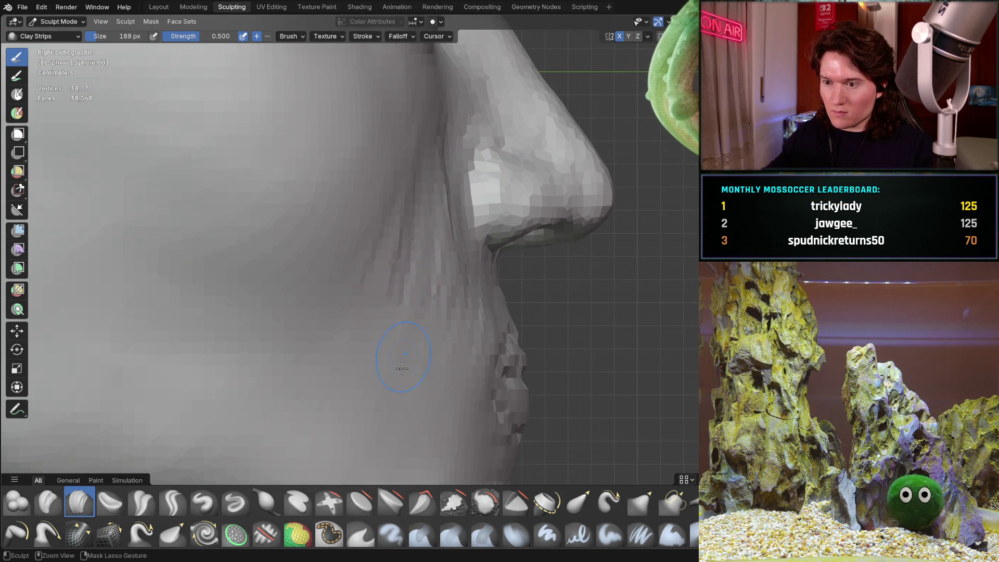
- Build up clay at the nose base and along the lips and mouth line
{"action": "left_click_drag", "start_coordinate": [445, 336], "coordinate": [482, 285]}
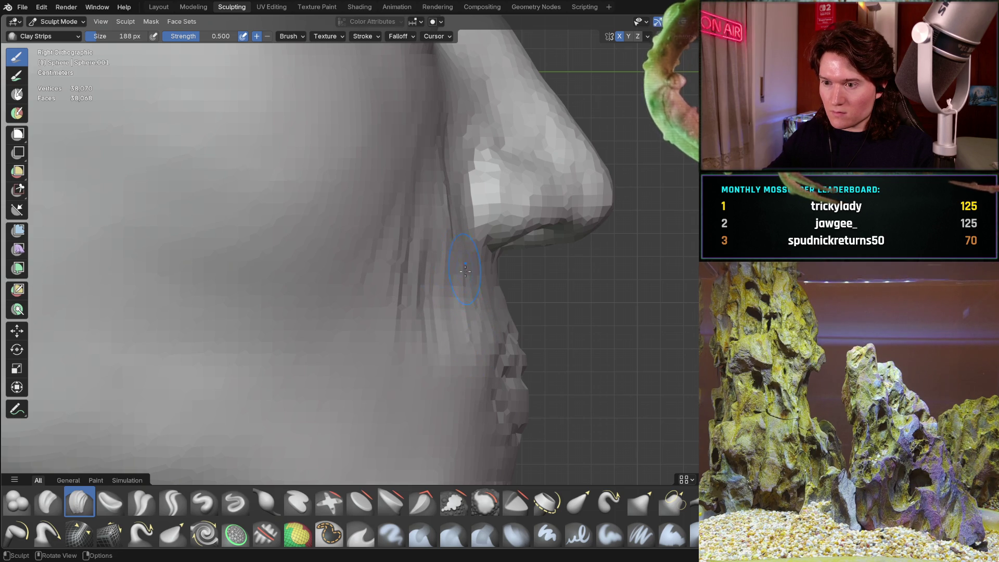
{"action": "middle_click_drag", "start_coordinate": [463, 266], "coordinate": [424, 276]}
{"action": "mouse_move", "coordinate": [432, 316]}
{"action": "middle_mouse_down"}
{"action": "mouse_move", "coordinate": [437, 267]}
{"action": "mouse_move", "coordinate": [471, 268]}
{"action": "mouse_move", "coordinate": [508, 218]}
{"action": "mouse_move", "coordinate": [364, 242]}
{"action": "middle_mouse_up"}
{"action": "mouse_move", "coordinate": [425, 226]}
{"action": "middle_mouse_down"}
{"action": "mouse_move", "coordinate": [468, 229]}
{"action": "mouse_move", "coordinate": [383, 232]}
{"action": "middle_mouse_up"}
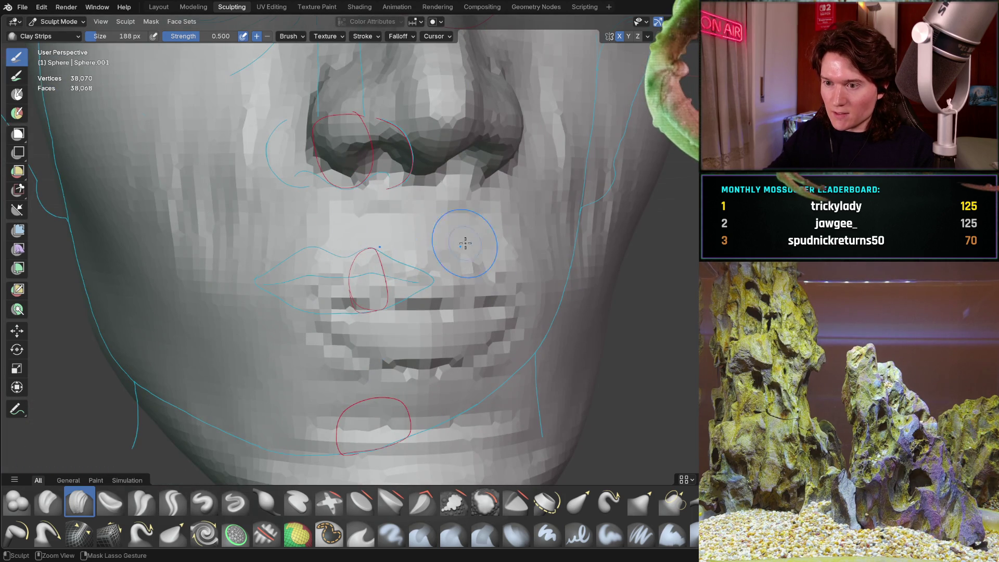
{"action": "mouse_move", "coordinate": [485, 245]}
{"action": "middle_mouse_down"}
{"action": "mouse_move", "coordinate": [524, 227]}
{"action": "mouse_move", "coordinate": [425, 248]}
{"action": "middle_mouse_up"}
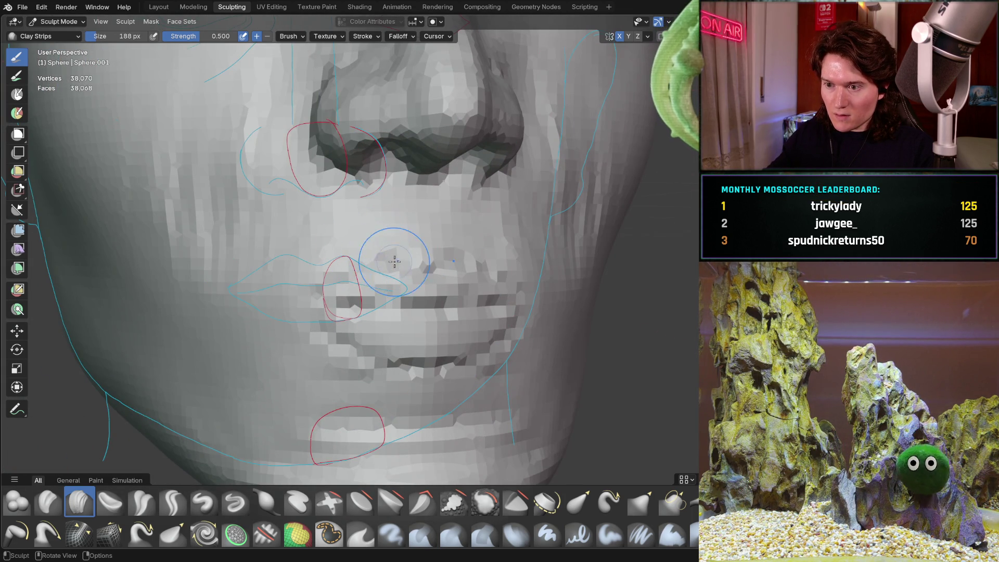
{"action": "middle_click_drag", "start_coordinate": [380, 276], "coordinate": [363, 213], "text": "ctrl"}
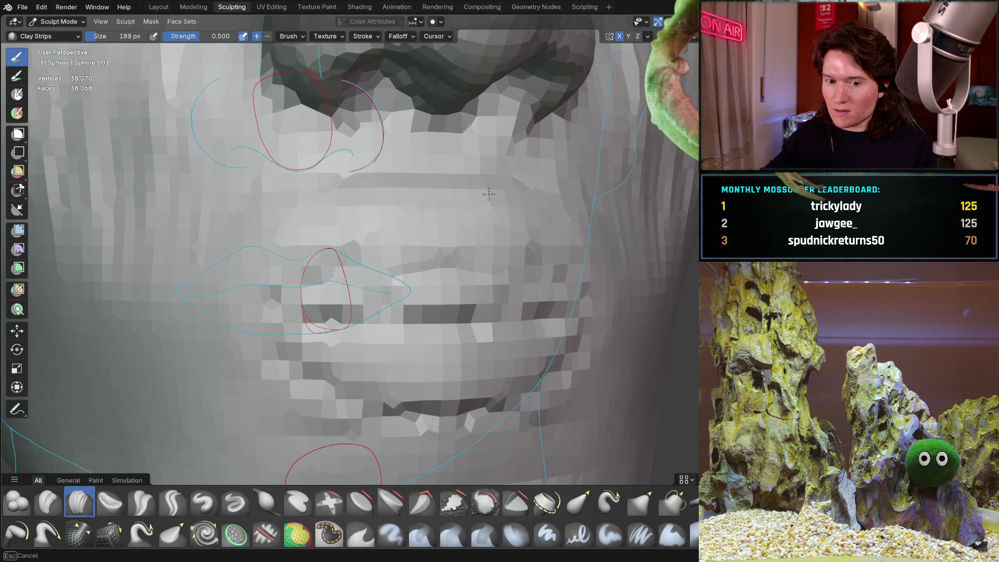
{"action": "mouse_move", "coordinate": [535, 175]}
{"action": "middle_mouse_down"}
{"action": "mouse_move", "coordinate": [439, 239]}
{"action": "mouse_move", "coordinate": [541, 245]}
{"action": "mouse_move", "coordinate": [440, 239]}
{"action": "middle_mouse_up"}
{"action": "scroll", "coordinate": [440, 239], "scroll_direction": "up", "scroll_amount": 1}
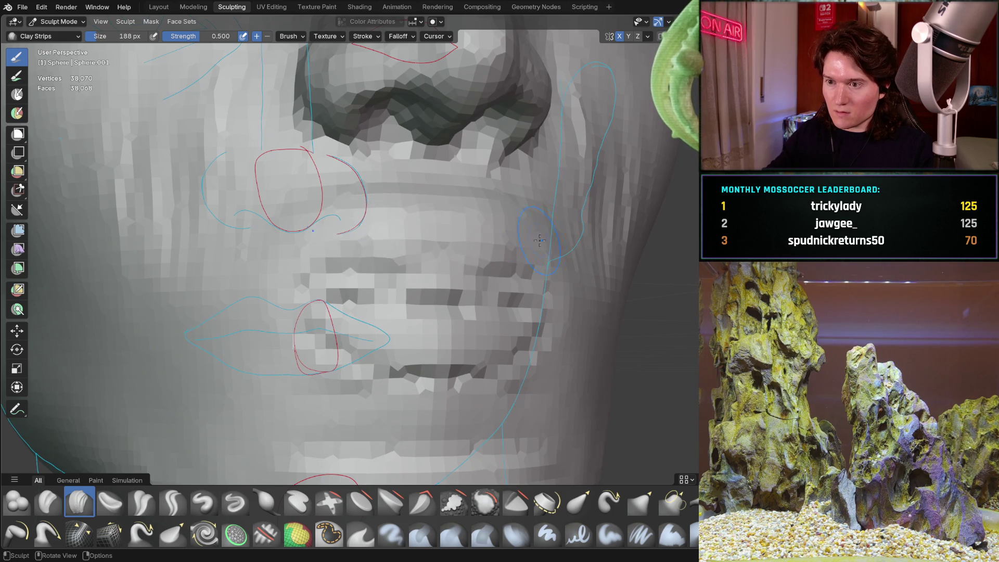
{"action": "mouse_move", "coordinate": [301, 284]}
{"action": "left_mouse_down"}
{"action": "mouse_move", "coordinate": [443, 301]}
{"action": "mouse_move", "coordinate": [365, 344]}
{"action": "mouse_move", "coordinate": [456, 350]}
{"action": "left_mouse_up"}
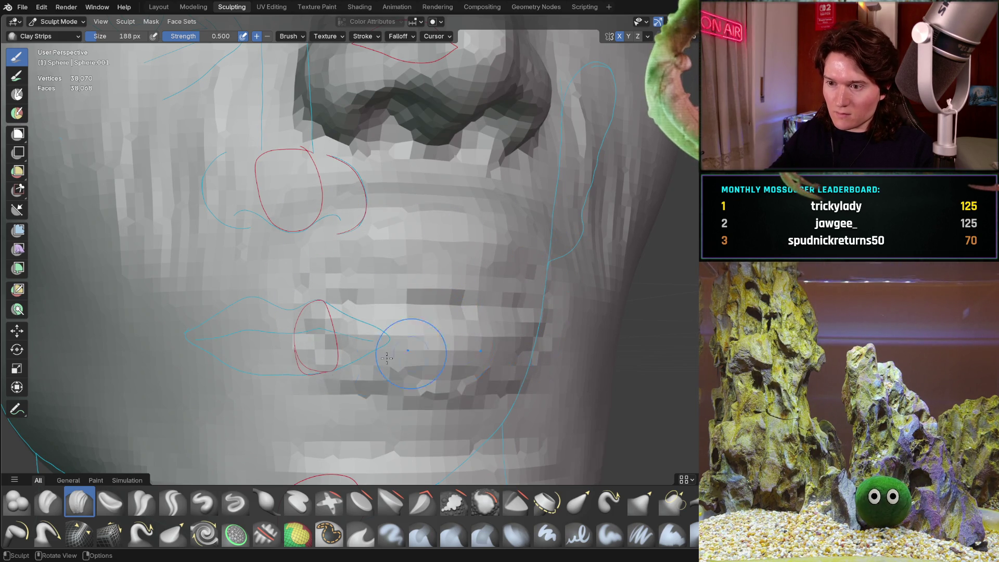
- Check the lips, mouth and chin in profile and from below, ending on the full head
{"action": "mouse_move", "coordinate": [349, 328]}
{"action": "middle_mouse_down"}
{"action": "mouse_move", "coordinate": [446, 388]}
{"action": "mouse_move", "coordinate": [489, 312]}
{"action": "mouse_move", "coordinate": [488, 327]}
{"action": "mouse_move", "coordinate": [371, 331]}
{"action": "mouse_move", "coordinate": [382, 238]}
{"action": "middle_mouse_up"}
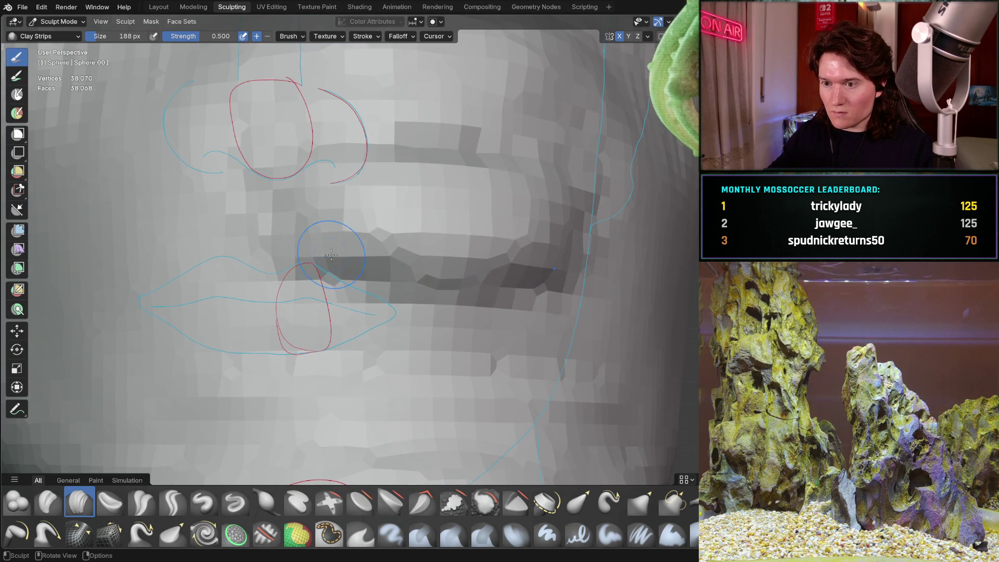
{"action": "mouse_move", "coordinate": [353, 255]}
{"action": "middle_mouse_down", "text": "ctrl"}
{"action": "mouse_move", "coordinate": [398, 328]}
{"action": "mouse_move", "coordinate": [512, 295]}
{"action": "mouse_move", "coordinate": [460, 291]}
{"action": "mouse_move", "coordinate": [468, 247]}
{"action": "middle_mouse_up", "text": "ctrl"}
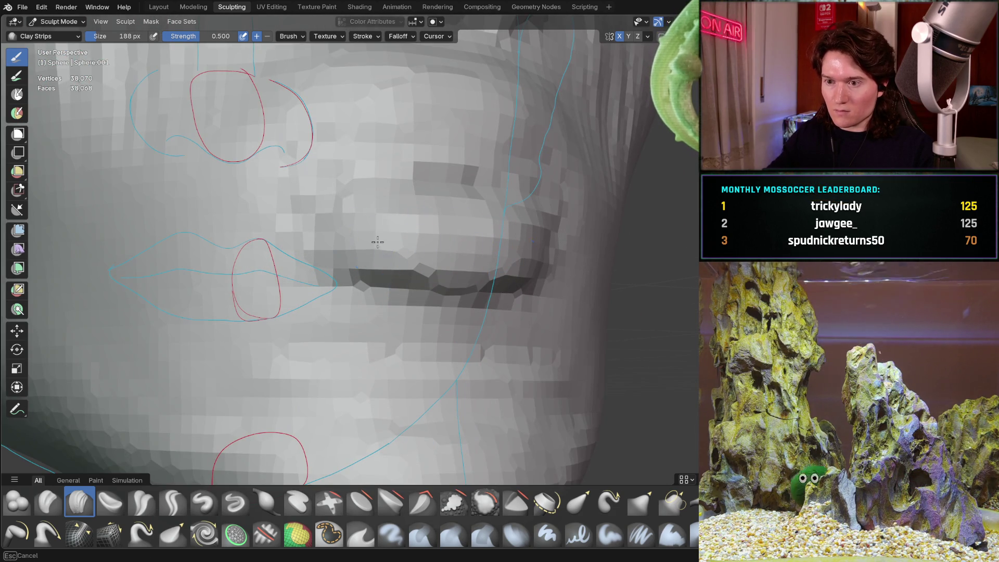
{"action": "mouse_move", "coordinate": [476, 291]}
{"action": "middle_mouse_down"}
{"action": "mouse_move", "coordinate": [477, 264]}
{"action": "mouse_move", "coordinate": [389, 173]}
{"action": "middle_mouse_up"}
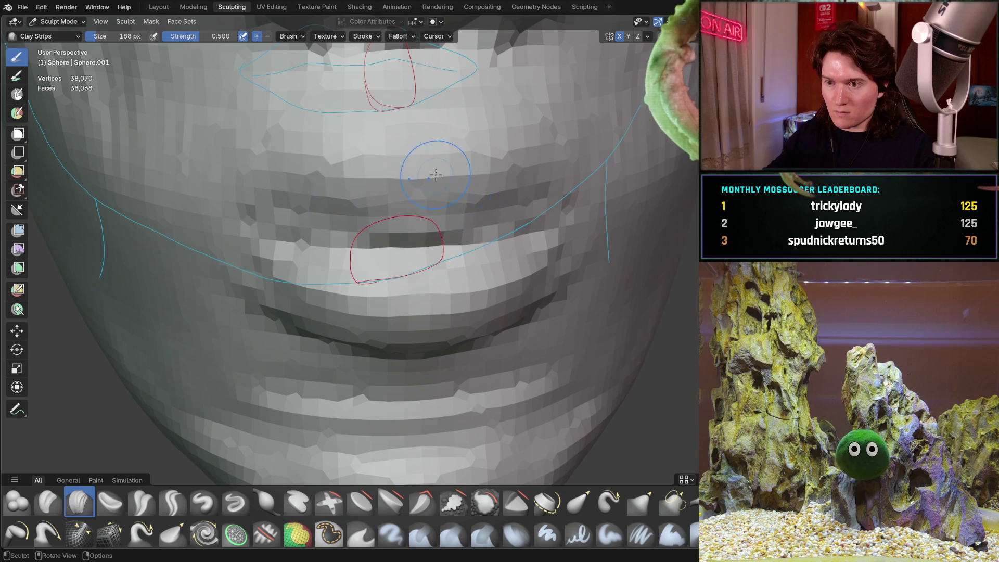
{"action": "middle_click_drag", "start_coordinate": [453, 179], "coordinate": [419, 227]}
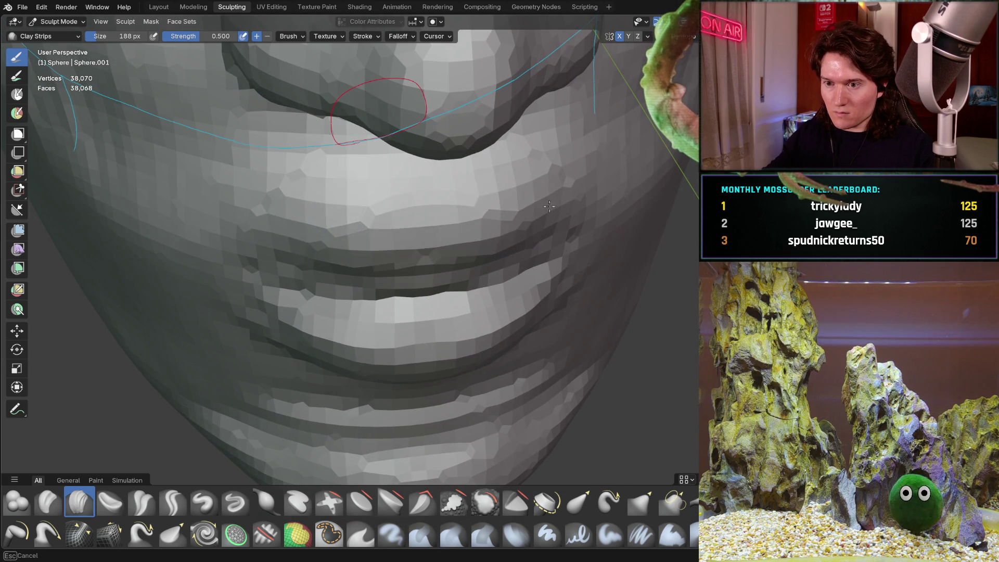
{"action": "scroll", "coordinate": [384, 295], "scroll_direction": "down", "scroll_amount": 4}
{"action": "mouse_move", "coordinate": [385, 294]}
{"action": "middle_mouse_down"}
{"action": "mouse_move", "coordinate": [341, 270]}
{"action": "mouse_move", "coordinate": [330, 276]}
{"action": "mouse_move", "coordinate": [394, 278]}
{"action": "middle_mouse_up"}
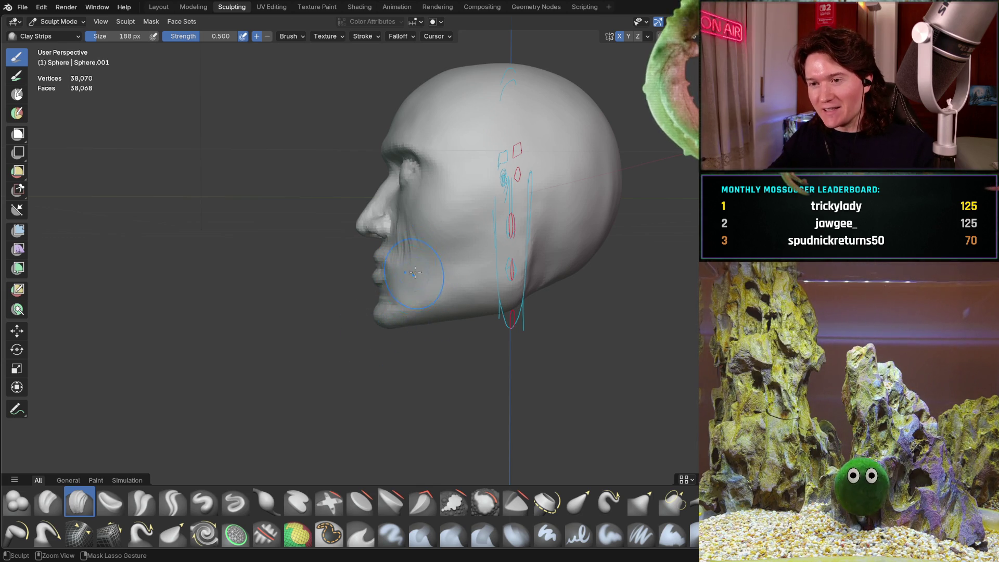
- Zoom in on the nose from the side and pick the Crease Sharp brush at 166 px
{"action": "mouse_move", "coordinate": [409, 292]}
{"action": "middle_mouse_down", "text": "ctrl"}
{"action": "mouse_move", "coordinate": [409, 281]}
{"action": "mouse_move", "coordinate": [409, 304]}
{"action": "middle_mouse_up", "text": "ctrl"}
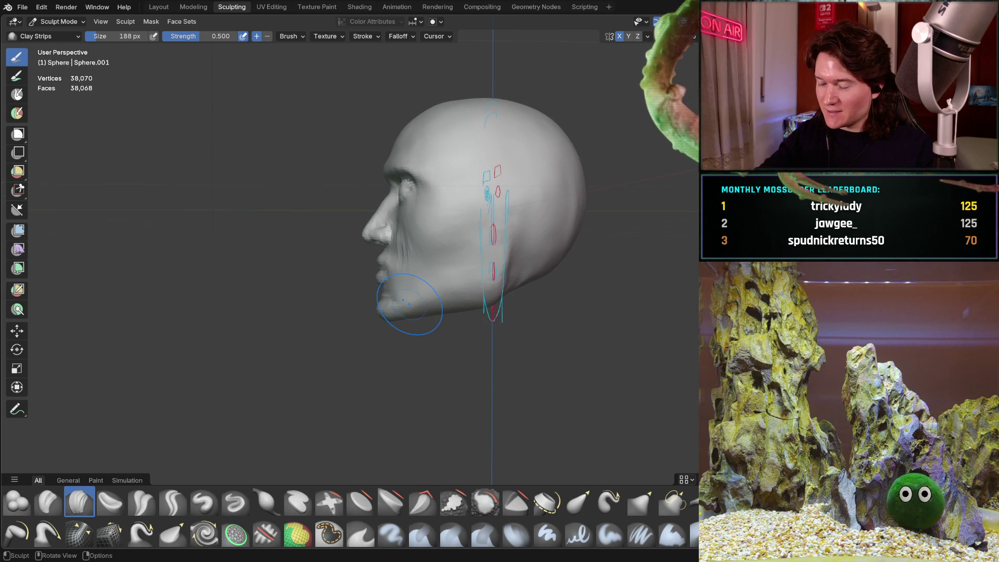
{"action": "key", "text": "KP_1"}
{"action": "key", "text": "KP_3"}
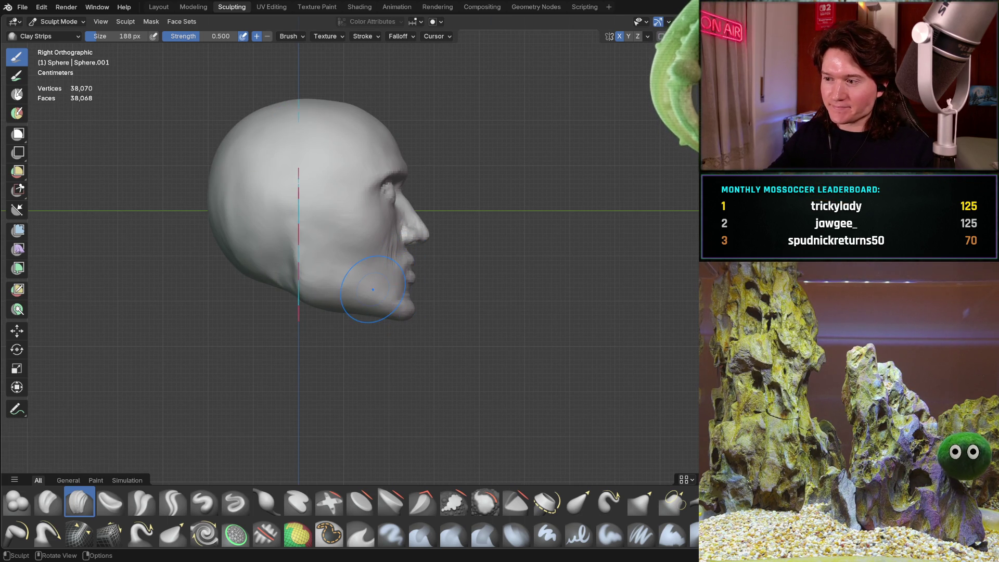
{"action": "scroll", "coordinate": [373, 289], "scroll_direction": "up", "scroll_amount": 5}
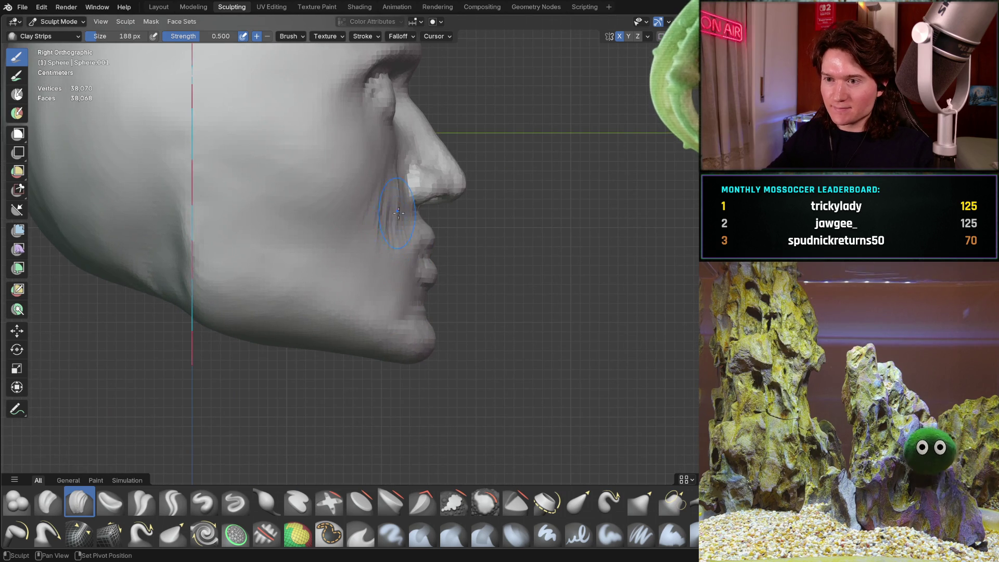
{"action": "scroll", "coordinate": [408, 238], "scroll_direction": "up", "scroll_amount": 3}
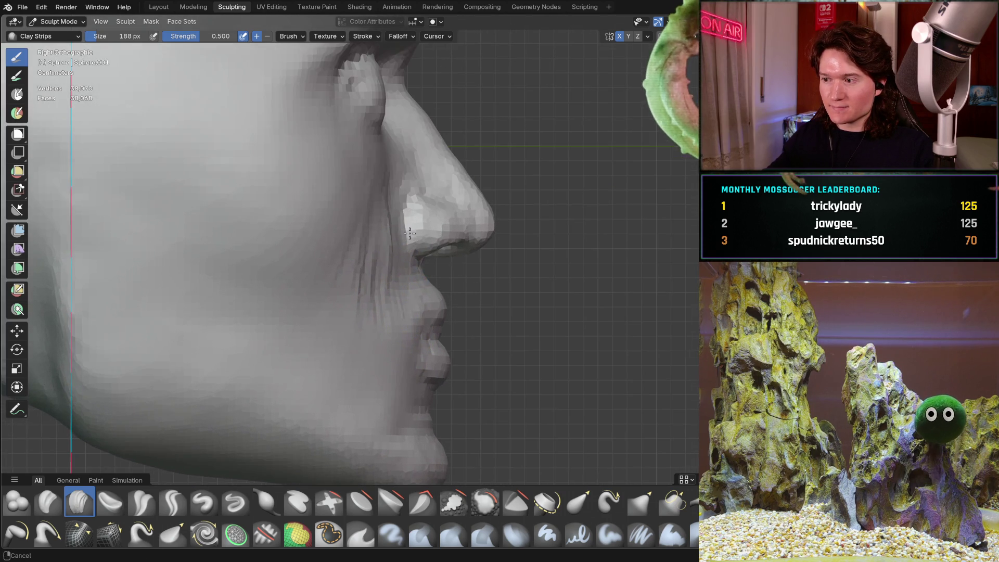
{"action": "mouse_move", "coordinate": [402, 269]}
{"action": "middle_mouse_down"}
{"action": "mouse_move", "coordinate": [399, 202]}
{"action": "mouse_move", "coordinate": [364, 218]}
{"action": "middle_mouse_up"}
{"action": "left_click", "coordinate": [173, 502]}
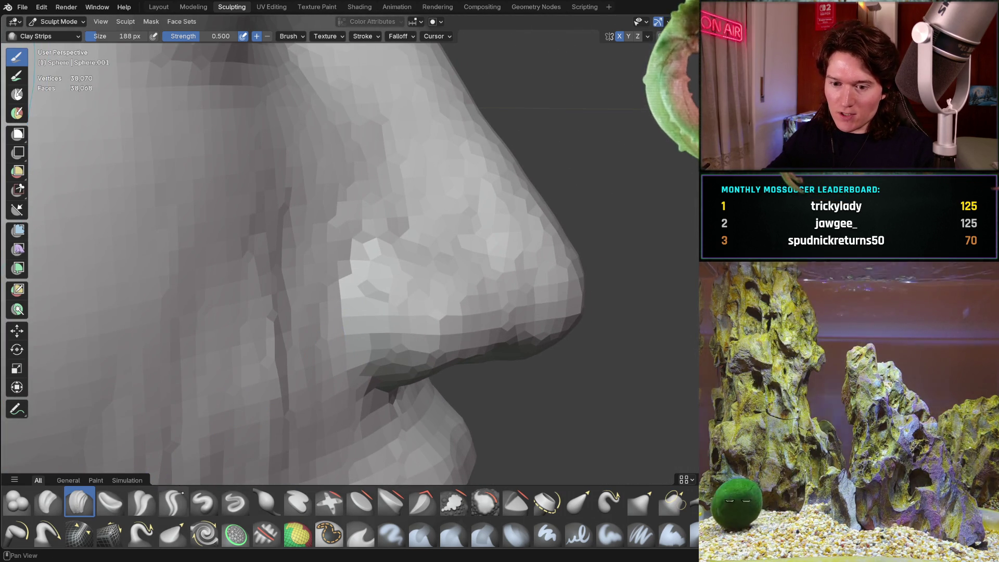
{"action": "key", "text": "bracketleft"}
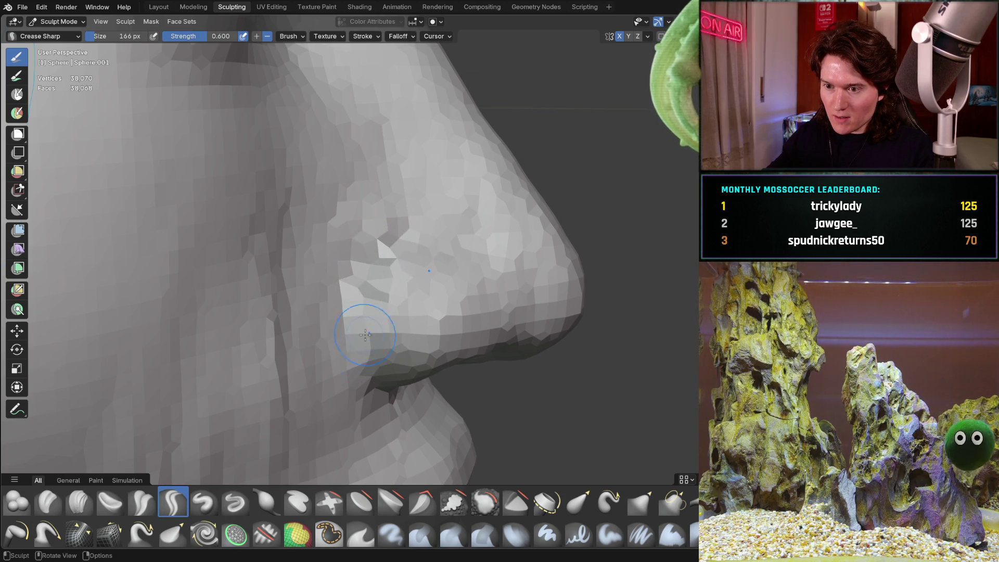
- Carve a sharp crease along the nose side and around the nostril wing
{"action": "middle_click_drag", "start_coordinate": [391, 380], "coordinate": [368, 263]}
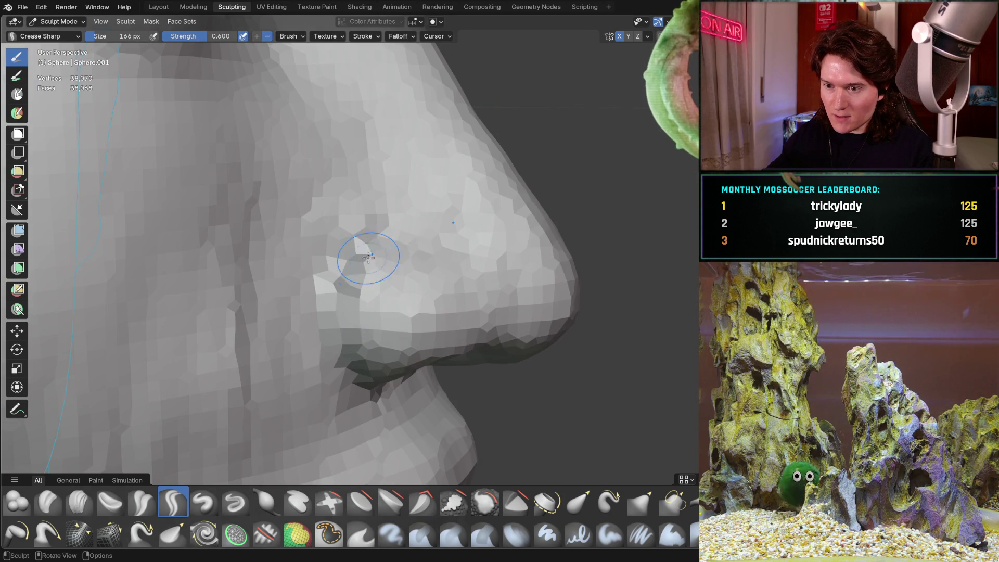
{"action": "left_click_drag", "start_coordinate": [370, 246], "coordinate": [358, 254]}
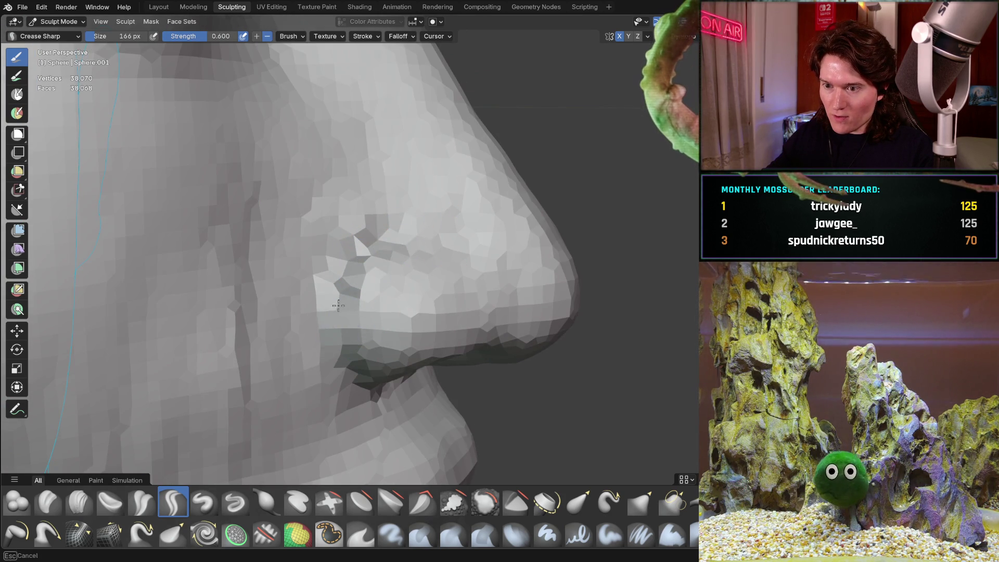
{"action": "middle_click_drag", "start_coordinate": [396, 370], "coordinate": [339, 304]}
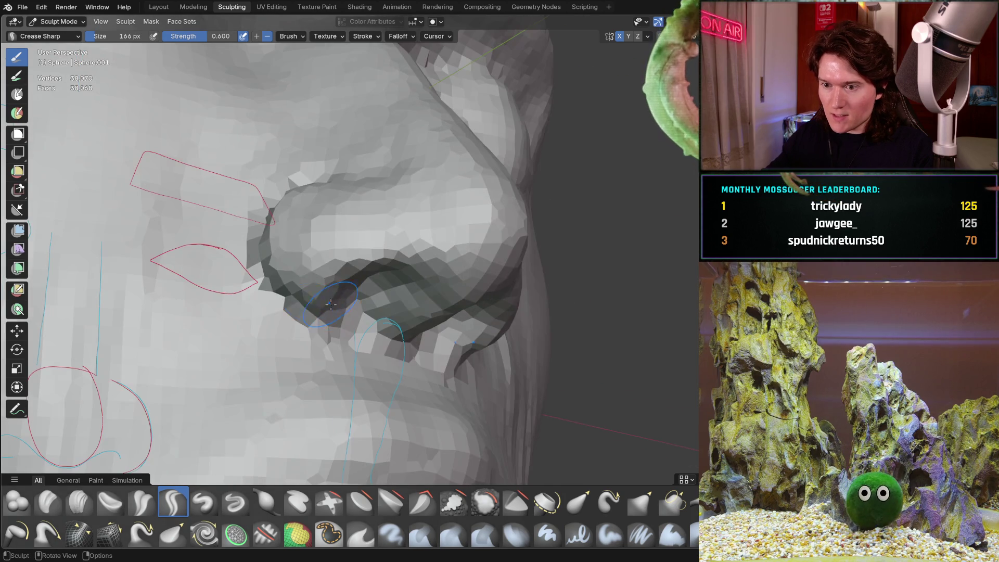
{"action": "key", "text": "KP_1"}
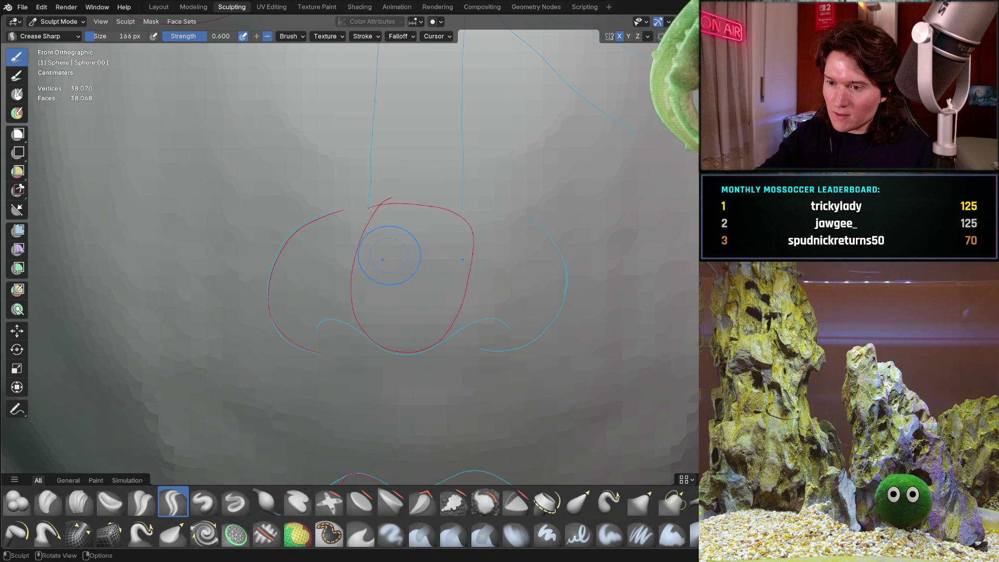
{"action": "key", "text": "ctrl+KP_1"}
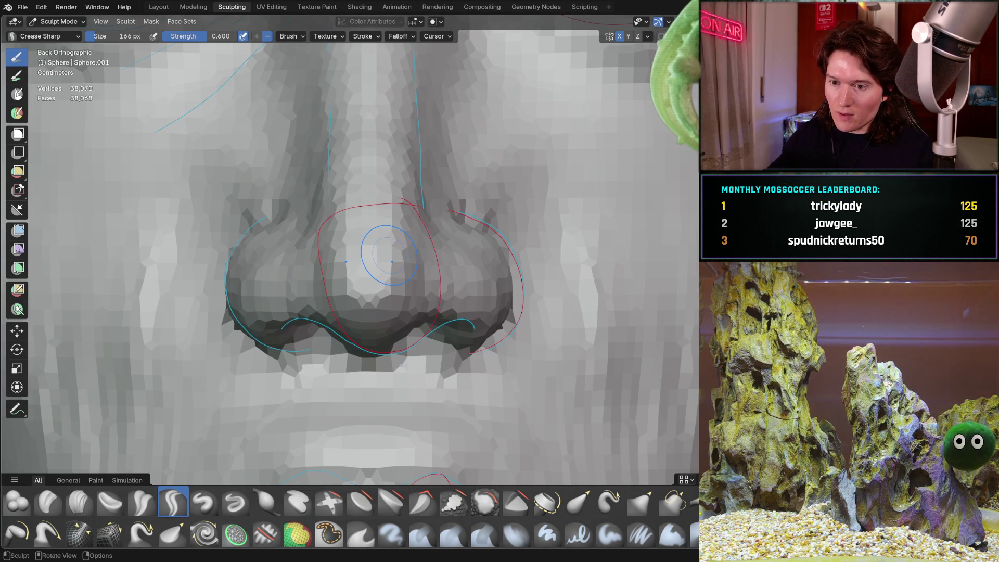
{"action": "mouse_move", "coordinate": [290, 285]}
{"action": "middle_mouse_down"}
{"action": "mouse_move", "coordinate": [345, 297]}
{"action": "mouse_move", "coordinate": [327, 363]}
{"action": "mouse_move", "coordinate": [414, 338]}
{"action": "mouse_move", "coordinate": [424, 323]}
{"action": "mouse_move", "coordinate": [422, 313]}
{"action": "mouse_move", "coordinate": [323, 282]}
{"action": "middle_mouse_up"}
{"action": "left_click_drag", "start_coordinate": [266, 269], "coordinate": [250, 312]}
- Check the crease in a clean side profile, then switch to the Grab brush
{"action": "middle_click_drag", "start_coordinate": [127, 418], "coordinate": [268, 286], "text": "ctrl"}
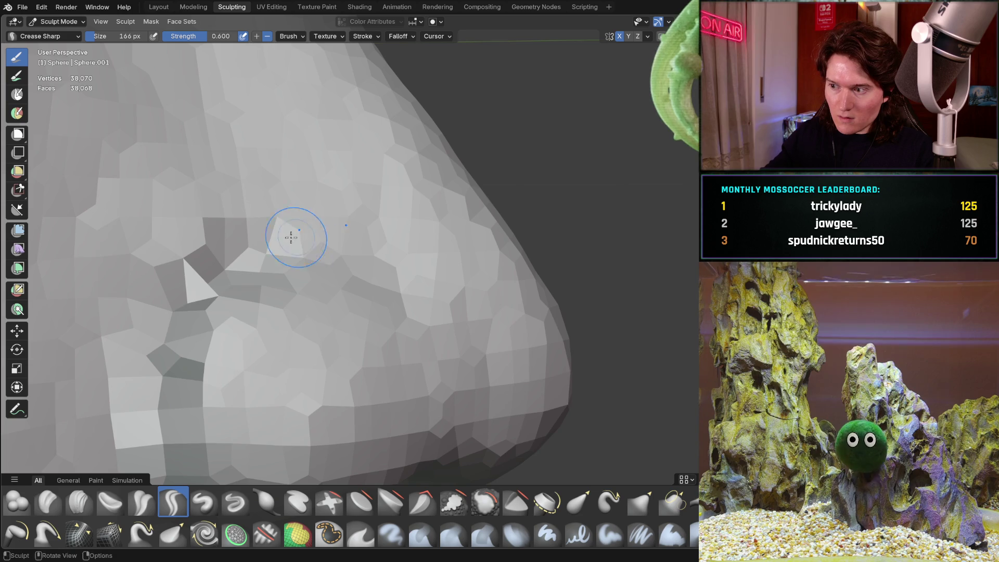
{"action": "middle_click_drag", "start_coordinate": [361, 253], "coordinate": [385, 324], "text": "ctrl"}
{"action": "middle_click_drag", "start_coordinate": [502, 303], "coordinate": [490, 275]}
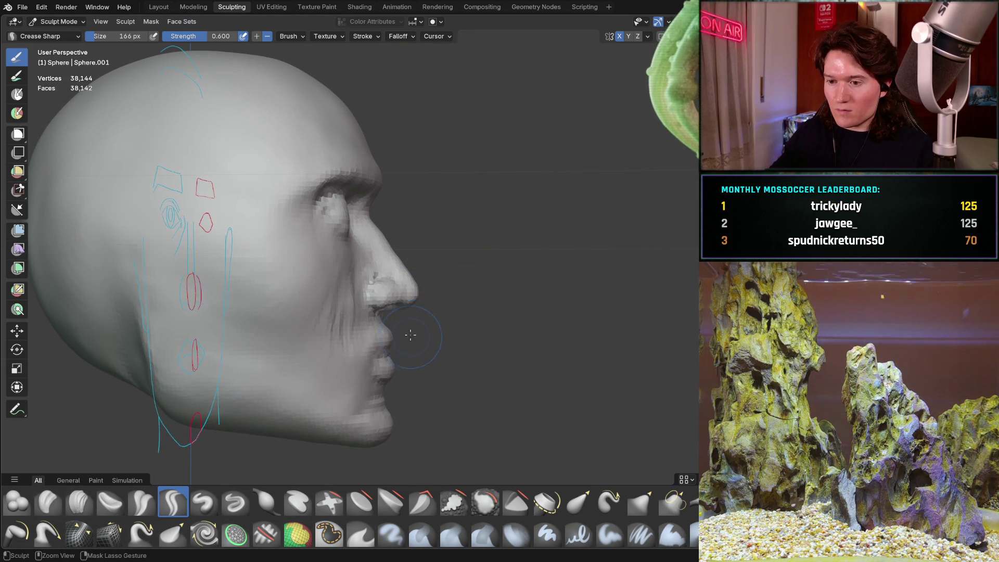
{"action": "middle_click_drag", "start_coordinate": [413, 342], "coordinate": [409, 345]}
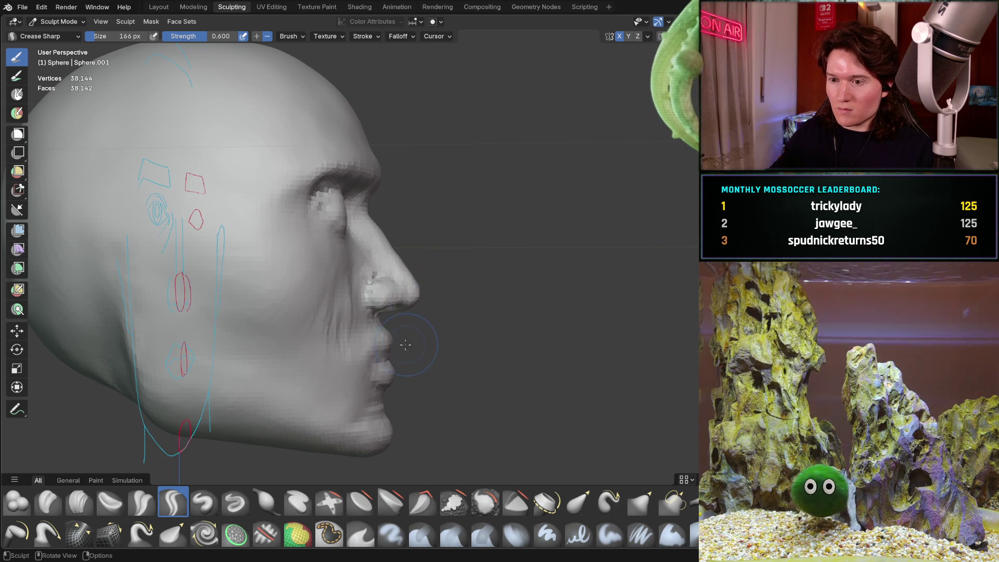
{"action": "scroll", "coordinate": [409, 344], "scroll_direction": "up", "scroll_amount": 8}
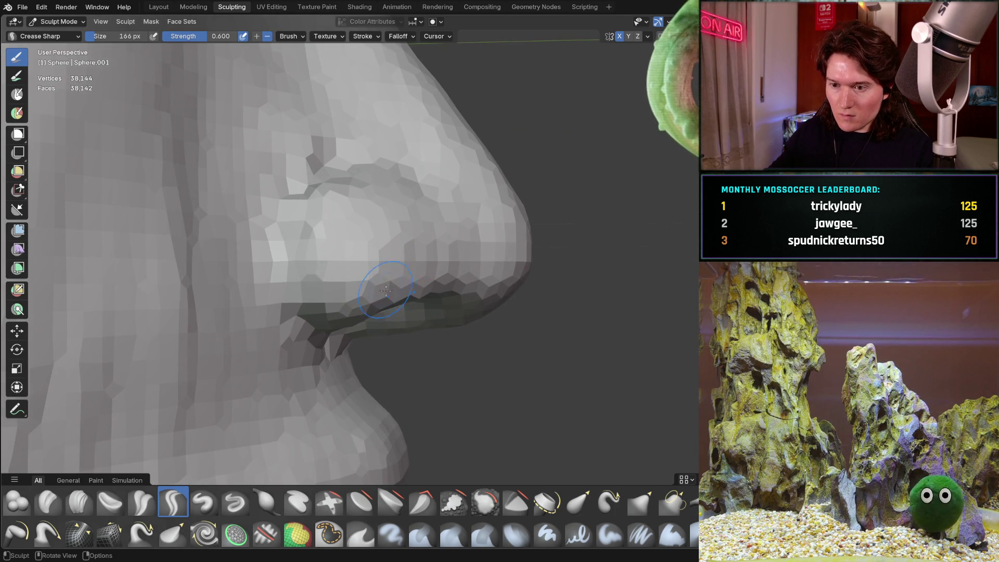
{"action": "key", "text": "g"}
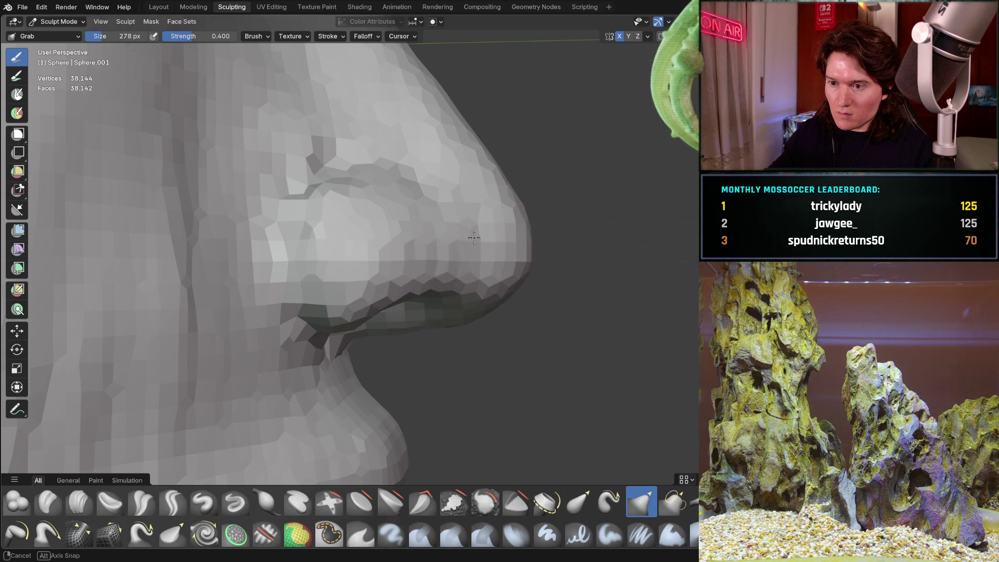
{"action": "scroll", "coordinate": [478, 229], "scroll_direction": "down", "scroll_amount": 6}
{"action": "mouse_move", "coordinate": [457, 285]}
{"action": "middle_mouse_down"}
{"action": "mouse_move", "coordinate": [274, 270]}
{"action": "mouse_move", "coordinate": [356, 281]}
{"action": "mouse_move", "coordinate": [345, 328]}
{"action": "mouse_move", "coordinate": [383, 260]}
{"action": "mouse_move", "coordinate": [406, 333]}
{"action": "mouse_move", "coordinate": [433, 372]}
{"action": "mouse_move", "coordinate": [446, 290]}
{"action": "middle_mouse_up"}
{"action": "scroll", "coordinate": [446, 290], "scroll_direction": "down", "scroll_amount": 4}
{"action": "scroll", "coordinate": [484, 268], "scroll_direction": "up", "scroll_amount": 2}
{"action": "scroll", "coordinate": [468, 278], "scroll_direction": "down", "scroll_amount": 2}
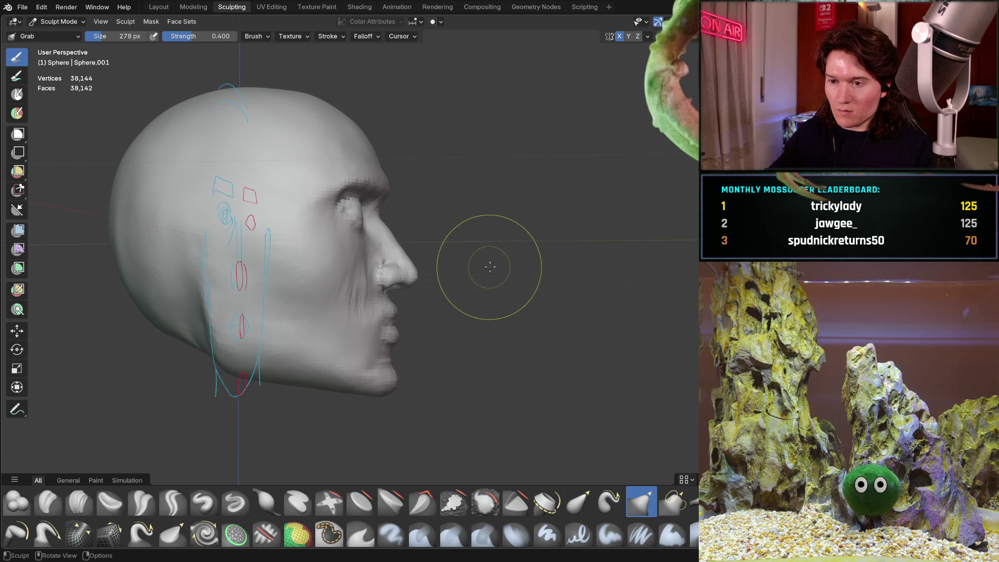
{"action": "scroll", "coordinate": [473, 286], "scroll_direction": "up", "scroll_amount": 3}
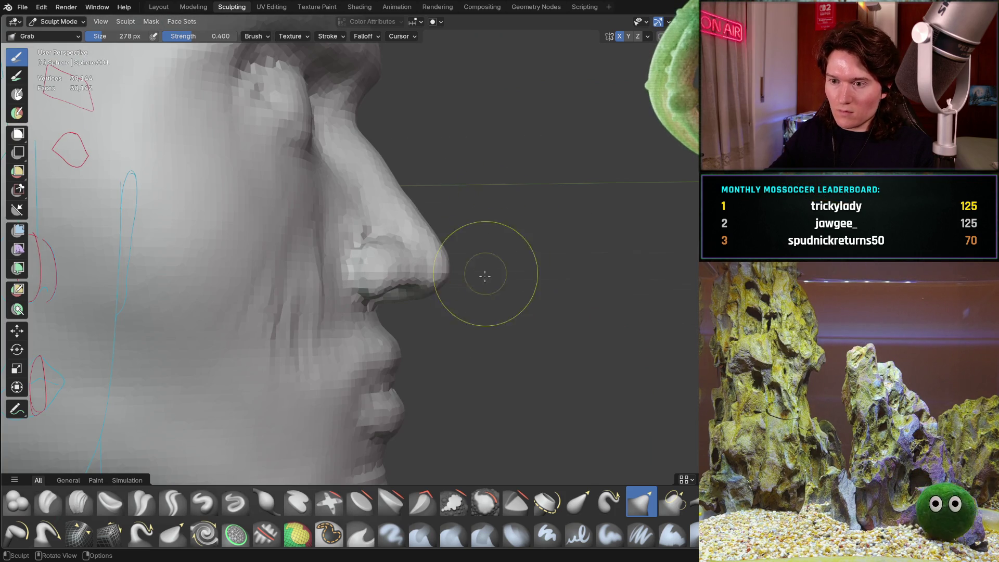
{"action": "scroll", "coordinate": [434, 260], "scroll_direction": "up", "scroll_amount": 3}
{"action": "scroll", "coordinate": [437, 253], "scroll_direction": "up", "scroll_amount": 2}
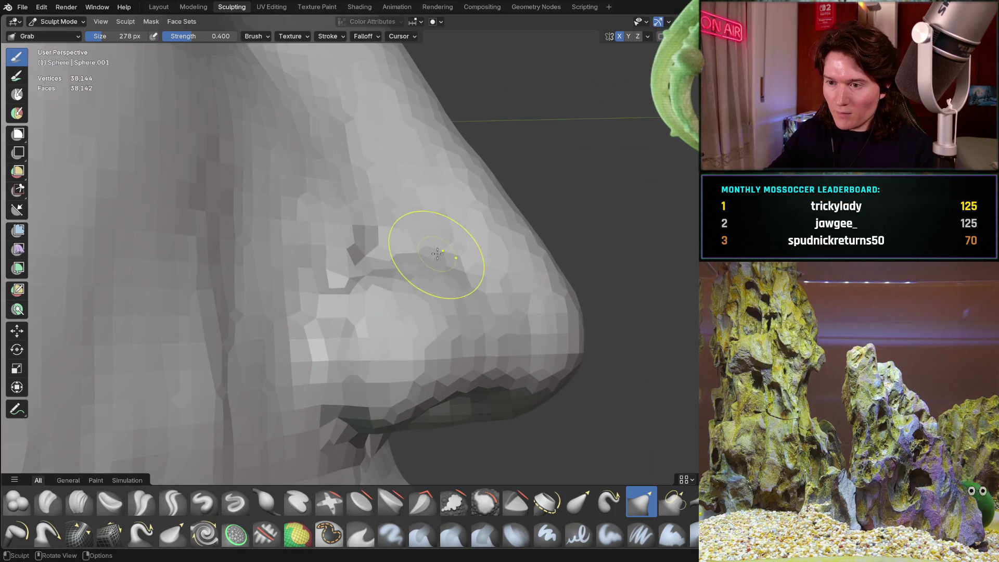
{"action": "middle_click_drag", "start_coordinate": [420, 252], "coordinate": [367, 271]}
{"action": "key", "text": "ctrl+KP_1"}
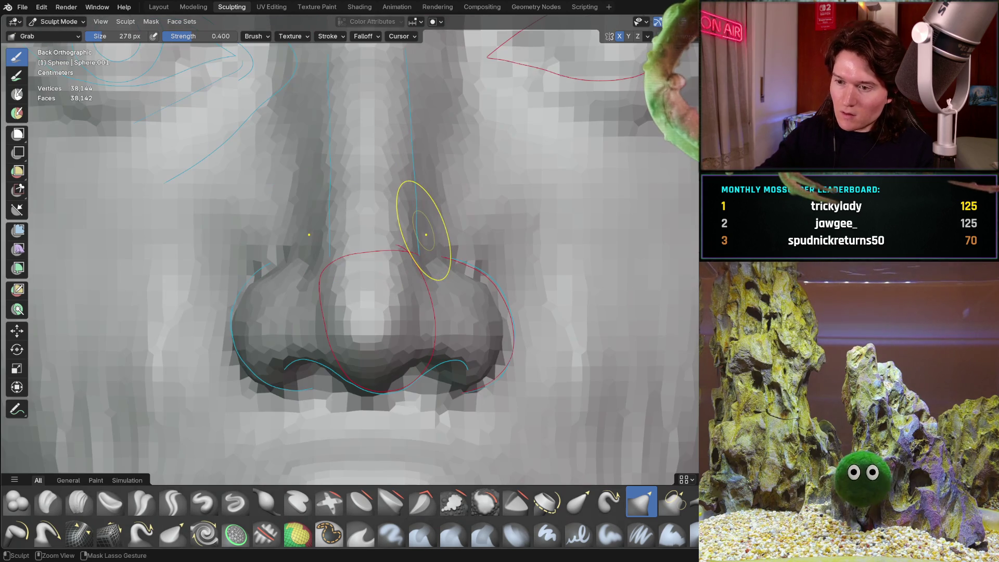
{"action": "scroll", "coordinate": [332, 287], "scroll_direction": "down", "scroll_amount": 5}
{"action": "mouse_move", "coordinate": [267, 345]}
{"action": "middle_mouse_down"}
{"action": "mouse_move", "coordinate": [401, 267]}
{"action": "mouse_move", "coordinate": [358, 269]}
{"action": "middle_mouse_up"}
- Pick the Clay Strips brush and zoom in on the area between nose and lips
{"action": "scroll", "coordinate": [350, 367], "scroll_direction": "up", "scroll_amount": 4}
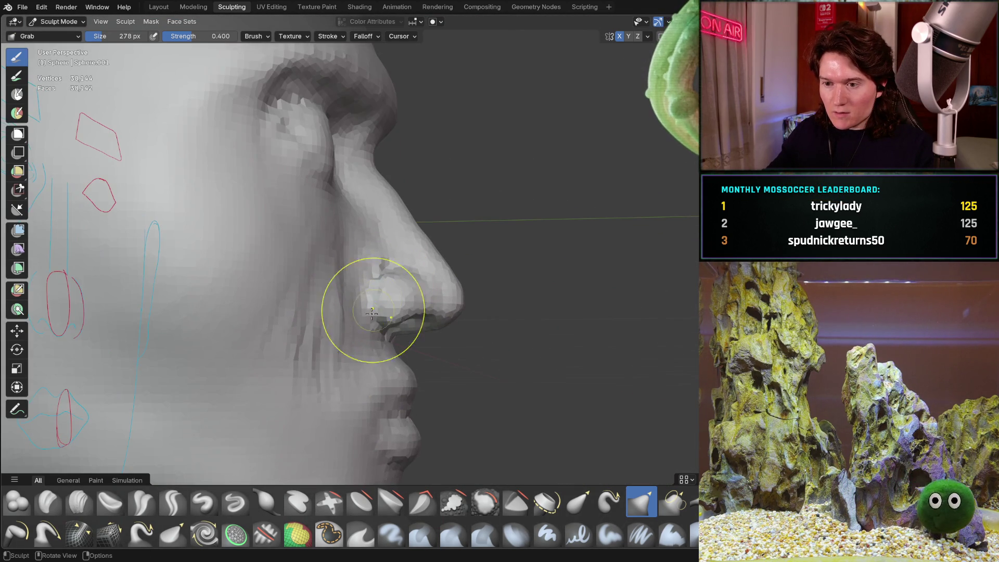
{"action": "left_click", "coordinate": [79, 502]}
{"action": "scroll", "coordinate": [276, 314], "scroll_direction": "up", "scroll_amount": 5}
{"action": "mouse_move", "coordinate": [365, 249]}
{"action": "middle_mouse_down"}
{"action": "mouse_move", "coordinate": [382, 236]}
{"action": "mouse_move", "coordinate": [345, 330]}
{"action": "mouse_move", "coordinate": [307, 312]}
{"action": "middle_mouse_up"}
{"action": "scroll", "coordinate": [312, 312], "scroll_direction": "down", "scroll_amount": 4}
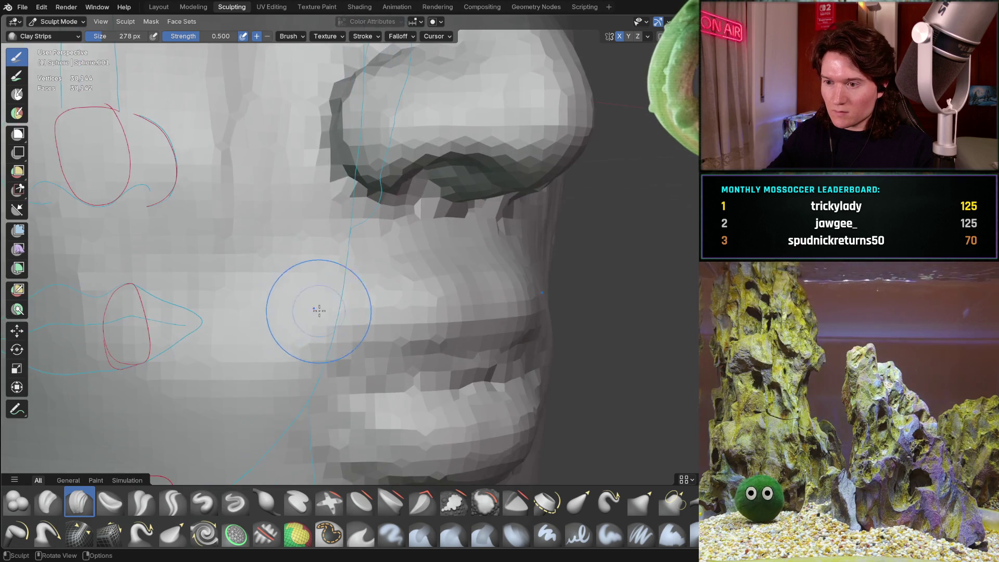
{"action": "mouse_move", "coordinate": [287, 384]}
{"action": "middle_mouse_down"}
{"action": "mouse_move", "coordinate": [434, 312]}
{"action": "mouse_move", "coordinate": [382, 305]}
{"action": "middle_mouse_up"}
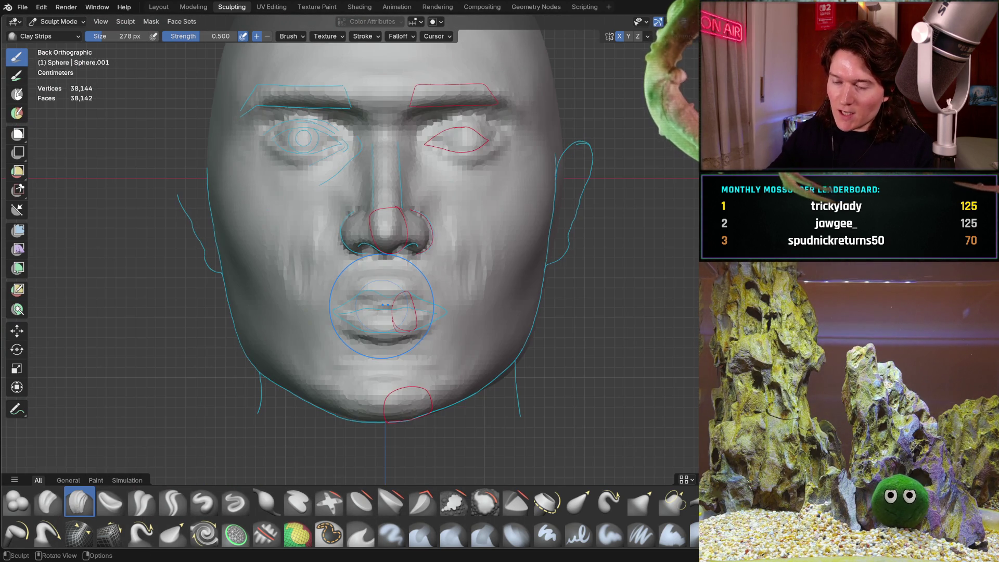
{"action": "scroll", "coordinate": [384, 364], "scroll_direction": "up", "scroll_amount": 8}
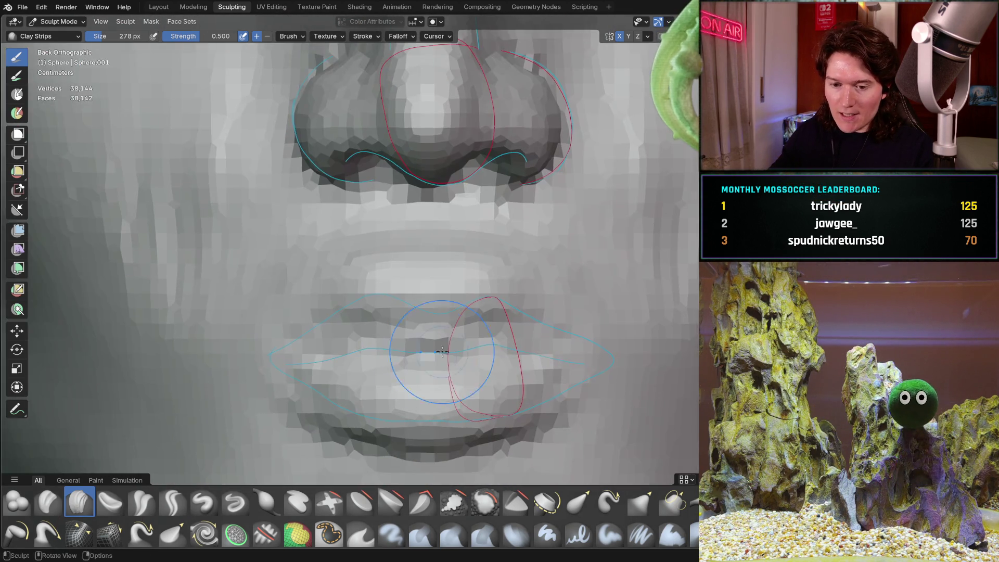
{"action": "middle_click_drag", "start_coordinate": [442, 352], "coordinate": [501, 262], "text": "ctrl"}
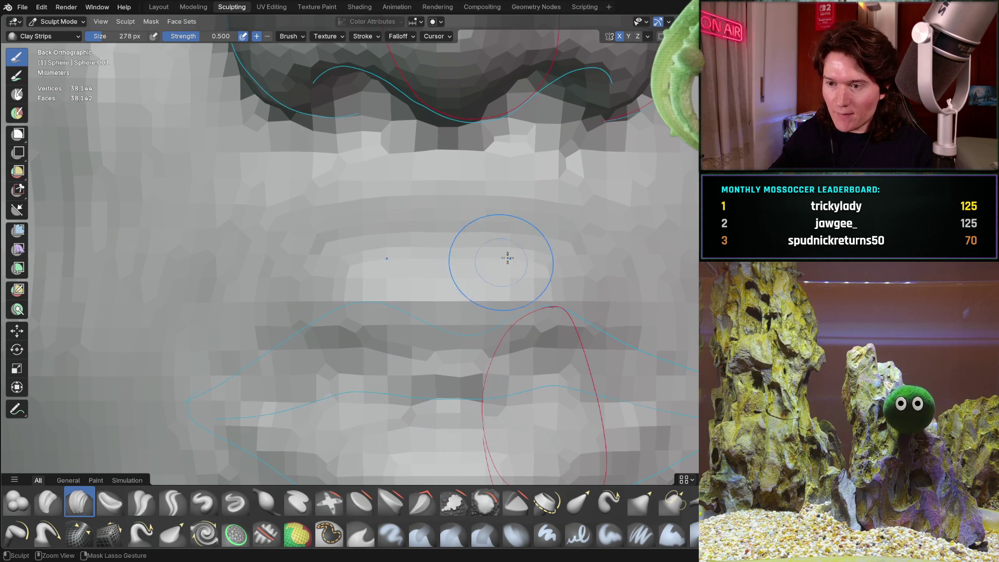
- Add clay bands above the upper lip and across the lip outlines
{"action": "left_click_drag", "start_coordinate": [349, 247], "coordinate": [260, 264]}
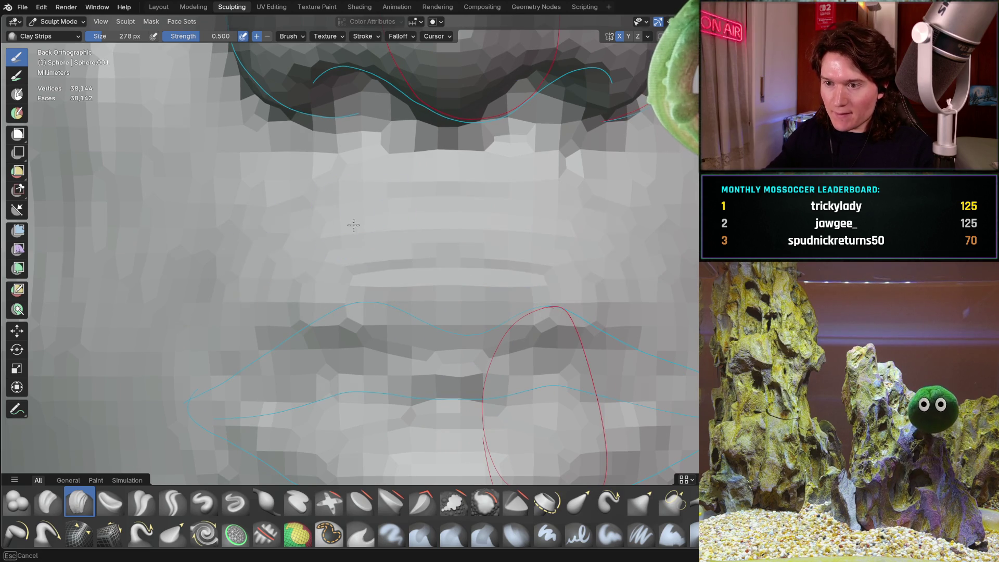
{"action": "middle_click_drag", "start_coordinate": [426, 293], "coordinate": [368, 266], "text": "shift"}
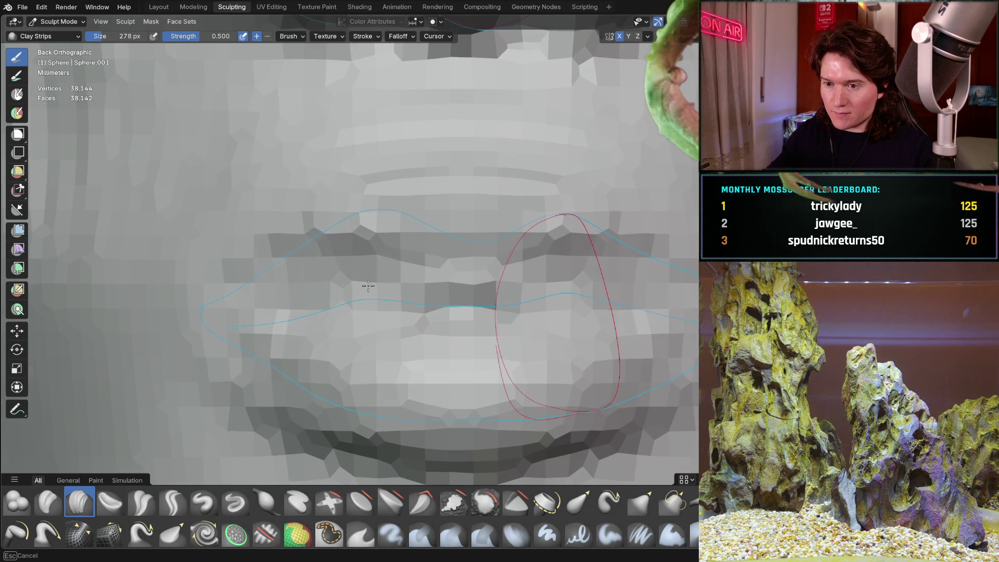
{"action": "mouse_move", "coordinate": [338, 308]}
{"action": "left_mouse_down"}
{"action": "mouse_move", "coordinate": [502, 283]}
{"action": "mouse_move", "coordinate": [232, 317]}
{"action": "mouse_move", "coordinate": [425, 366]}
{"action": "mouse_move", "coordinate": [564, 329]}
{"action": "mouse_move", "coordinate": [597, 296]}
{"action": "left_mouse_up"}
{"action": "mouse_move", "coordinate": [598, 296]}
{"action": "middle_mouse_down"}
{"action": "mouse_move", "coordinate": [413, 312]}
{"action": "mouse_move", "coordinate": [540, 316]}
{"action": "mouse_move", "coordinate": [520, 317]}
{"action": "middle_mouse_up"}
{"action": "scroll", "coordinate": [490, 323], "scroll_direction": "down", "scroll_amount": 5}
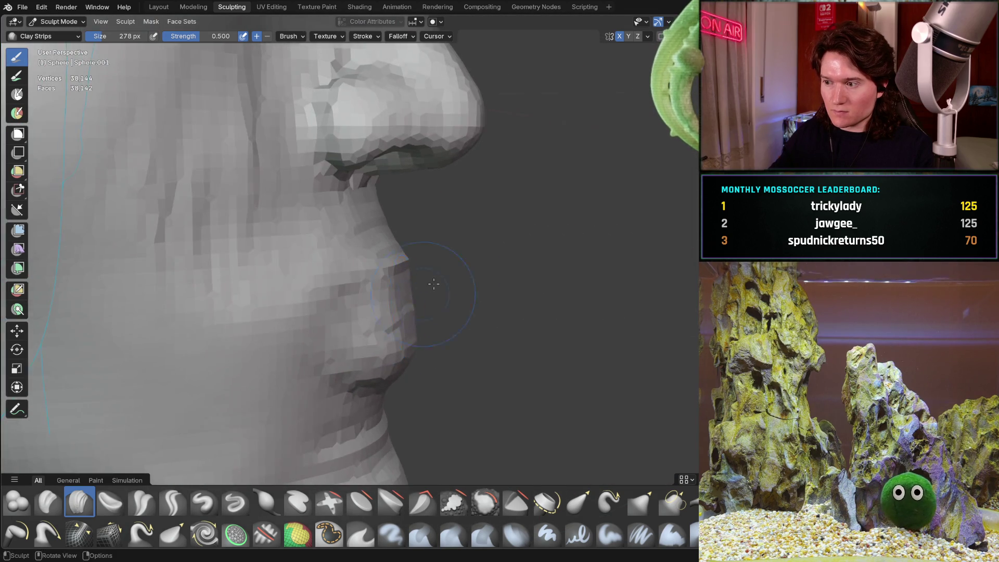
- Inspect the face from three-quarter and front views
{"action": "mouse_move", "coordinate": [400, 349]}
{"action": "middle_mouse_down"}
{"action": "mouse_move", "coordinate": [505, 276]}
{"action": "mouse_move", "coordinate": [399, 334]}
{"action": "mouse_move", "coordinate": [364, 318]}
{"action": "middle_mouse_up"}
{"action": "scroll", "coordinate": [357, 302], "scroll_direction": "up", "scroll_amount": 6}
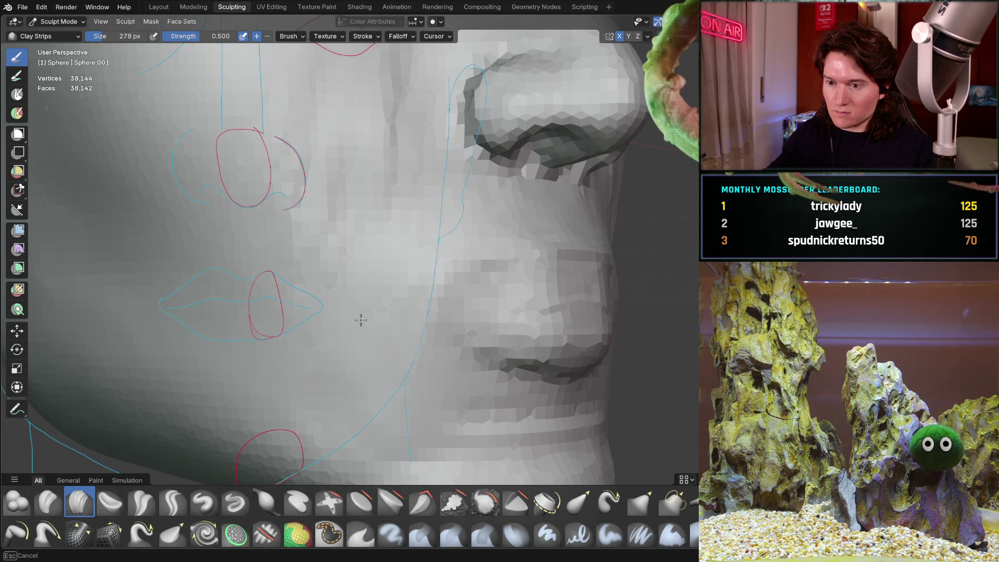
{"action": "middle_click_drag", "start_coordinate": [369, 364], "coordinate": [358, 283], "text": "shift"}
{"action": "mouse_move", "coordinate": [443, 271]}
{"action": "middle_mouse_down"}
{"action": "mouse_move", "coordinate": [468, 275]}
{"action": "mouse_move", "coordinate": [381, 273]}
{"action": "mouse_move", "coordinate": [390, 268]}
{"action": "middle_mouse_up"}
{"action": "scroll", "coordinate": [387, 230], "scroll_direction": "up", "scroll_amount": 4}
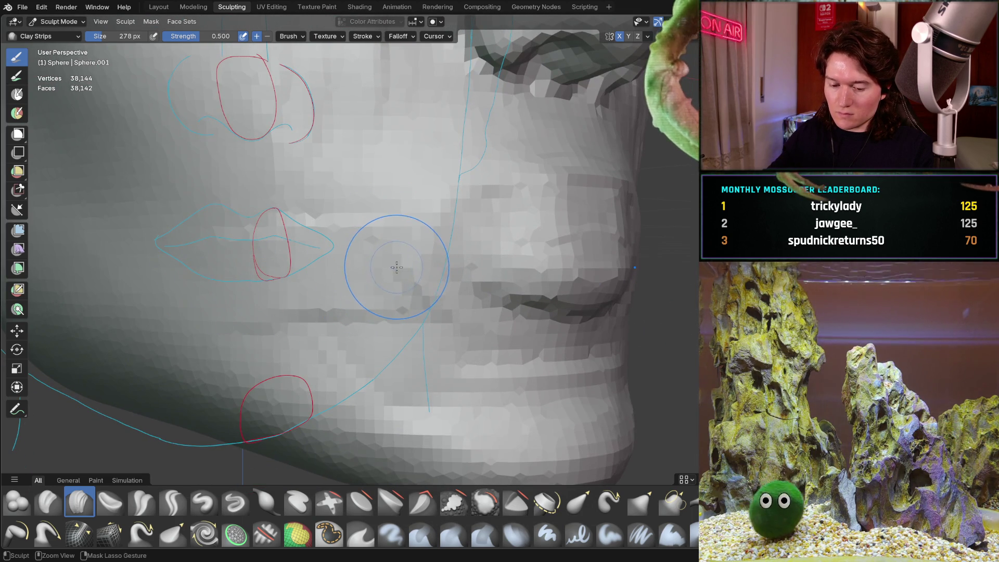
{"action": "scroll", "coordinate": [405, 239], "scroll_direction": "up", "scroll_amount": 2}
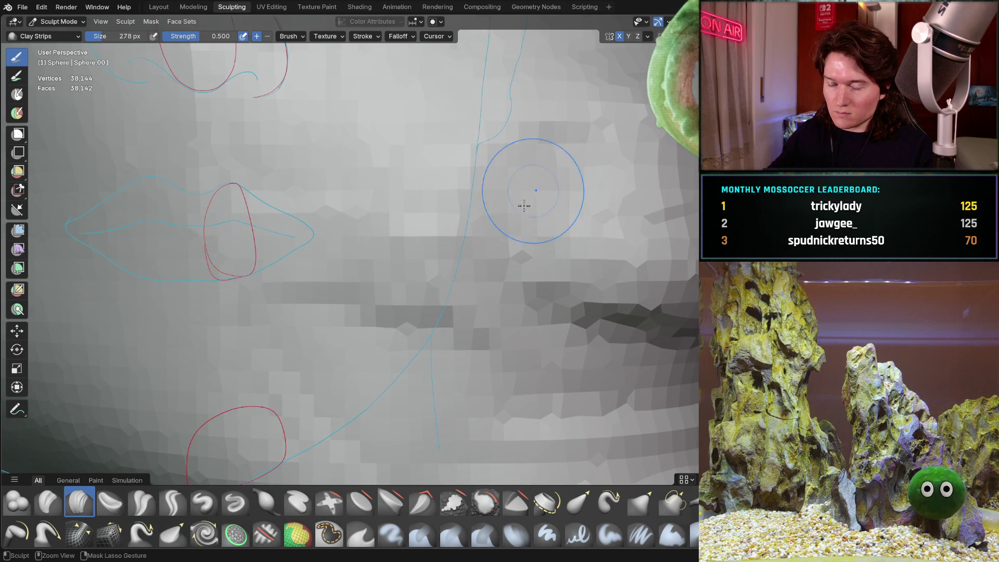
{"action": "scroll", "coordinate": [532, 171], "scroll_direction": "down", "scroll_amount": 5}
- Check the jaw and cheek in side profiles, then switch back to the Grab brush
{"action": "middle_click_drag", "start_coordinate": [379, 279], "coordinate": [346, 265]}
{"action": "middle_click_drag", "start_coordinate": [444, 232], "coordinate": [396, 268]}
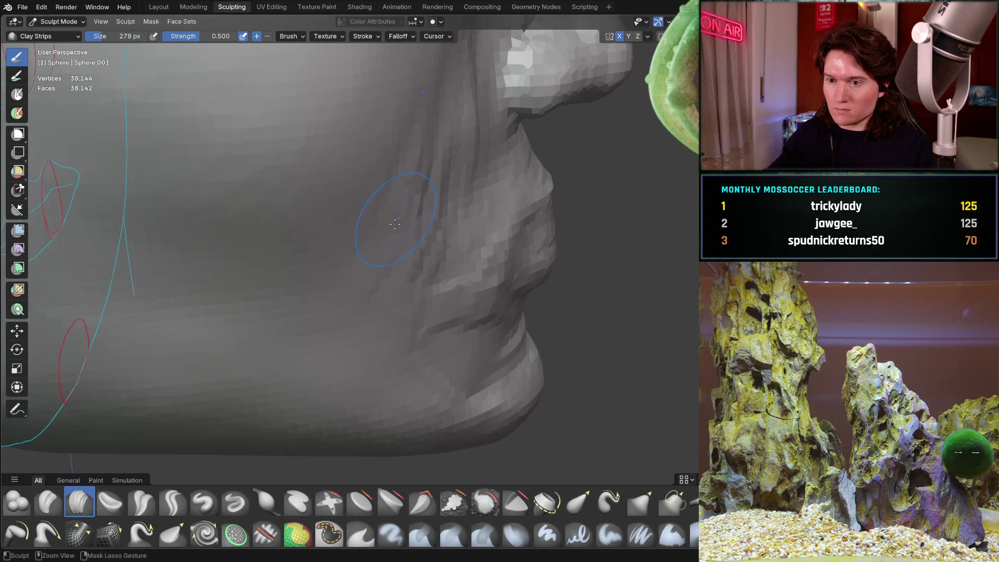
{"action": "scroll", "coordinate": [388, 275], "scroll_direction": "down", "scroll_amount": 6}
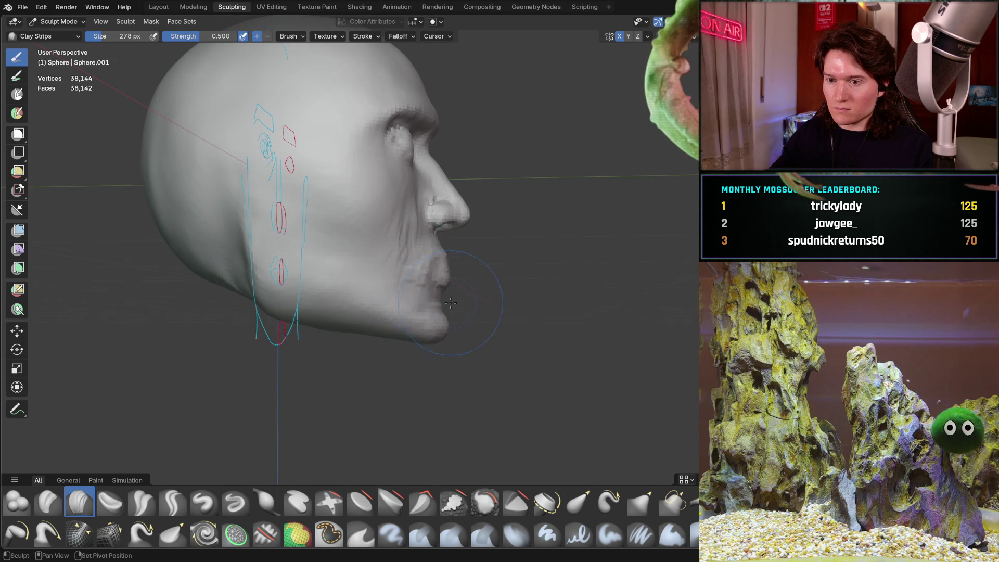
{"action": "scroll", "coordinate": [444, 302], "scroll_direction": "up", "scroll_amount": 3}
{"action": "middle_click_drag", "start_coordinate": [416, 299], "coordinate": [387, 296]}
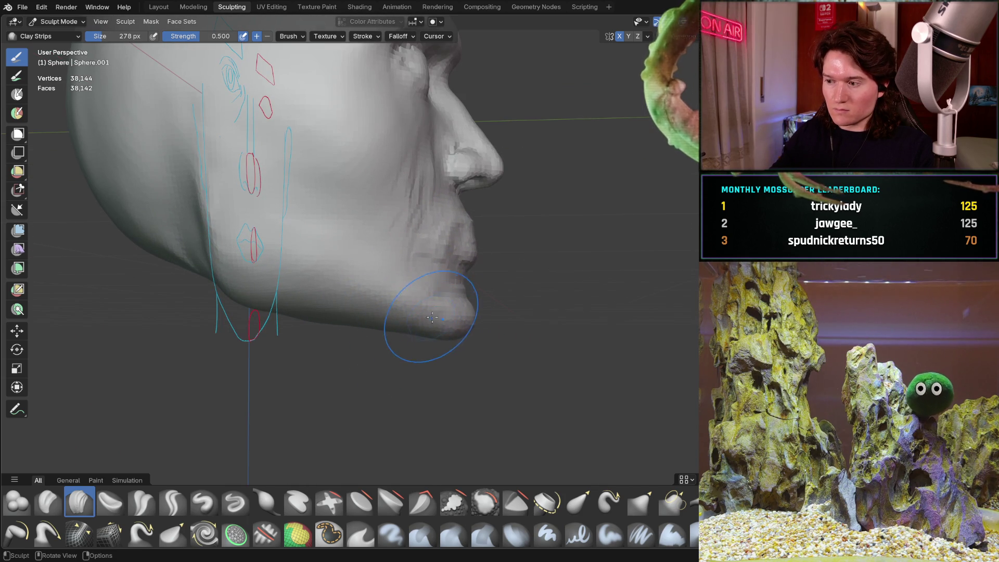
{"action": "scroll", "coordinate": [448, 302], "scroll_direction": "down", "scroll_amount": 5}
{"action": "mouse_move", "coordinate": [435, 319]}
{"action": "middle_mouse_down"}
{"action": "mouse_move", "coordinate": [431, 284]}
{"action": "mouse_move", "coordinate": [358, 261]}
{"action": "middle_mouse_up"}
{"action": "mouse_move", "coordinate": [394, 282]}
{"action": "middle_mouse_down"}
{"action": "mouse_move", "coordinate": [312, 357]}
{"action": "mouse_move", "coordinate": [410, 298]}
{"action": "mouse_move", "coordinate": [350, 319]}
{"action": "mouse_move", "coordinate": [508, 326]}
{"action": "mouse_move", "coordinate": [500, 311]}
{"action": "mouse_move", "coordinate": [457, 327]}
{"action": "mouse_move", "coordinate": [408, 310]}
{"action": "mouse_move", "coordinate": [312, 407]}
{"action": "middle_mouse_up"}
{"action": "key", "text": "g"}
{"action": "middle_click_drag", "start_coordinate": [361, 331], "coordinate": [386, 315]}
{"action": "key", "text": "f"}
{"action": "left_click", "coordinate": [382, 332]}
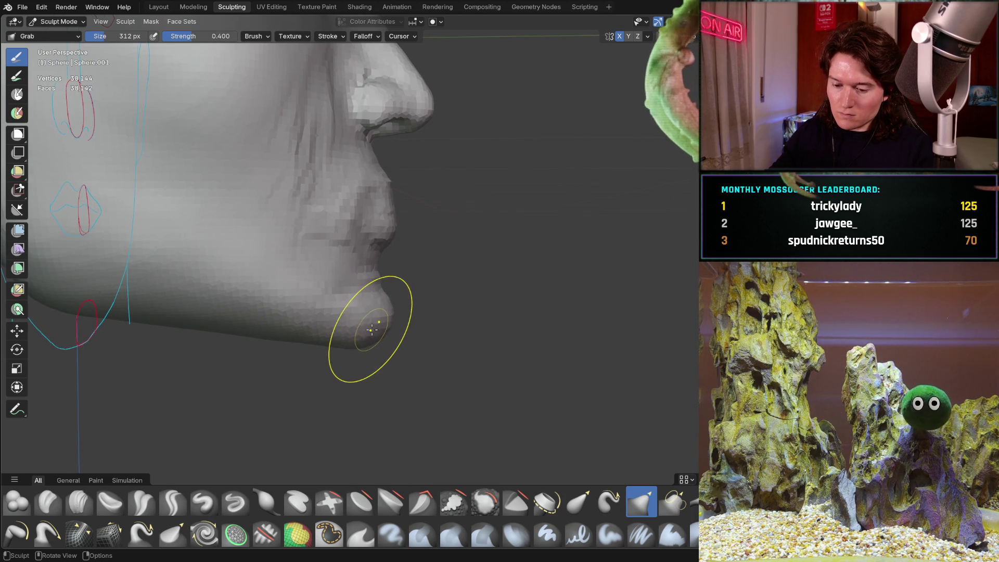
{"action": "key", "text": "f"}
{"action": "left_click", "coordinate": [384, 326]}
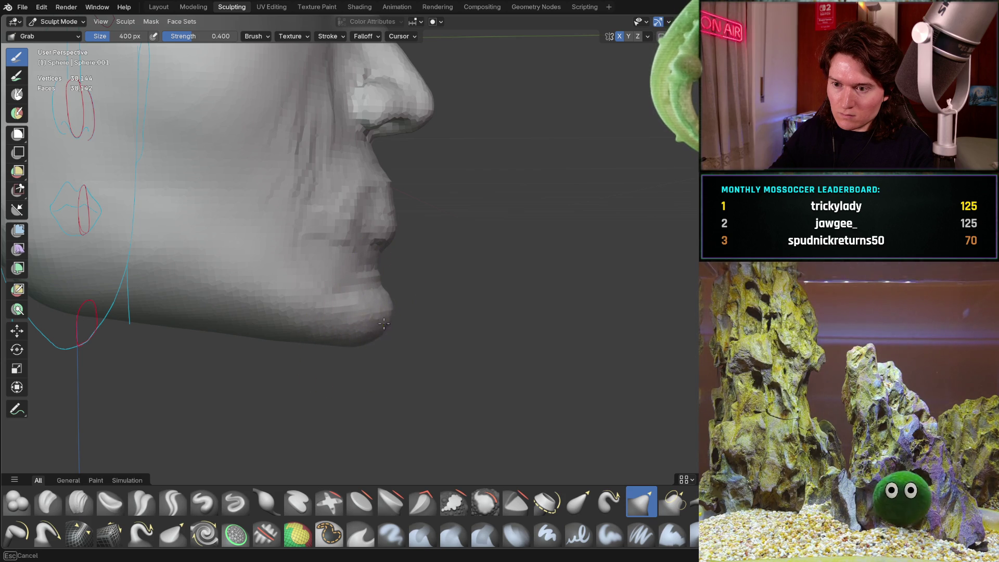
{"action": "mouse_move", "coordinate": [395, 306]}
{"action": "middle_mouse_down", "text": "alt"}
{"action": "mouse_move", "coordinate": [291, 297]}
{"action": "mouse_move", "coordinate": [306, 302]}
{"action": "middle_mouse_up", "text": "alt"}
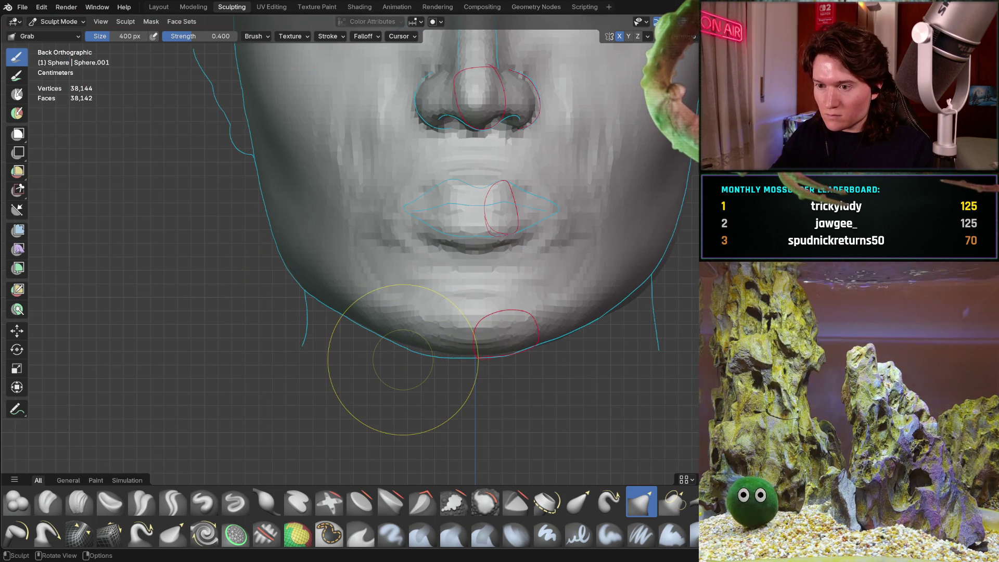
{"action": "middle_click_drag", "start_coordinate": [354, 341], "coordinate": [446, 330]}
{"action": "mouse_move", "coordinate": [424, 290]}
{"action": "middle_mouse_down"}
{"action": "mouse_move", "coordinate": [346, 312]}
{"action": "mouse_move", "coordinate": [449, 357]}
{"action": "middle_mouse_up"}
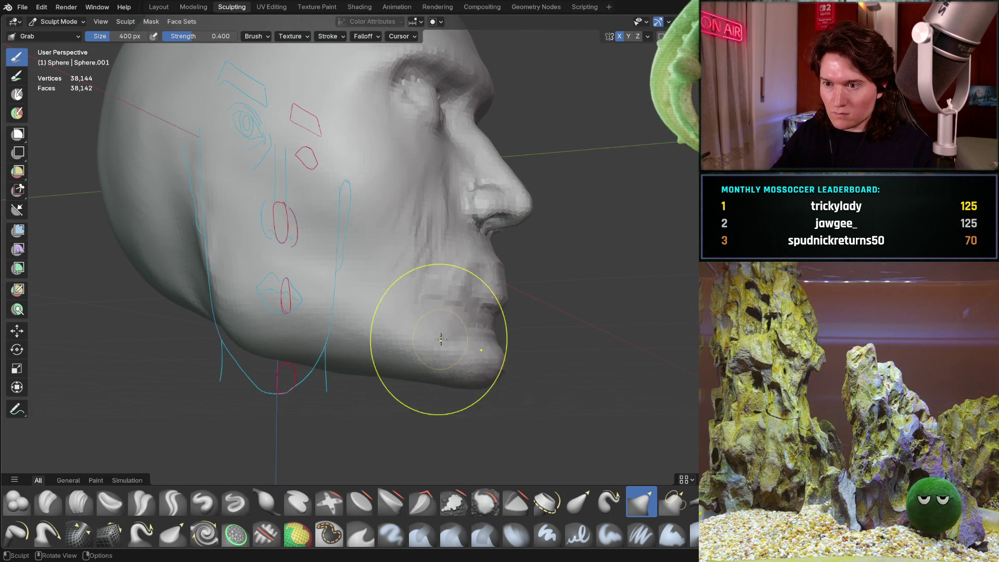
{"action": "mouse_move", "coordinate": [421, 324]}
{"action": "middle_mouse_down"}
{"action": "mouse_move", "coordinate": [457, 312]}
{"action": "mouse_move", "coordinate": [435, 290]}
{"action": "mouse_move", "coordinate": [383, 342]}
{"action": "mouse_move", "coordinate": [483, 243]}
{"action": "mouse_move", "coordinate": [484, 272]}
{"action": "mouse_move", "coordinate": [396, 268]}
{"action": "mouse_move", "coordinate": [418, 288]}
{"action": "mouse_move", "coordinate": [446, 256]}
{"action": "mouse_move", "coordinate": [566, 285]}
{"action": "middle_mouse_up"}
{"action": "mouse_move", "coordinate": [472, 289]}
{"action": "middle_mouse_down"}
{"action": "mouse_move", "coordinate": [564, 262]}
{"action": "mouse_move", "coordinate": [418, 249]}
{"action": "middle_mouse_up"}
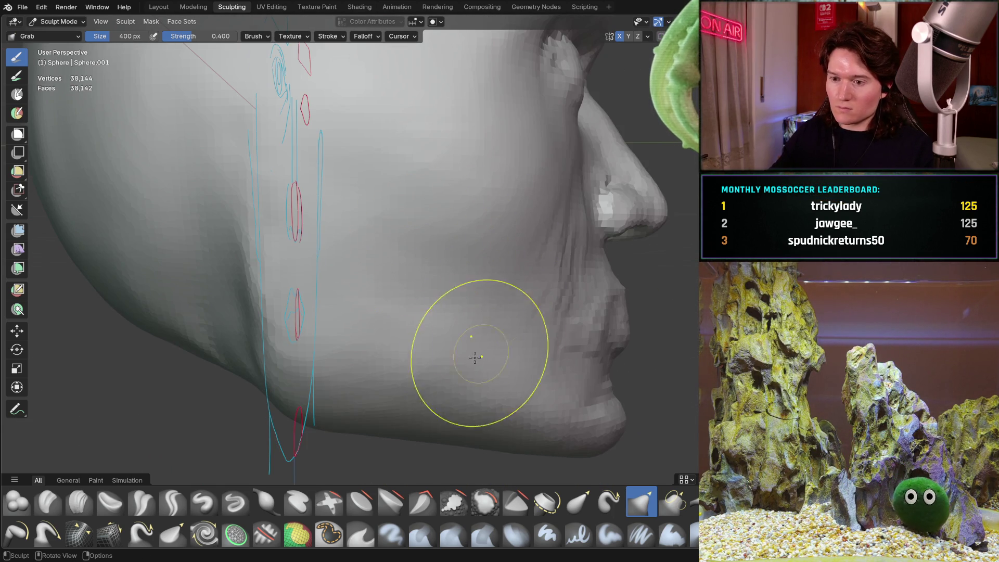
{"action": "mouse_move", "coordinate": [437, 384]}
{"action": "middle_mouse_down"}
{"action": "mouse_move", "coordinate": [357, 256]}
{"action": "mouse_move", "coordinate": [416, 312]}
{"action": "middle_mouse_up"}
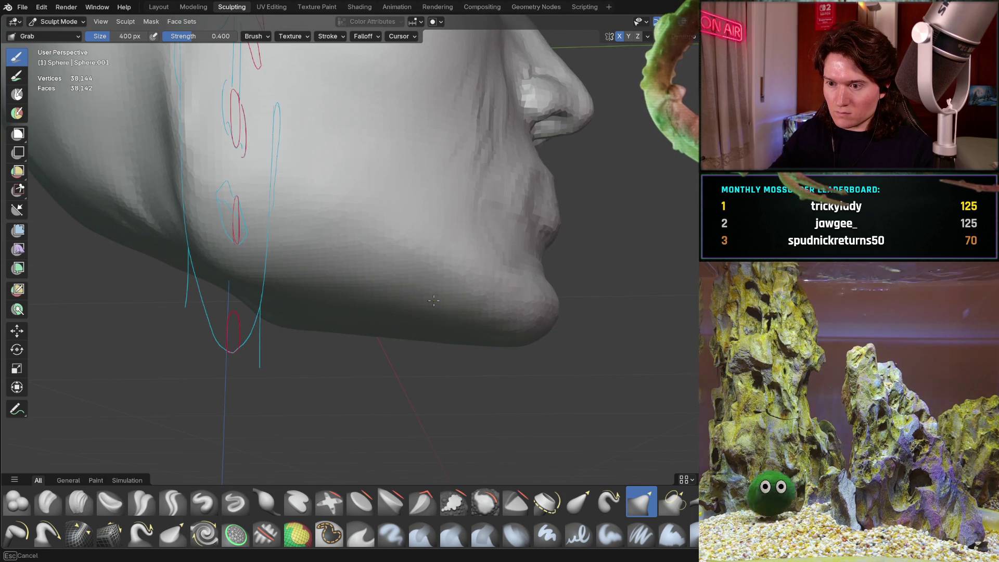
{"action": "mouse_move", "coordinate": [334, 280]}
{"action": "middle_mouse_down"}
{"action": "mouse_move", "coordinate": [338, 301]}
{"action": "mouse_move", "coordinate": [299, 285]}
{"action": "mouse_move", "coordinate": [313, 268]}
{"action": "middle_mouse_up"}
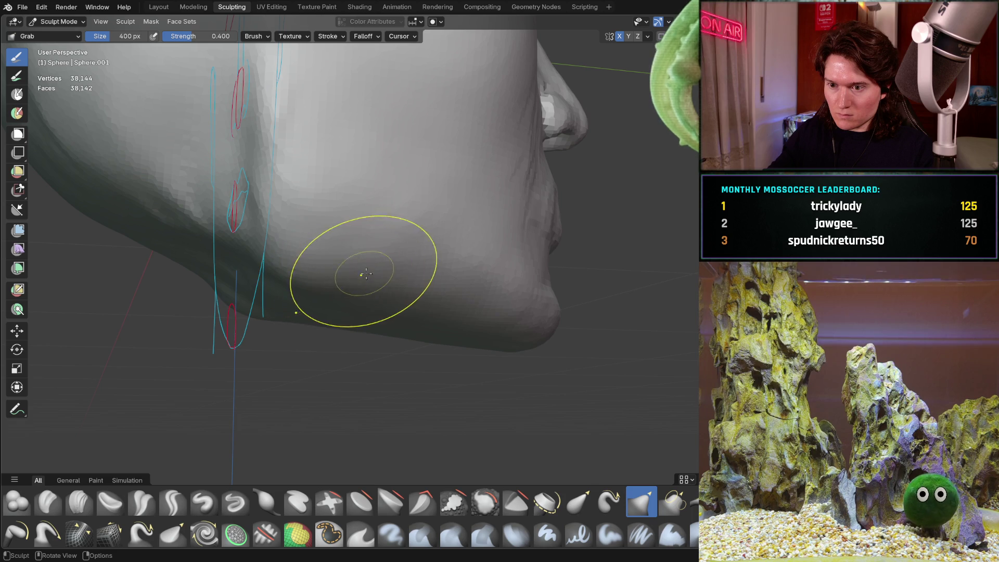
{"action": "middle_click_drag", "start_coordinate": [371, 287], "coordinate": [304, 269]}
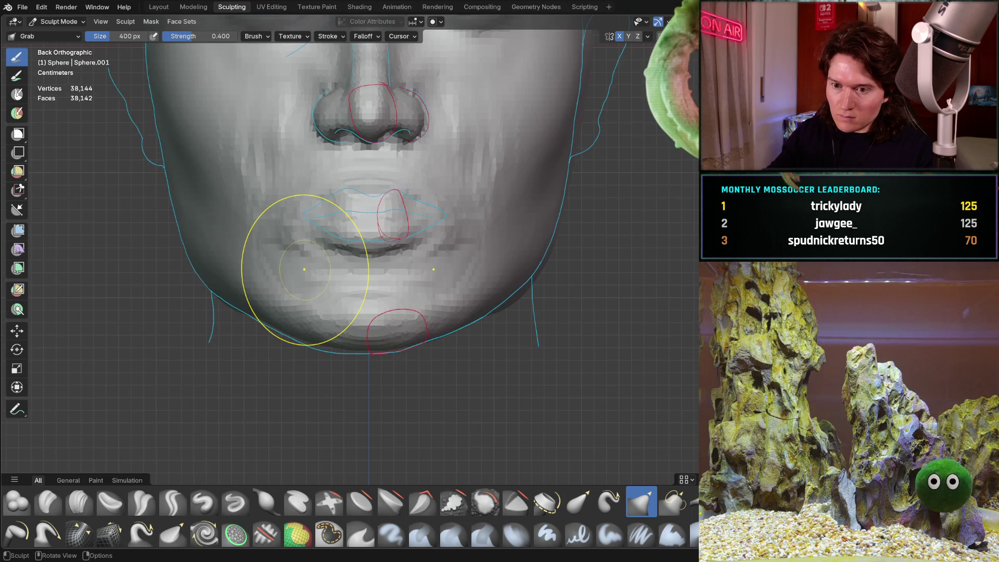
{"action": "middle_click_drag", "start_coordinate": [208, 364], "coordinate": [330, 270]}
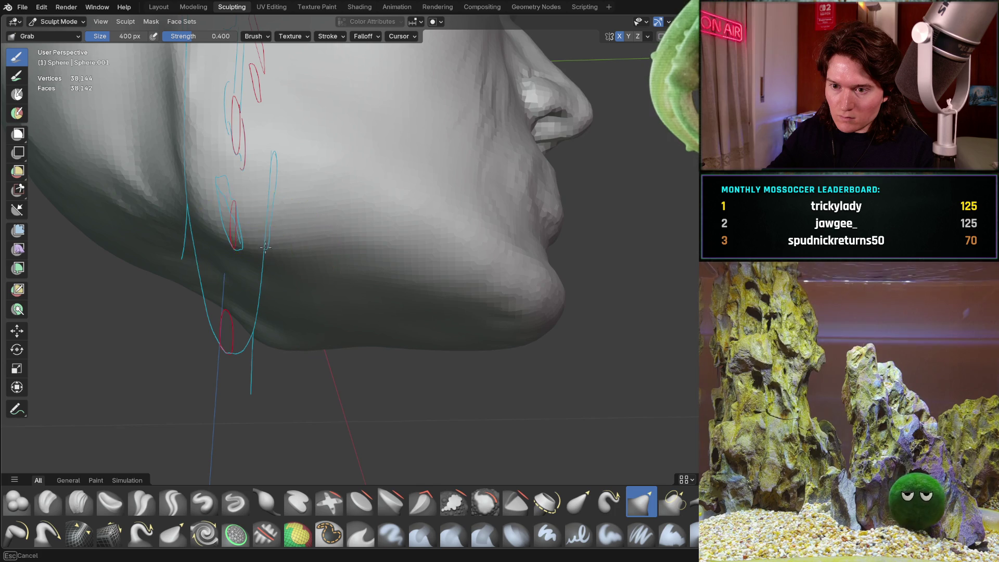
{"action": "mouse_move", "coordinate": [270, 251]}
{"action": "middle_mouse_down"}
{"action": "mouse_move", "coordinate": [209, 275]}
{"action": "mouse_move", "coordinate": [312, 245]}
{"action": "mouse_move", "coordinate": [289, 279]}
{"action": "middle_mouse_up"}
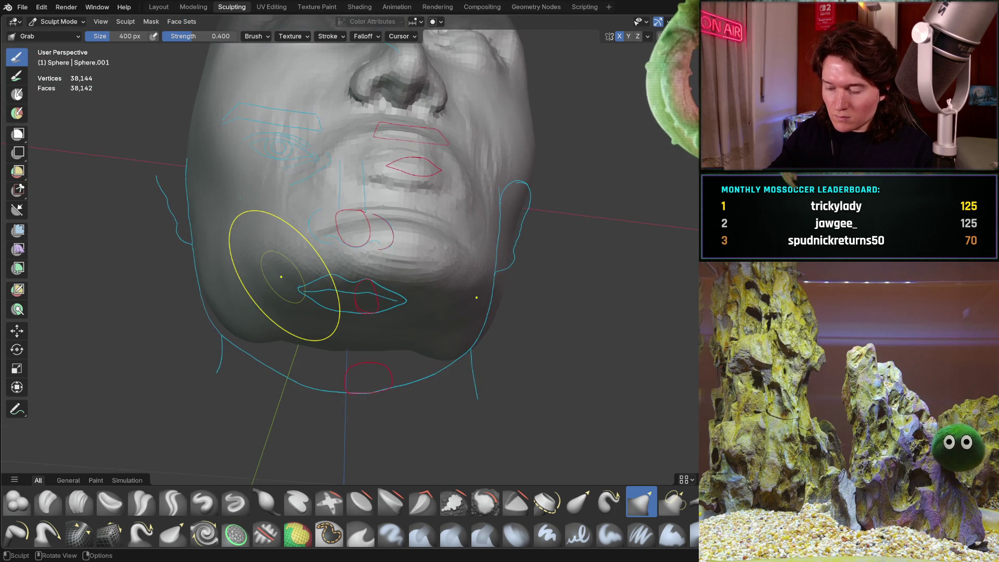
{"action": "key", "text": "ctrl+KP_1"}
{"action": "mouse_move", "coordinate": [227, 334]}
{"action": "middle_mouse_down"}
{"action": "mouse_move", "coordinate": [357, 294]}
{"action": "mouse_move", "coordinate": [301, 264]}
{"action": "mouse_move", "coordinate": [311, 308]}
{"action": "mouse_move", "coordinate": [301, 279]}
{"action": "mouse_move", "coordinate": [331, 288]}
{"action": "middle_mouse_up"}
{"action": "scroll", "coordinate": [306, 306], "scroll_direction": "up", "scroll_amount": 5}
- Select the Clay Strips brush and frame the face from the front and side
{"action": "left_click", "coordinate": [79, 501]}
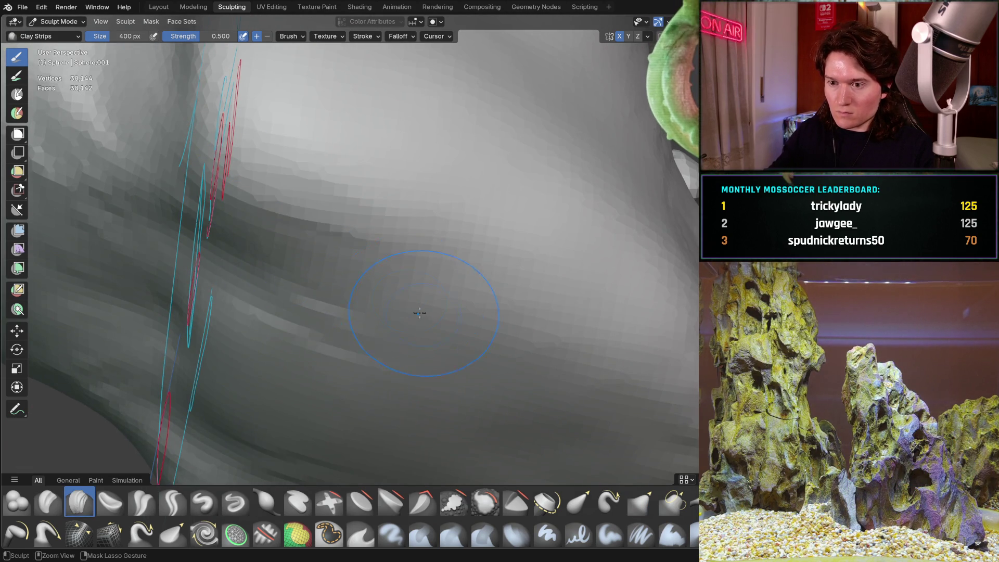
{"action": "scroll", "coordinate": [424, 316], "scroll_direction": "down", "scroll_amount": 5}
{"action": "middle_click_drag", "start_coordinate": [335, 411], "coordinate": [370, 388]}
{"action": "key", "text": "ctrl+KP_1"}
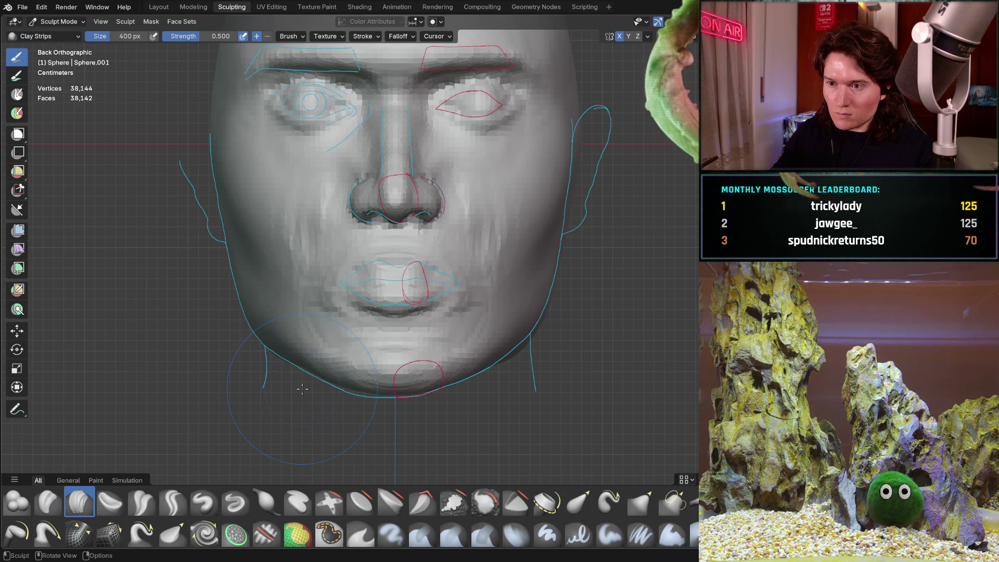
{"action": "middle_click_drag", "start_coordinate": [302, 372], "coordinate": [367, 263]}
{"action": "scroll", "coordinate": [366, 261], "scroll_direction": "up", "scroll_amount": 3}
- Set the brush size to 246 px and orbit around the chin
{"action": "key", "text": "f"}
{"action": "left_click", "coordinate": [406, 250]}
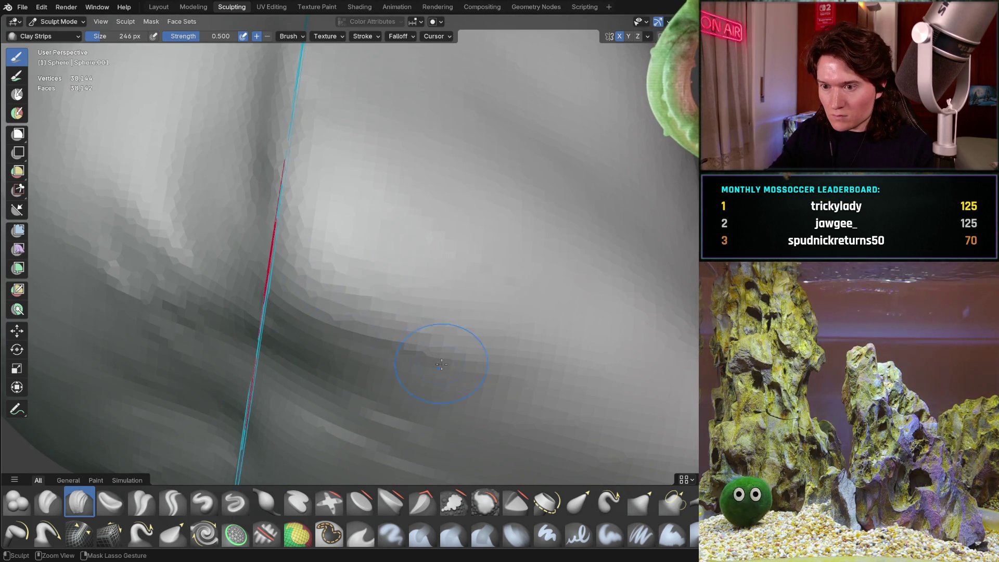
{"action": "mouse_move", "coordinate": [446, 350]}
{"action": "middle_mouse_down"}
{"action": "mouse_move", "coordinate": [405, 291]}
{"action": "mouse_move", "coordinate": [330, 328]}
{"action": "mouse_move", "coordinate": [323, 301]}
{"action": "mouse_move", "coordinate": [403, 331]}
{"action": "mouse_move", "coordinate": [302, 263]}
{"action": "middle_mouse_up"}
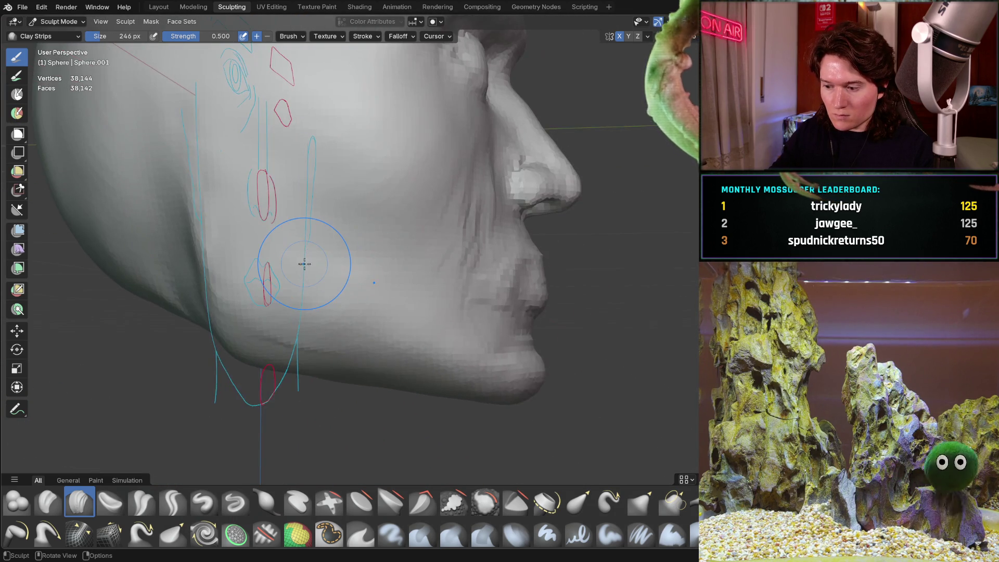
{"action": "key", "text": "ctrl+KP_1"}
{"action": "scroll", "coordinate": [317, 390], "scroll_direction": "up", "scroll_amount": 5}
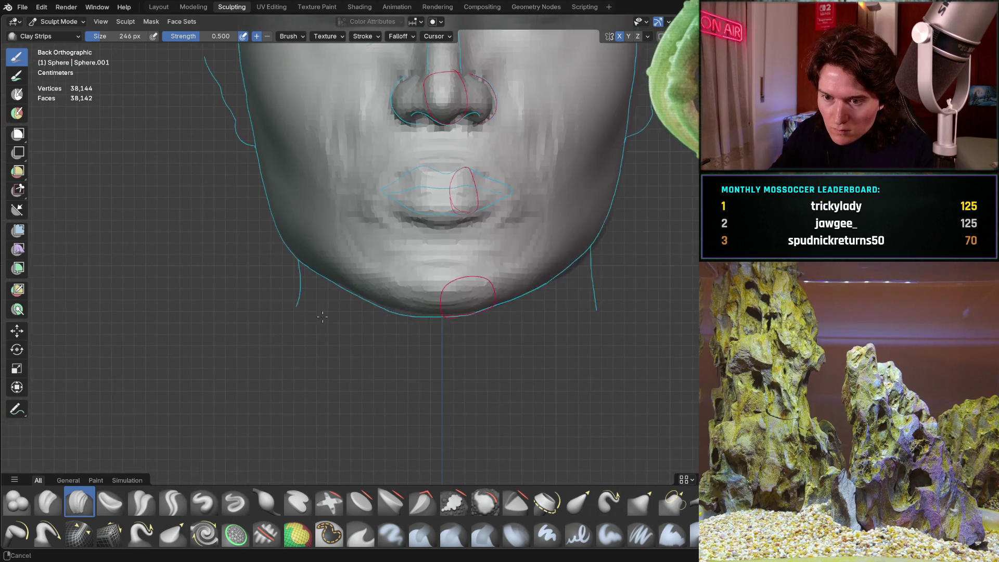
{"action": "mouse_move", "coordinate": [322, 364]}
{"action": "middle_mouse_down"}
{"action": "mouse_move", "coordinate": [332, 335]}
{"action": "mouse_move", "coordinate": [383, 328]}
{"action": "mouse_move", "coordinate": [320, 286]}
{"action": "middle_mouse_up"}
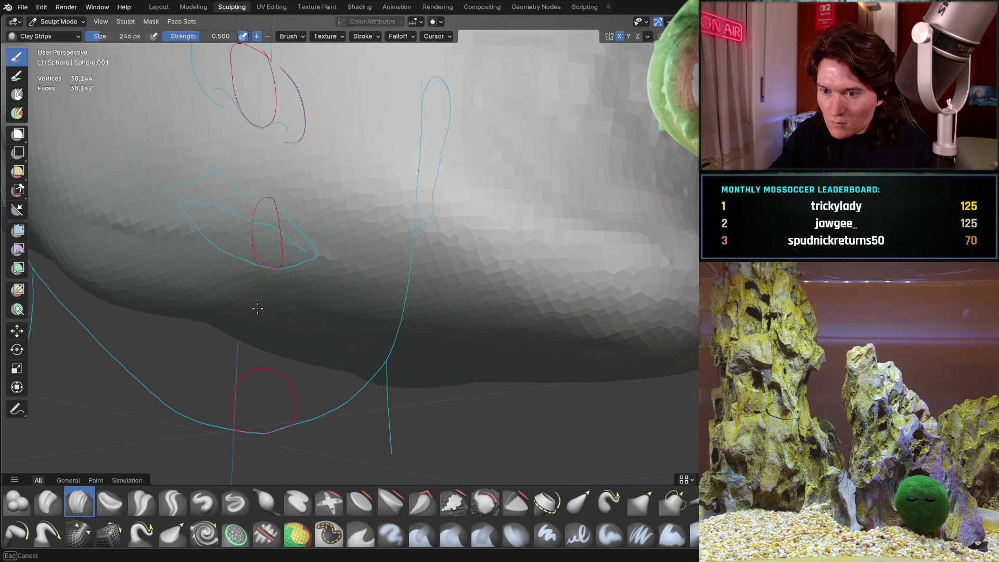
{"action": "mouse_move", "coordinate": [534, 323]}
{"action": "middle_mouse_down"}
{"action": "mouse_move", "coordinate": [488, 350]}
{"action": "mouse_move", "coordinate": [553, 348]}
{"action": "mouse_move", "coordinate": [432, 313]}
{"action": "mouse_move", "coordinate": [380, 276]}
{"action": "mouse_move", "coordinate": [358, 241]}
{"action": "middle_mouse_up"}
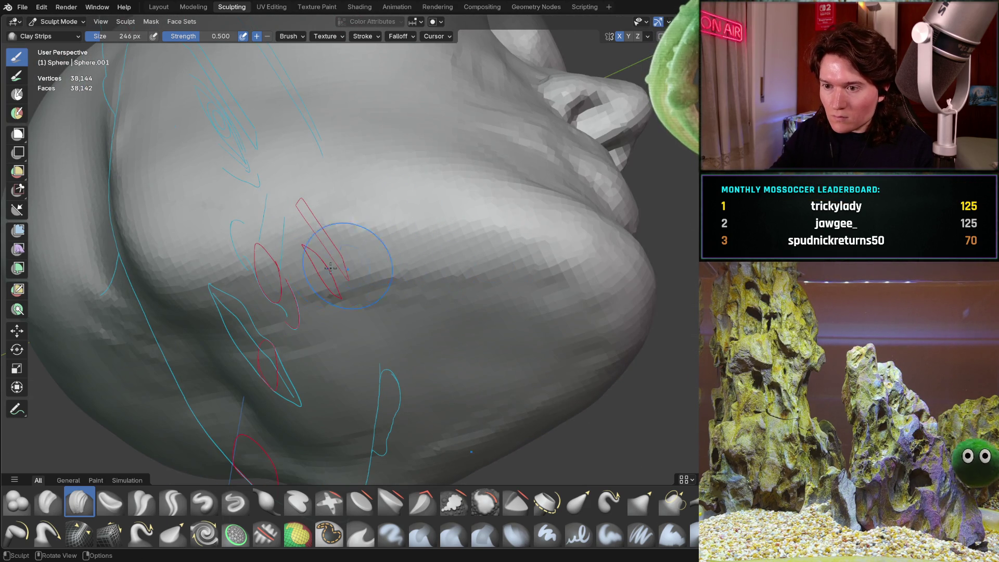
- Lay three horizontal clay strips across the cheek and smooth the middle groove
{"action": "middle_click_drag", "start_coordinate": [427, 265], "coordinate": [449, 320]}
{"action": "key", "text": "ctrl+KP_1"}
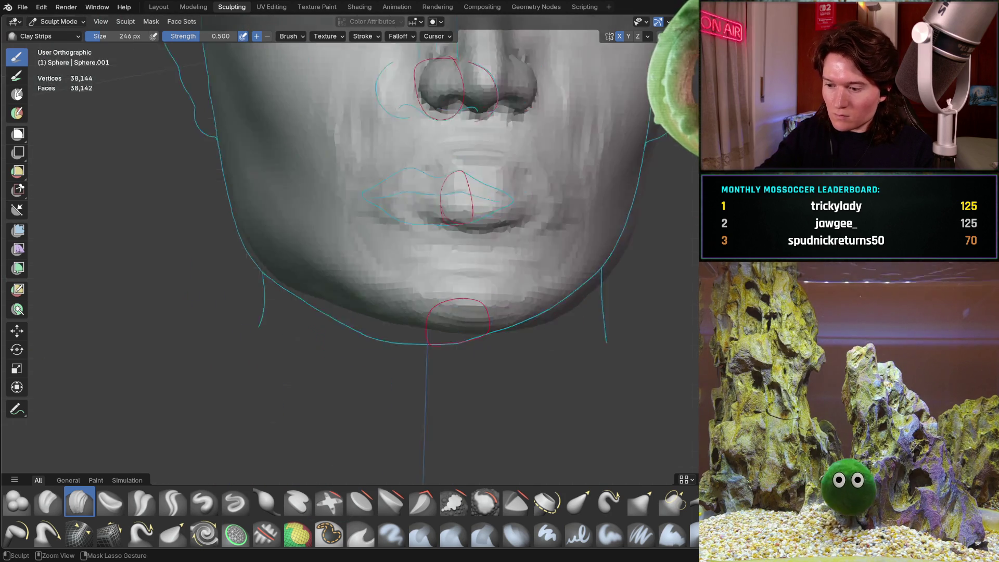
{"action": "mouse_move", "coordinate": [313, 358]}
{"action": "middle_mouse_down"}
{"action": "mouse_move", "coordinate": [288, 335]}
{"action": "mouse_move", "coordinate": [355, 316]}
{"action": "mouse_move", "coordinate": [420, 228]}
{"action": "middle_mouse_up"}
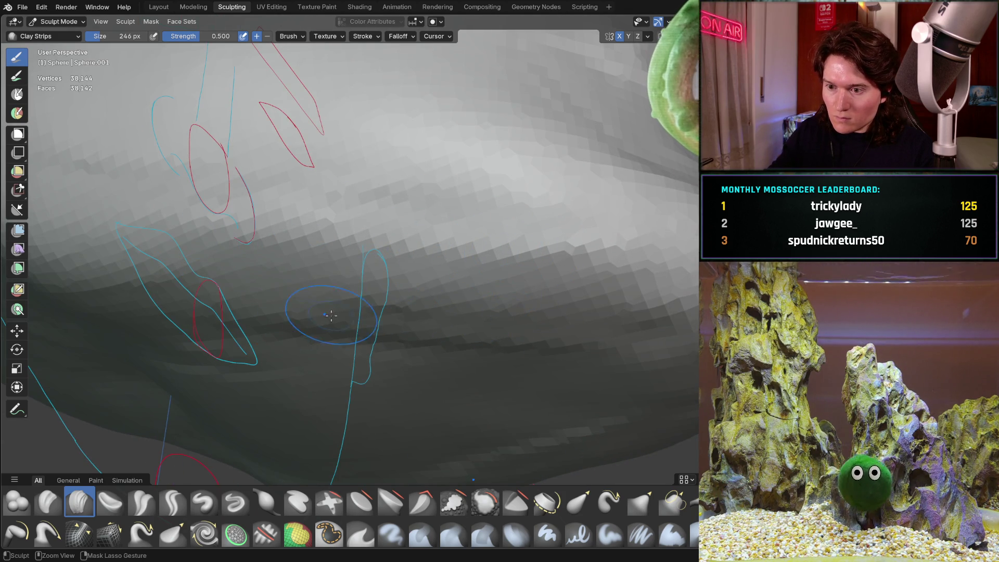
{"action": "middle_click_drag", "start_coordinate": [452, 322], "coordinate": [497, 278]}
{"action": "middle_click_drag", "start_coordinate": [381, 337], "coordinate": [424, 277]}
{"action": "left_click_drag", "start_coordinate": [287, 252], "coordinate": [396, 234]}
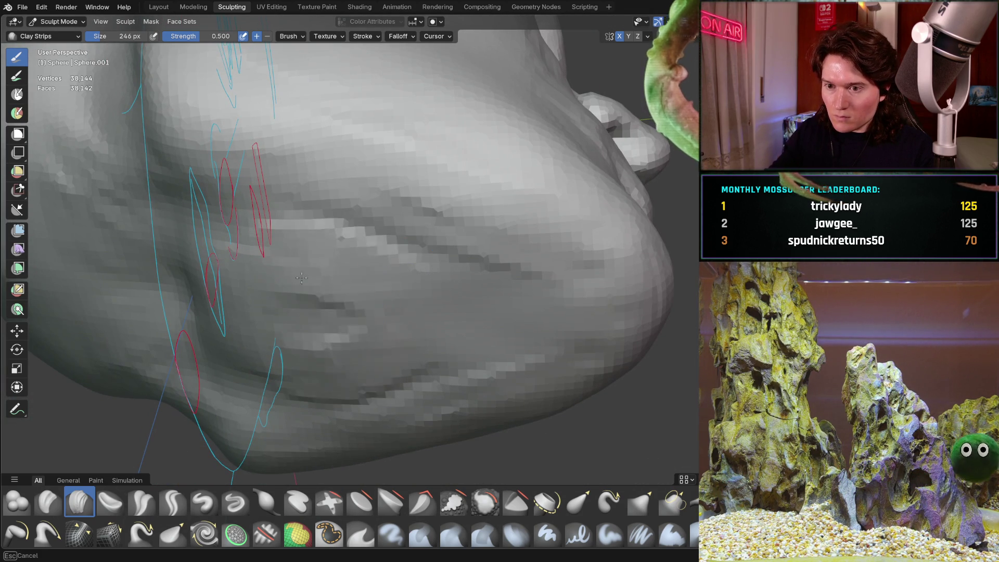
{"action": "left_click_drag", "start_coordinate": [286, 317], "coordinate": [458, 317]}
{"action": "left_click_drag", "start_coordinate": [313, 395], "coordinate": [458, 395]}
{"action": "left_click_drag", "start_coordinate": [420, 307], "coordinate": [211, 301], "text": "shift"}
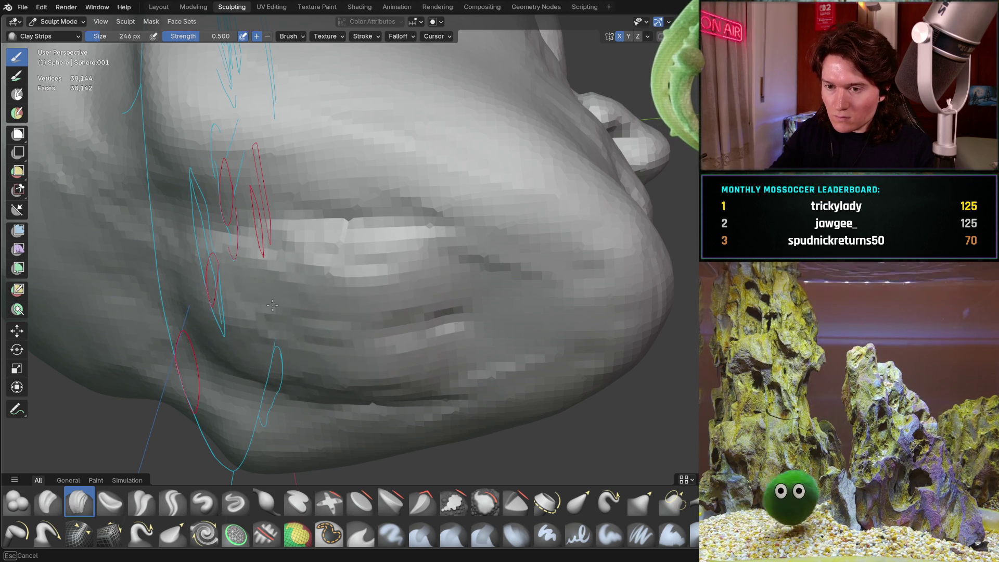
- Add more horizontal clay ridges across the lower face from a side angle
{"action": "mouse_move", "coordinate": [356, 256]}
{"action": "middle_mouse_down"}
{"action": "mouse_move", "coordinate": [347, 328]}
{"action": "mouse_move", "coordinate": [389, 283]}
{"action": "mouse_move", "coordinate": [406, 289]}
{"action": "middle_mouse_up"}
{"action": "middle_click_drag", "start_coordinate": [408, 333], "coordinate": [482, 254]}
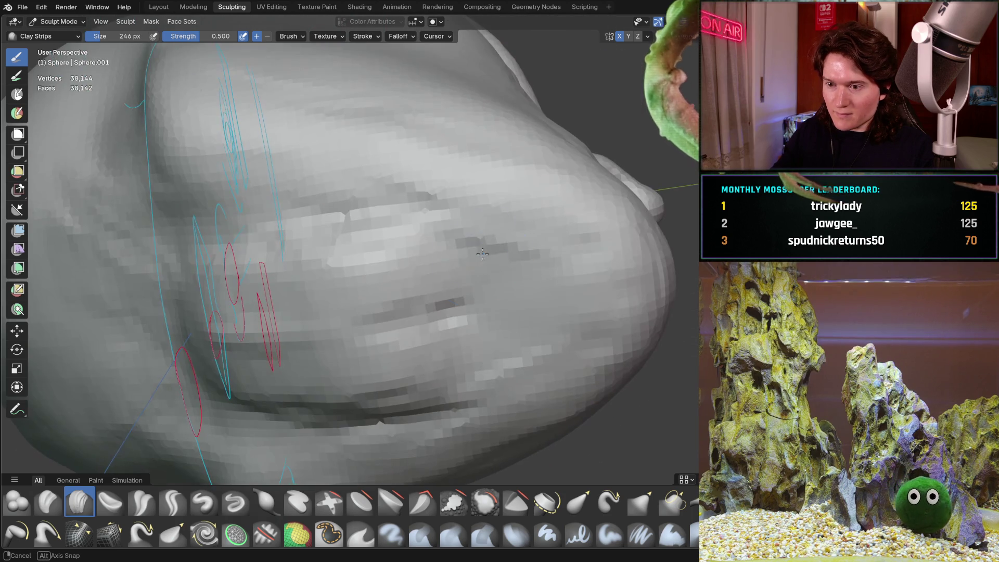
{"action": "mouse_move", "coordinate": [361, 273]}
{"action": "left_mouse_down"}
{"action": "mouse_move", "coordinate": [364, 338]}
{"action": "mouse_move", "coordinate": [333, 292]}
{"action": "mouse_move", "coordinate": [364, 333]}
{"action": "mouse_move", "coordinate": [358, 250]}
{"action": "mouse_move", "coordinate": [354, 385]}
{"action": "mouse_move", "coordinate": [313, 291]}
{"action": "left_mouse_up"}
{"action": "mouse_move", "coordinate": [313, 291]}
{"action": "middle_mouse_down"}
{"action": "mouse_move", "coordinate": [369, 279]}
{"action": "mouse_move", "coordinate": [363, 360]}
{"action": "middle_mouse_up"}
{"action": "mouse_move", "coordinate": [446, 290]}
{"action": "left_mouse_down"}
{"action": "mouse_move", "coordinate": [270, 307]}
{"action": "mouse_move", "coordinate": [440, 312]}
{"action": "mouse_move", "coordinate": [333, 291]}
{"action": "mouse_move", "coordinate": [404, 404]}
{"action": "left_mouse_up"}
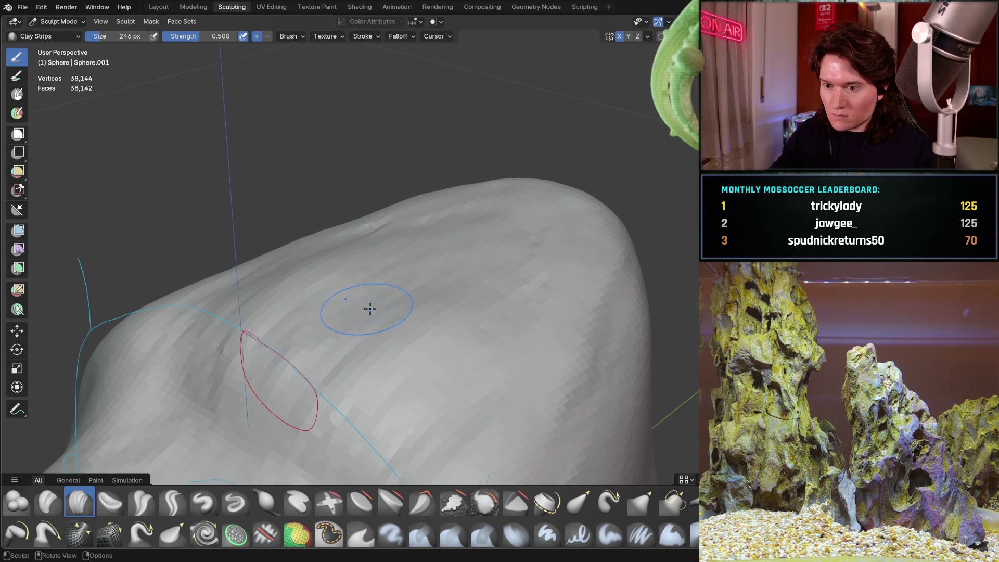
- Add clay streaks on the upper surface and reshape the middle of the cheek
{"action": "middle_click_drag", "start_coordinate": [360, 312], "coordinate": [432, 305]}
{"action": "mouse_move", "coordinate": [431, 304]}
{"action": "left_mouse_down"}
{"action": "mouse_move", "coordinate": [395, 374]}
{"action": "mouse_move", "coordinate": [531, 305]}
{"action": "left_mouse_up"}
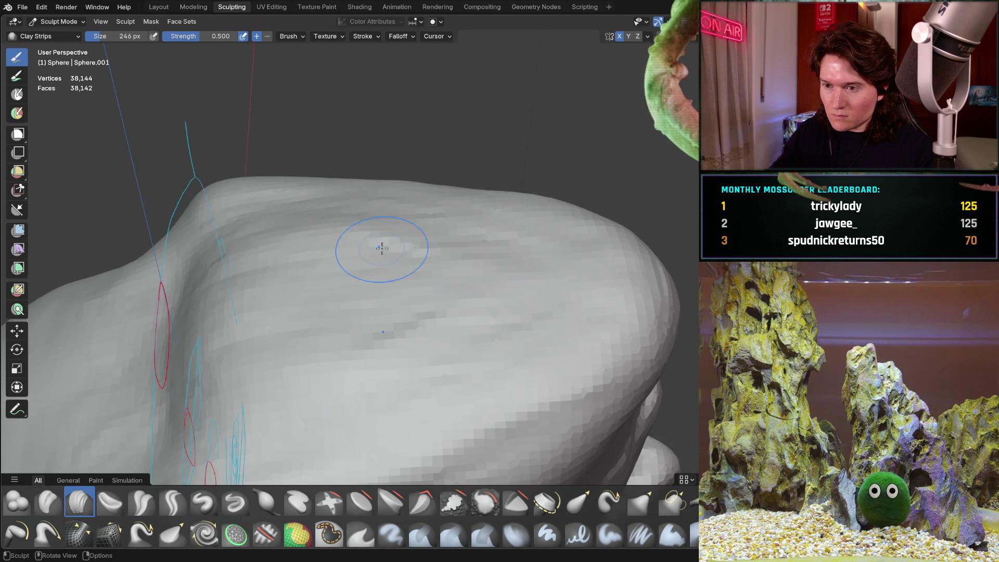
{"action": "mouse_move", "coordinate": [277, 314]}
{"action": "middle_mouse_down"}
{"action": "mouse_move", "coordinate": [379, 272]}
{"action": "mouse_move", "coordinate": [379, 350]}
{"action": "mouse_move", "coordinate": [350, 359]}
{"action": "mouse_move", "coordinate": [335, 283]}
{"action": "mouse_move", "coordinate": [361, 338]}
{"action": "mouse_move", "coordinate": [378, 210]}
{"action": "mouse_move", "coordinate": [291, 241]}
{"action": "middle_mouse_up"}
{"action": "mouse_move", "coordinate": [368, 328]}
{"action": "left_mouse_down"}
{"action": "mouse_move", "coordinate": [517, 263]}
{"action": "mouse_move", "coordinate": [391, 239]}
{"action": "mouse_move", "coordinate": [289, 423]}
{"action": "mouse_move", "coordinate": [380, 255]}
{"action": "mouse_move", "coordinate": [353, 413]}
{"action": "left_mouse_up"}
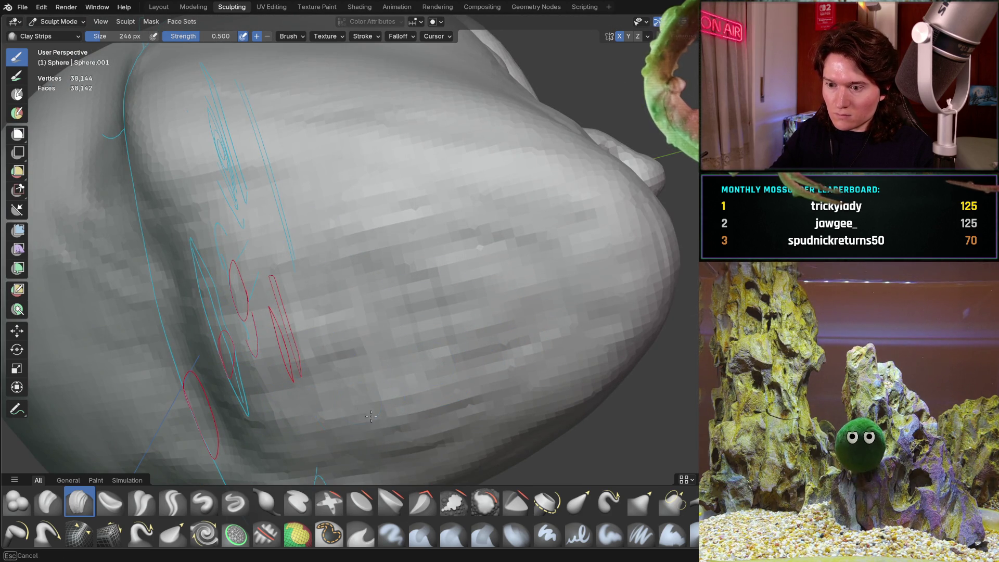
{"action": "mouse_move", "coordinate": [505, 329]}
{"action": "middle_mouse_down"}
{"action": "mouse_move", "coordinate": [437, 364]}
{"action": "mouse_move", "coordinate": [408, 307]}
{"action": "mouse_move", "coordinate": [427, 312]}
{"action": "mouse_move", "coordinate": [457, 285]}
{"action": "mouse_move", "coordinate": [447, 332]}
{"action": "mouse_move", "coordinate": [437, 312]}
{"action": "middle_mouse_up"}
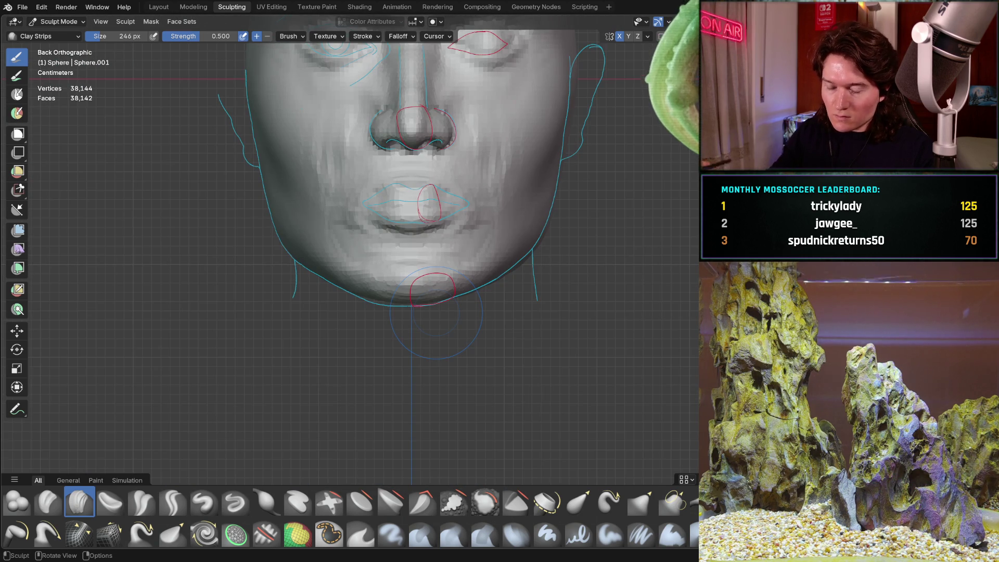
{"action": "mouse_move", "coordinate": [404, 365]}
{"action": "middle_mouse_down"}
{"action": "mouse_move", "coordinate": [401, 323]}
{"action": "mouse_move", "coordinate": [486, 305]}
{"action": "mouse_move", "coordinate": [448, 313]}
{"action": "mouse_move", "coordinate": [390, 271]}
{"action": "mouse_move", "coordinate": [373, 223]}
{"action": "middle_mouse_up"}
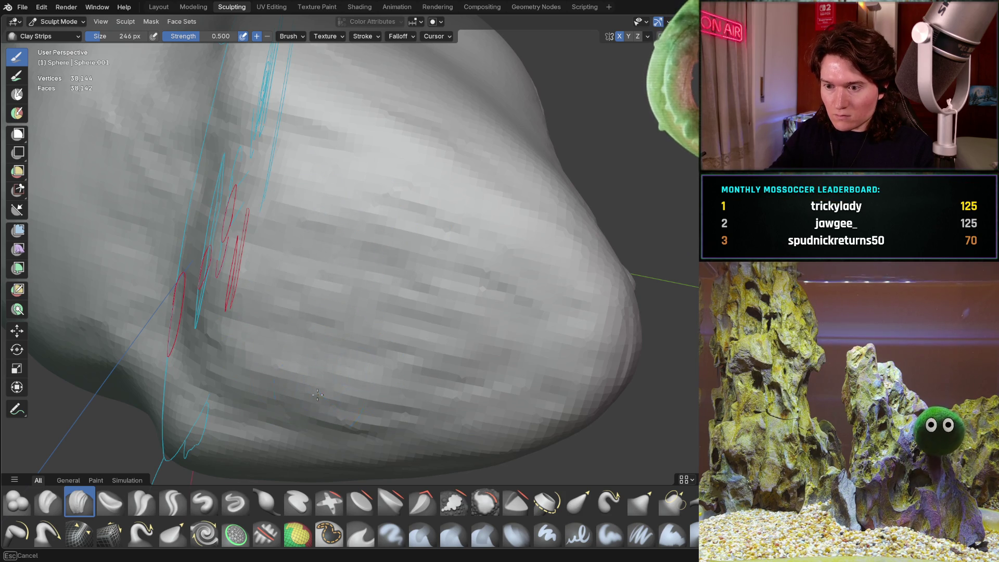
{"action": "mouse_move", "coordinate": [476, 320]}
{"action": "middle_mouse_down"}
{"action": "mouse_move", "coordinate": [439, 352]}
{"action": "mouse_move", "coordinate": [416, 260]}
{"action": "mouse_move", "coordinate": [385, 268]}
{"action": "middle_mouse_up"}
{"action": "scroll", "coordinate": [366, 271], "scroll_direction": "up", "scroll_amount": 8}
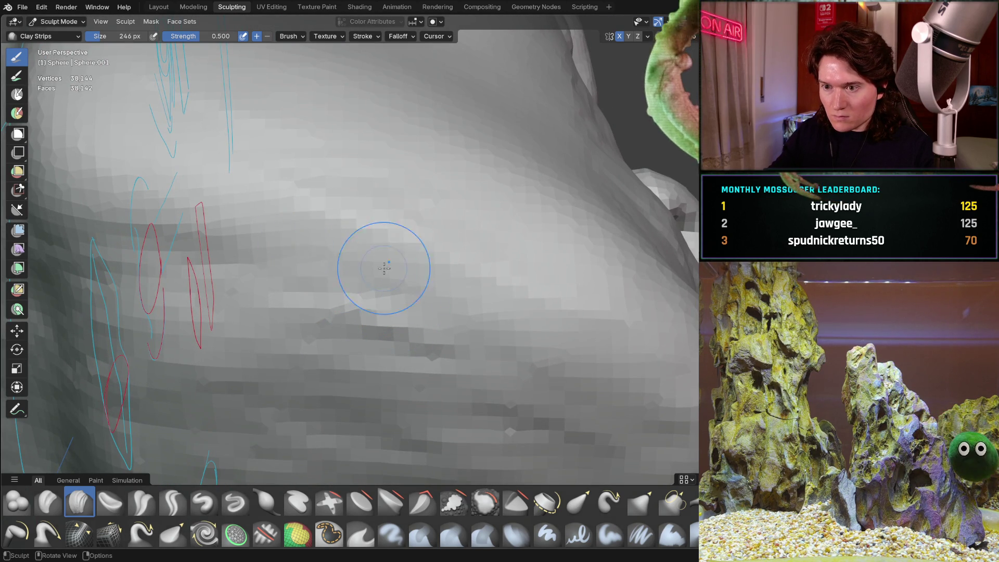
{"action": "mouse_move", "coordinate": [370, 301]}
{"action": "left_mouse_down"}
{"action": "mouse_move", "coordinate": [234, 270]}
{"action": "mouse_move", "coordinate": [395, 344]}
{"action": "left_mouse_up"}
{"action": "scroll", "coordinate": [479, 256], "scroll_direction": "down", "scroll_amount": 6}
{"action": "middle_click_drag", "start_coordinate": [480, 256], "coordinate": [401, 361]}
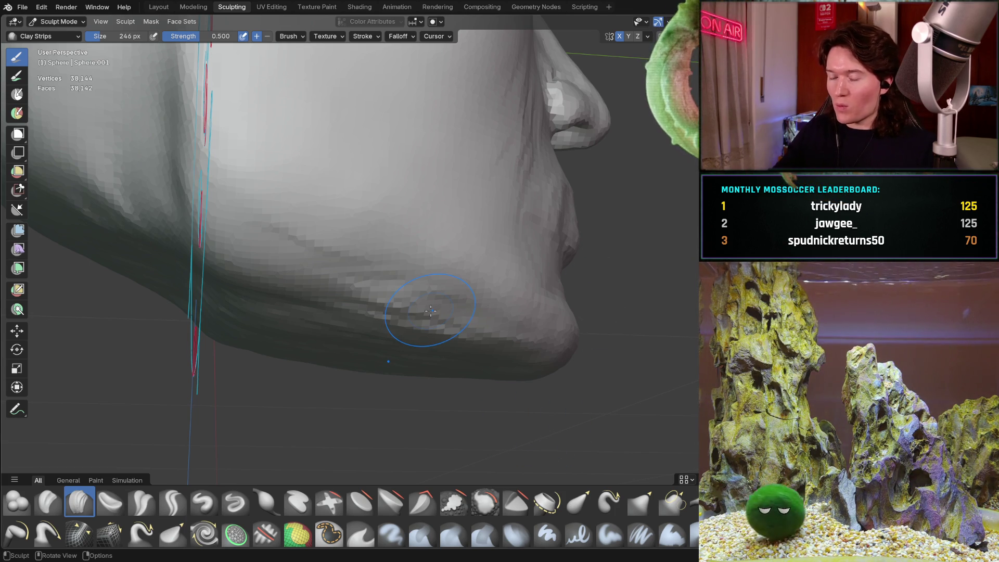
{"action": "middle_click_drag", "start_coordinate": [348, 344], "coordinate": [346, 320]}
{"action": "mouse_move", "coordinate": [357, 298]}
{"action": "middle_mouse_down"}
{"action": "mouse_move", "coordinate": [348, 334]}
{"action": "mouse_move", "coordinate": [390, 345]}
{"action": "mouse_move", "coordinate": [470, 319]}
{"action": "middle_mouse_up"}
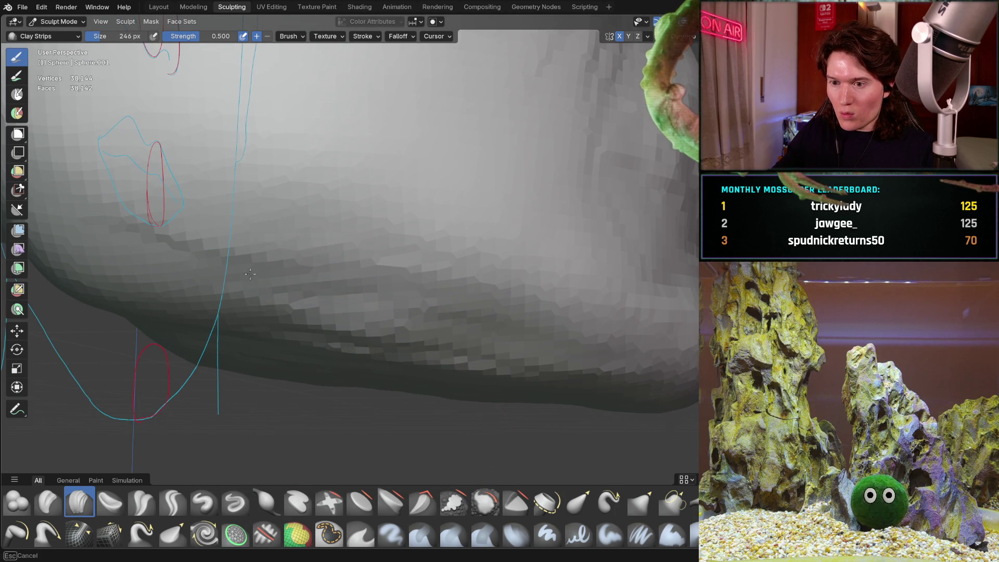
{"action": "middle_click_drag", "start_coordinate": [507, 343], "coordinate": [387, 249]}
{"action": "mouse_move", "coordinate": [336, 368]}
{"action": "middle_mouse_down"}
{"action": "mouse_move", "coordinate": [357, 344]}
{"action": "mouse_move", "coordinate": [437, 307]}
{"action": "middle_mouse_up"}
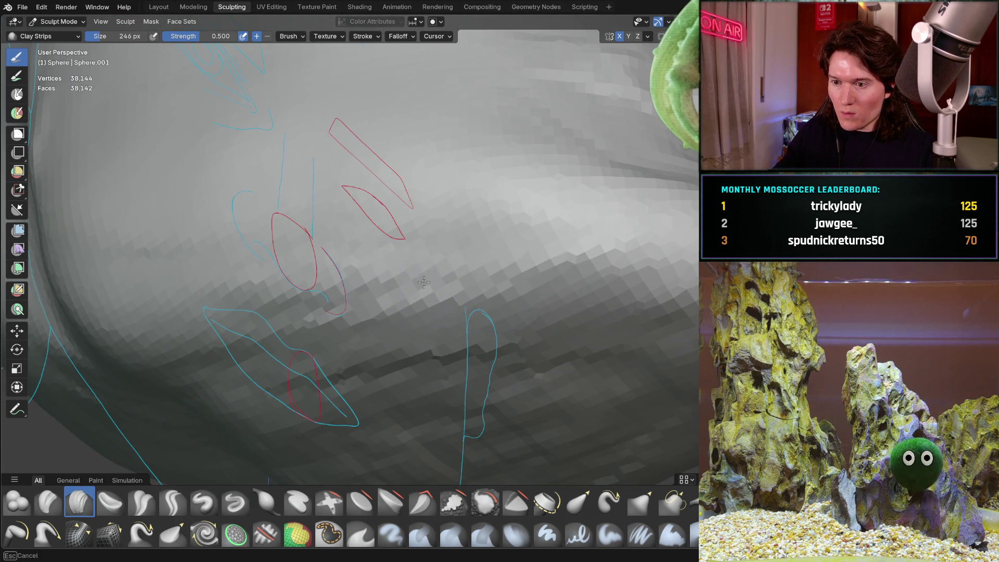
{"action": "scroll", "coordinate": [535, 227], "scroll_direction": "up", "scroll_amount": 3}
{"action": "mouse_move", "coordinate": [535, 228]}
{"action": "middle_mouse_down"}
{"action": "mouse_move", "coordinate": [535, 360]}
{"action": "mouse_move", "coordinate": [535, 289]}
{"action": "mouse_move", "coordinate": [379, 341]}
{"action": "mouse_move", "coordinate": [447, 296]}
{"action": "middle_mouse_up"}
{"action": "key", "text": "ctrl+KP_1"}
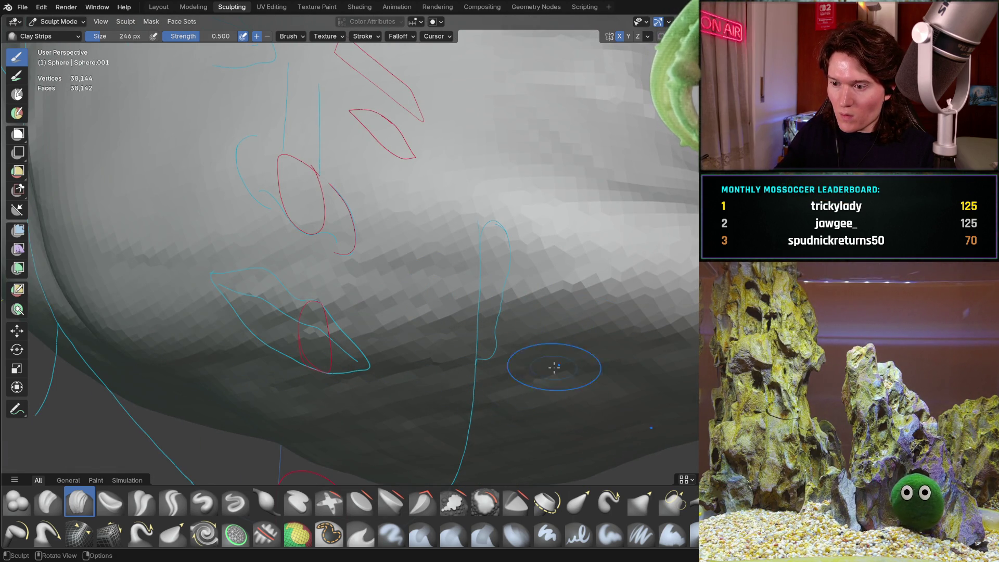
{"action": "middle_click_drag", "start_coordinate": [552, 378], "coordinate": [424, 380]}
{"action": "key", "text": "ctrl+KP_1"}
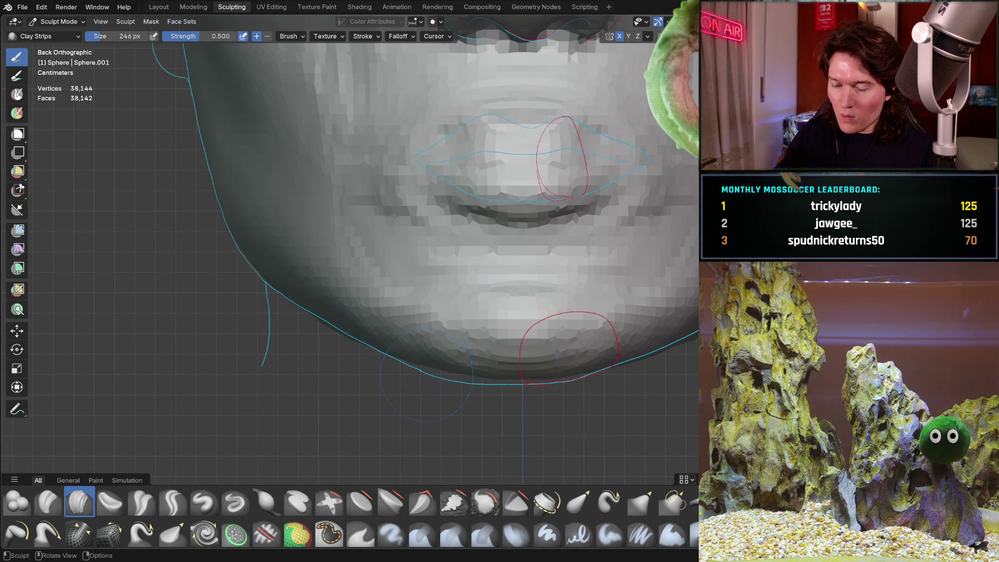
{"action": "mouse_move", "coordinate": [372, 368]}
{"action": "middle_mouse_down"}
{"action": "mouse_move", "coordinate": [397, 334]}
{"action": "mouse_move", "coordinate": [419, 329]}
{"action": "middle_mouse_up"}
{"action": "middle_click_drag", "start_coordinate": [377, 297], "coordinate": [386, 250], "text": "ctrl"}
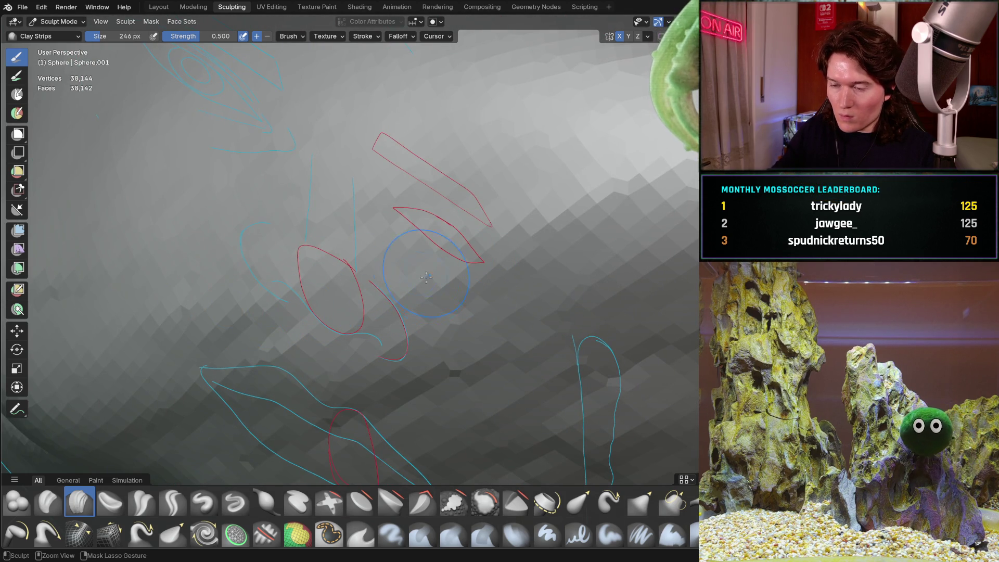
{"action": "middle_click_drag", "start_coordinate": [285, 377], "coordinate": [359, 440], "text": "ctrl"}
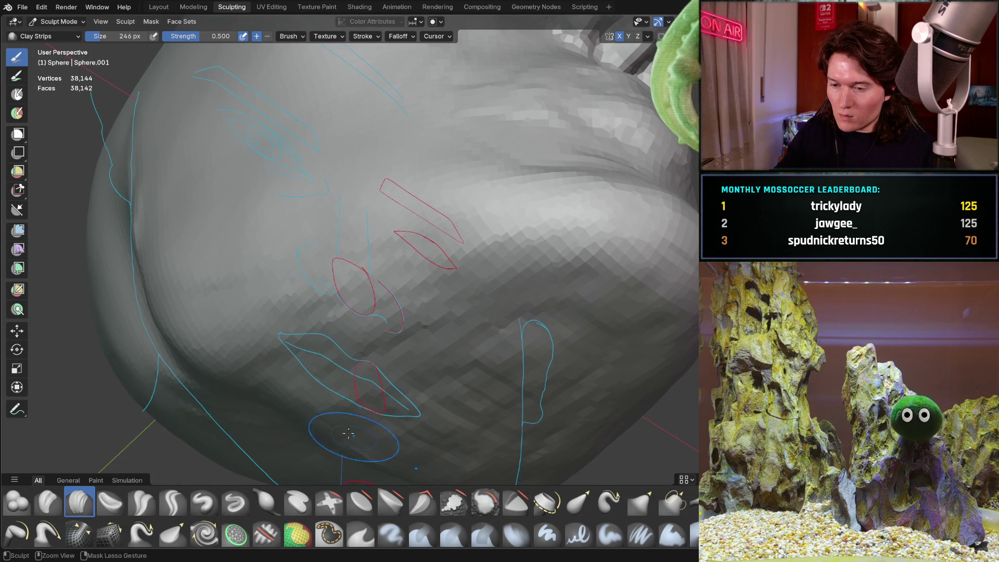
{"action": "key", "text": "ctrl+KP_1"}
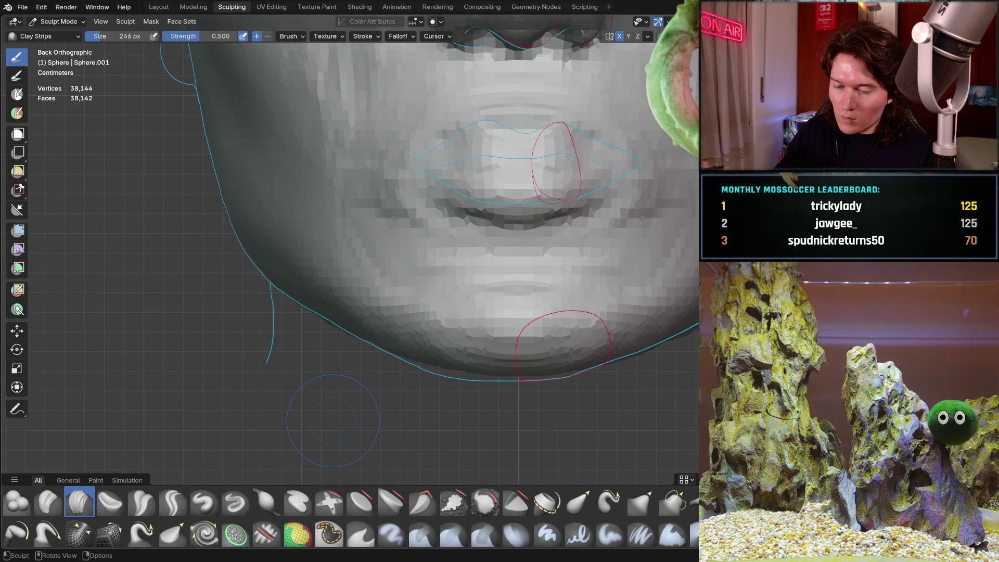
{"action": "mouse_move", "coordinate": [329, 365]}
{"action": "middle_mouse_down", "text": "ctrl"}
{"action": "mouse_move", "coordinate": [359, 333]}
{"action": "mouse_move", "coordinate": [382, 281]}
{"action": "mouse_move", "coordinate": [395, 293]}
{"action": "mouse_move", "coordinate": [441, 264]}
{"action": "mouse_move", "coordinate": [380, 303]}
{"action": "middle_mouse_up", "text": "ctrl"}
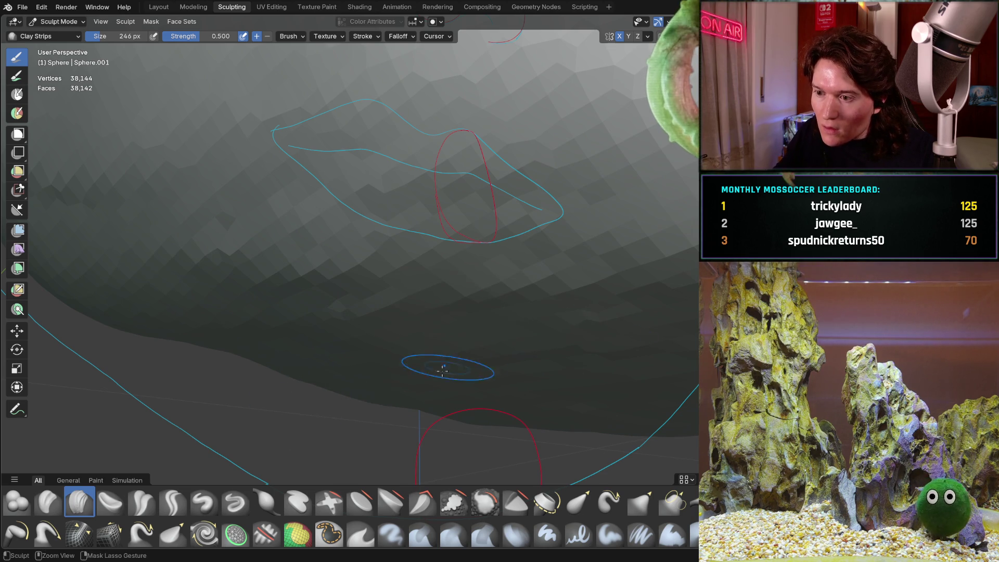
{"action": "middle_click_drag", "start_coordinate": [271, 358], "coordinate": [271, 358], "text": "ctrl"}
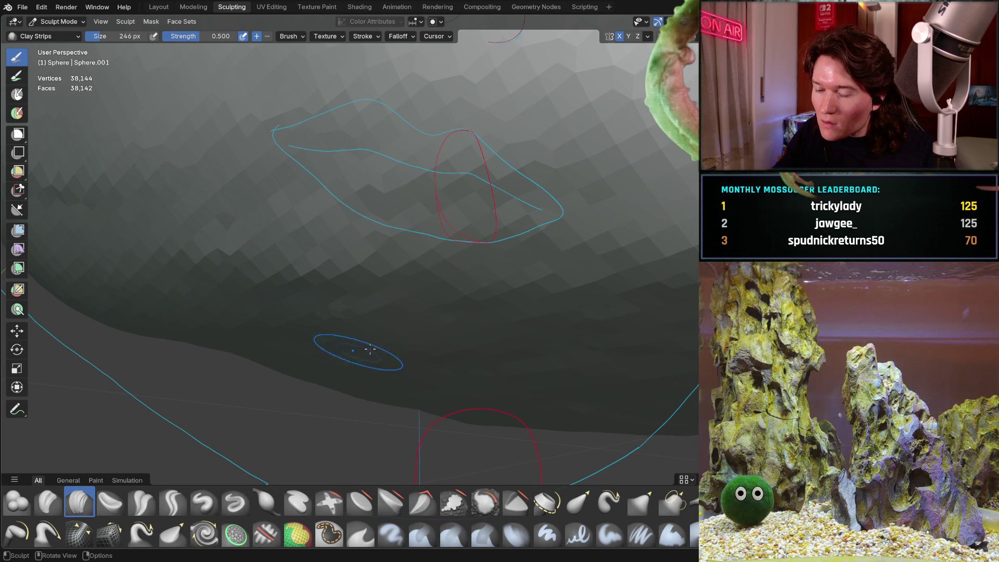
{"action": "scroll", "coordinate": [328, 356], "scroll_direction": "up", "scroll_amount": 3}
{"action": "key", "text": "KP_5"}
{"action": "key", "text": "ctrl+KP_1"}
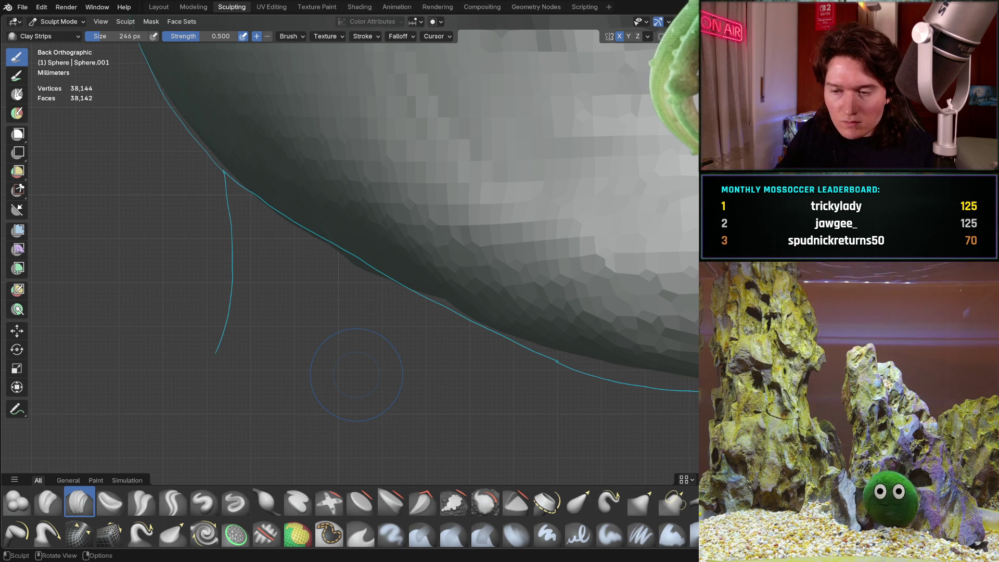
{"action": "mouse_move", "coordinate": [325, 300]}
{"action": "middle_mouse_down", "text": "ctrl"}
{"action": "mouse_move", "coordinate": [351, 232]}
{"action": "mouse_move", "coordinate": [319, 243]}
{"action": "middle_mouse_up", "text": "ctrl"}
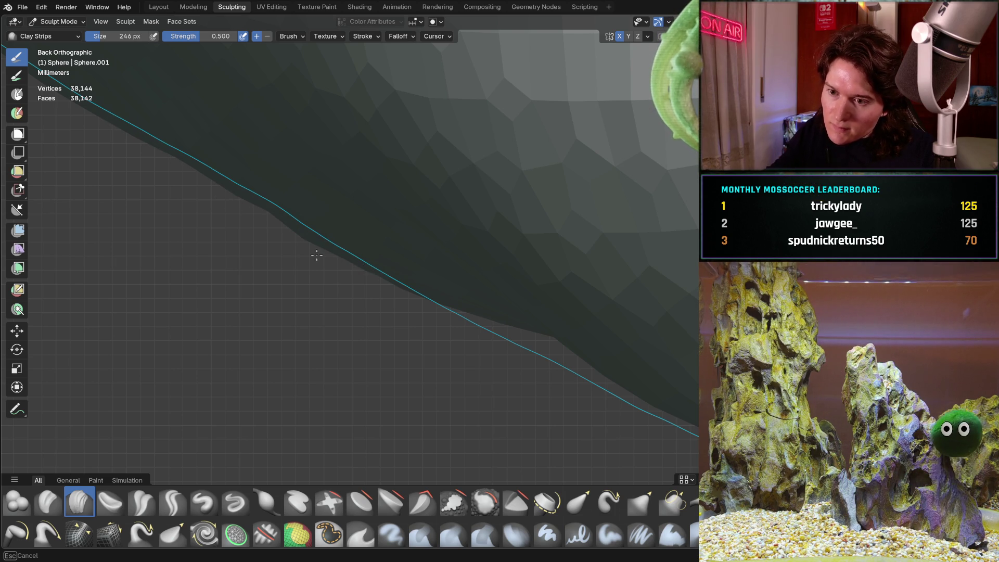
{"action": "mouse_move", "coordinate": [293, 235]}
{"action": "middle_mouse_down"}
{"action": "mouse_move", "coordinate": [312, 277]}
{"action": "mouse_move", "coordinate": [345, 238]}
{"action": "mouse_move", "coordinate": [258, 327]}
{"action": "mouse_move", "coordinate": [329, 241]}
{"action": "mouse_move", "coordinate": [297, 339]}
{"action": "mouse_move", "coordinate": [419, 301]}
{"action": "mouse_move", "coordinate": [519, 329]}
{"action": "mouse_move", "coordinate": [390, 274]}
{"action": "mouse_move", "coordinate": [425, 247]}
{"action": "mouse_move", "coordinate": [489, 319]}
{"action": "mouse_move", "coordinate": [500, 282]}
{"action": "middle_mouse_up"}
{"action": "mouse_move", "coordinate": [305, 406]}
{"action": "middle_mouse_down"}
{"action": "mouse_move", "coordinate": [424, 413]}
{"action": "mouse_move", "coordinate": [339, 395]}
{"action": "middle_mouse_up"}
{"action": "key", "text": "ctrl+KP_1"}
{"action": "middle_click_drag", "start_coordinate": [391, 317], "coordinate": [371, 300]}
{"action": "key", "text": "ctrl+KP_1"}
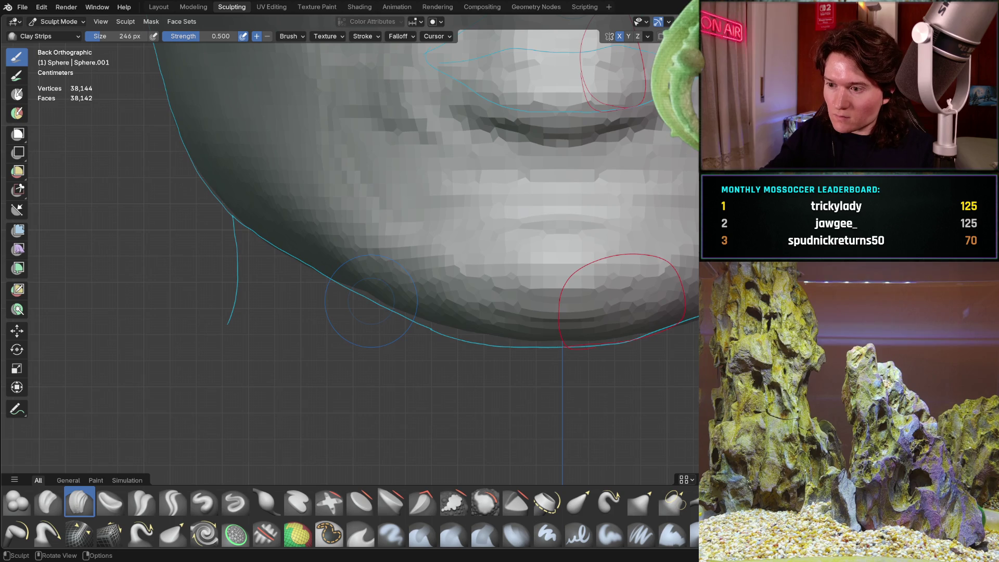
{"action": "scroll", "coordinate": [373, 304], "scroll_direction": "down", "scroll_amount": 3}
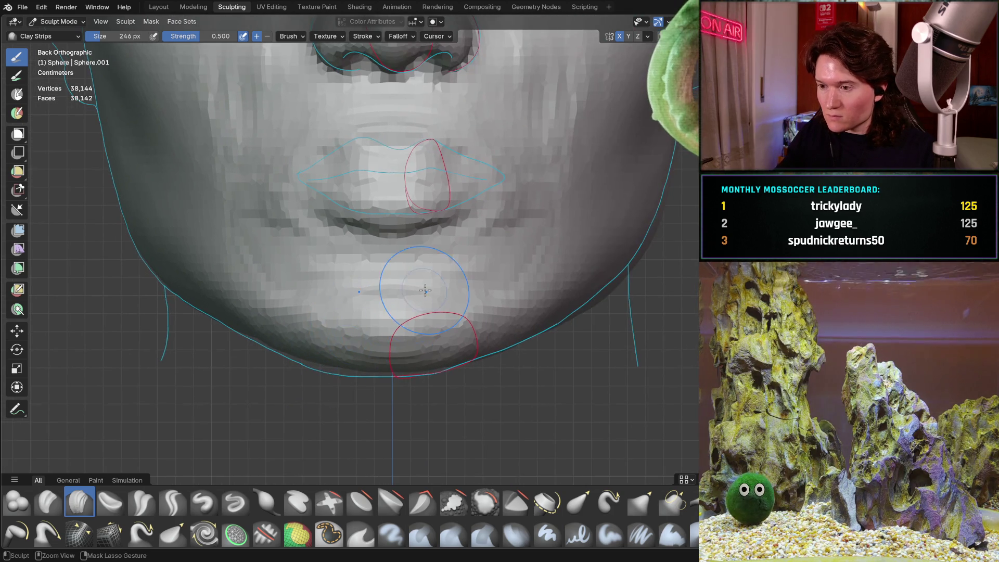
{"action": "mouse_move", "coordinate": [468, 382]}
{"action": "middle_mouse_down"}
{"action": "mouse_move", "coordinate": [582, 384]}
{"action": "mouse_move", "coordinate": [555, 338]}
{"action": "mouse_move", "coordinate": [577, 308]}
{"action": "mouse_move", "coordinate": [439, 268]}
{"action": "middle_mouse_up"}
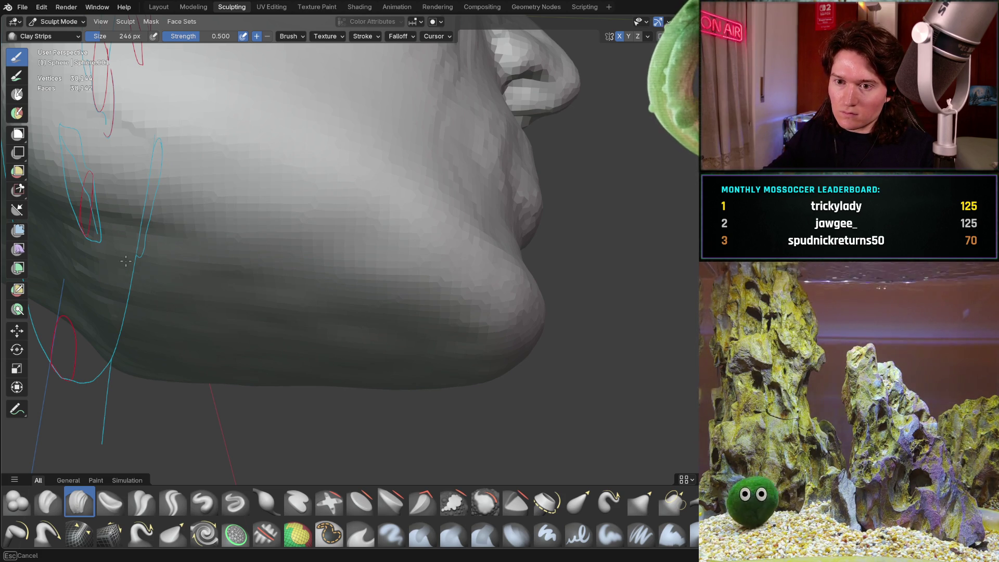
- Undo the last sculpt stroke on the jaw
{"action": "scroll", "coordinate": [335, 286], "scroll_direction": "up", "scroll_amount": 3}
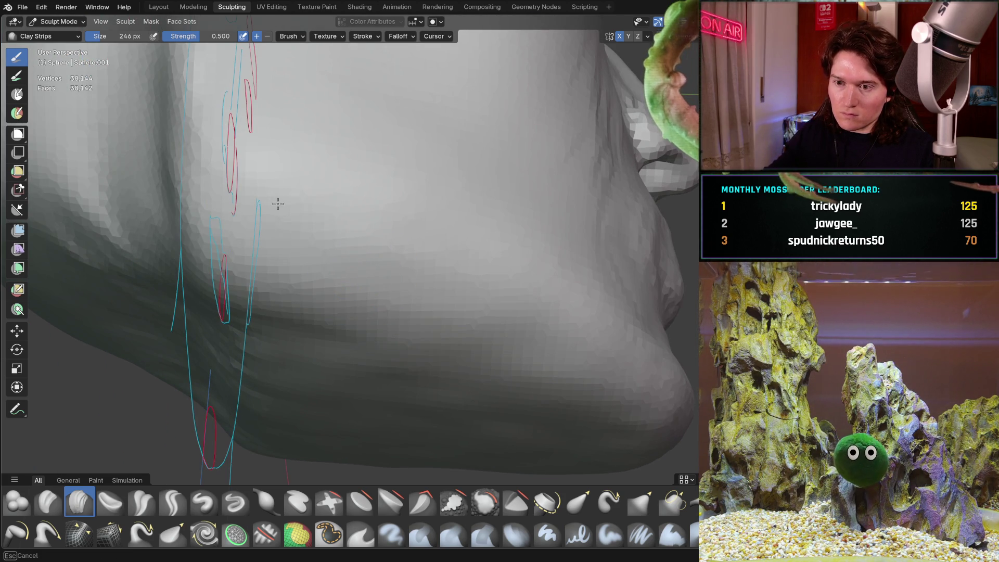
{"action": "mouse_move", "coordinate": [457, 334]}
{"action": "middle_mouse_down"}
{"action": "mouse_move", "coordinate": [371, 317]}
{"action": "mouse_move", "coordinate": [430, 348]}
{"action": "mouse_move", "coordinate": [413, 302]}
{"action": "mouse_move", "coordinate": [429, 284]}
{"action": "middle_mouse_up"}
{"action": "middle_click_drag", "start_coordinate": [290, 334], "coordinate": [290, 334]}
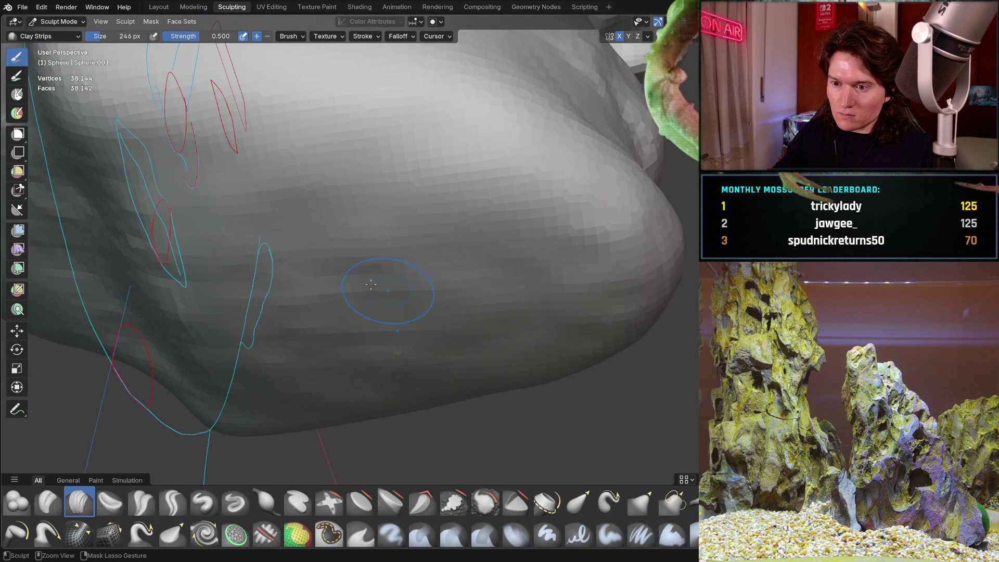
{"action": "key", "text": "ctrl+z"}
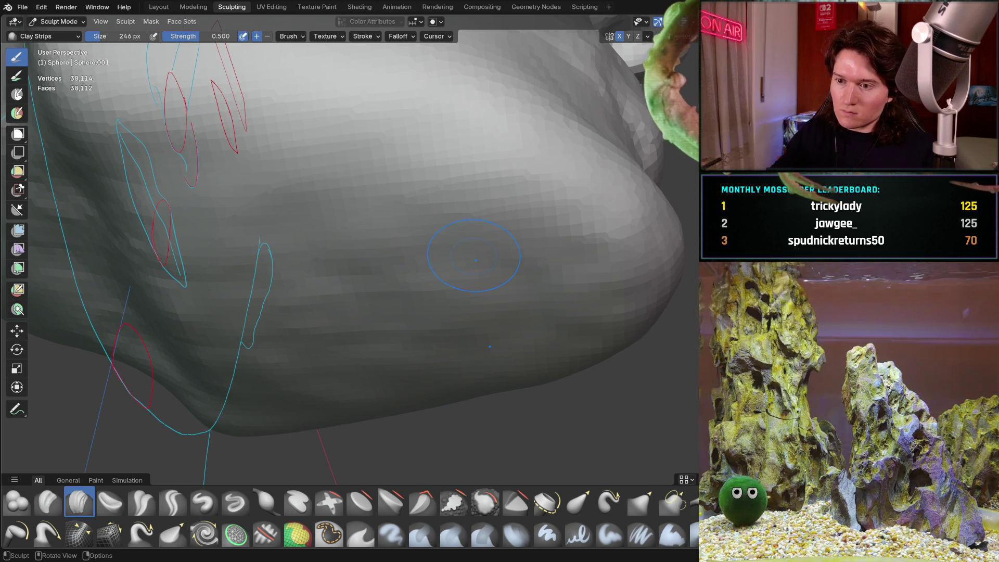
- Inspect the jaw and chin from the side, front and underneath
{"action": "middle_click_drag", "start_coordinate": [554, 267], "coordinate": [554, 267]}
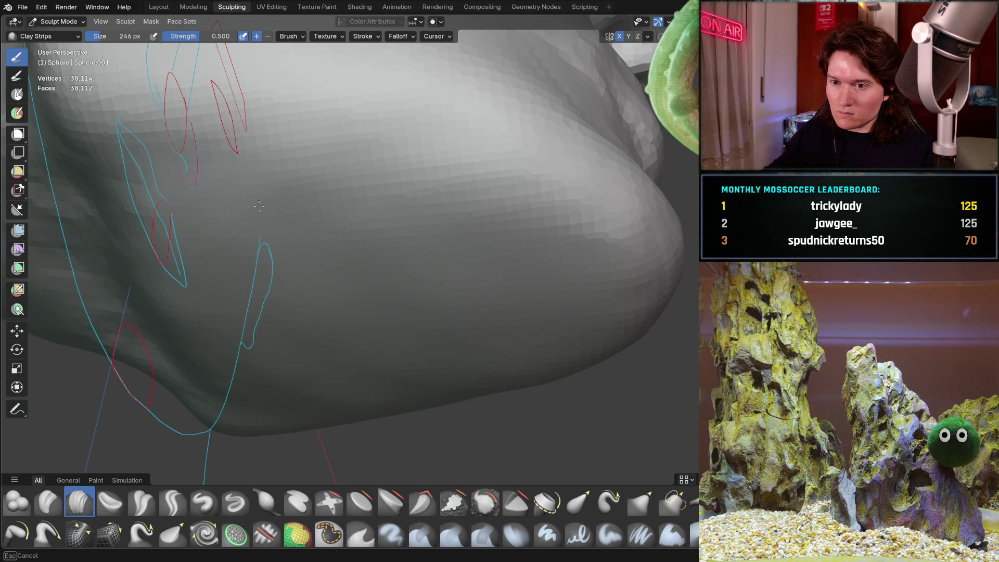
{"action": "middle_click_drag", "start_coordinate": [382, 319], "coordinate": [216, 336]}
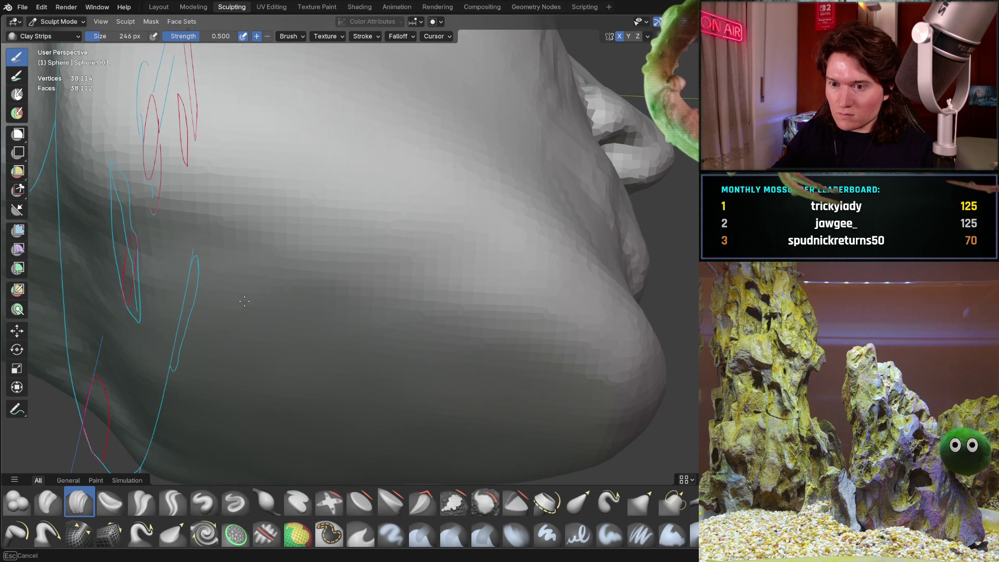
{"action": "mouse_move", "coordinate": [446, 356]}
{"action": "middle_mouse_down"}
{"action": "mouse_move", "coordinate": [422, 421]}
{"action": "mouse_move", "coordinate": [434, 313]}
{"action": "mouse_move", "coordinate": [401, 323]}
{"action": "middle_mouse_up"}
{"action": "scroll", "coordinate": [339, 298], "scroll_direction": "up", "scroll_amount": 2}
{"action": "scroll", "coordinate": [345, 317], "scroll_direction": "up", "scroll_amount": 2}
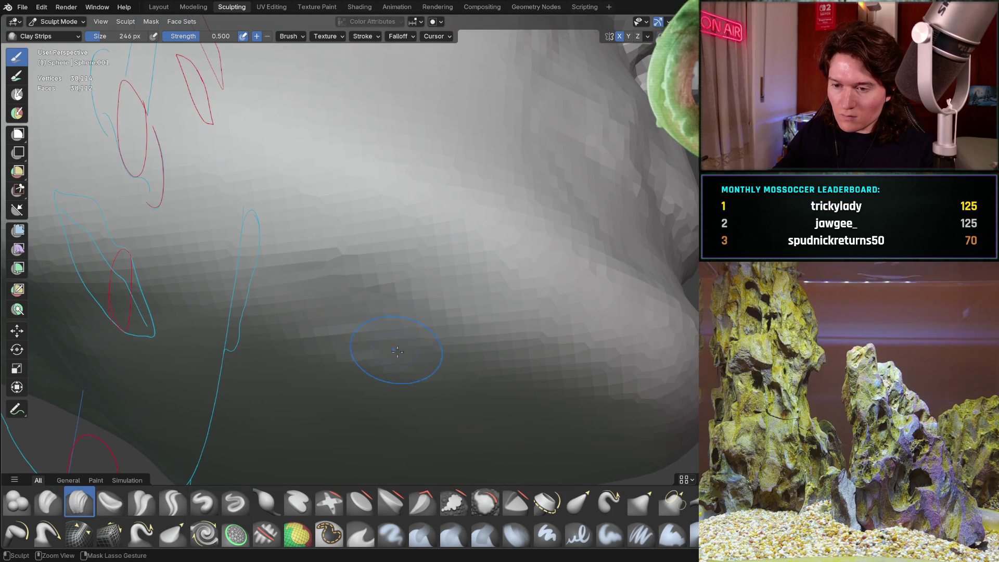
{"action": "mouse_move", "coordinate": [397, 350]}
{"action": "middle_mouse_down"}
{"action": "mouse_move", "coordinate": [312, 346]}
{"action": "mouse_move", "coordinate": [346, 301]}
{"action": "middle_mouse_up"}
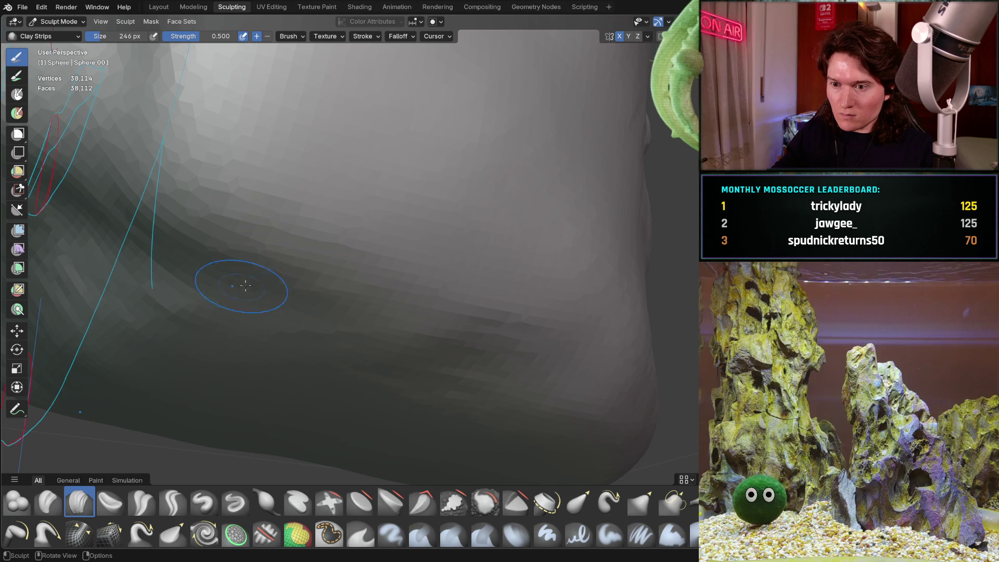
{"action": "mouse_move", "coordinate": [362, 278]}
{"action": "middle_mouse_down"}
{"action": "mouse_move", "coordinate": [289, 279]}
{"action": "mouse_move", "coordinate": [323, 363]}
{"action": "mouse_move", "coordinate": [321, 344]}
{"action": "mouse_move", "coordinate": [419, 308]}
{"action": "mouse_move", "coordinate": [301, 346]}
{"action": "mouse_move", "coordinate": [322, 293]}
{"action": "middle_mouse_up"}
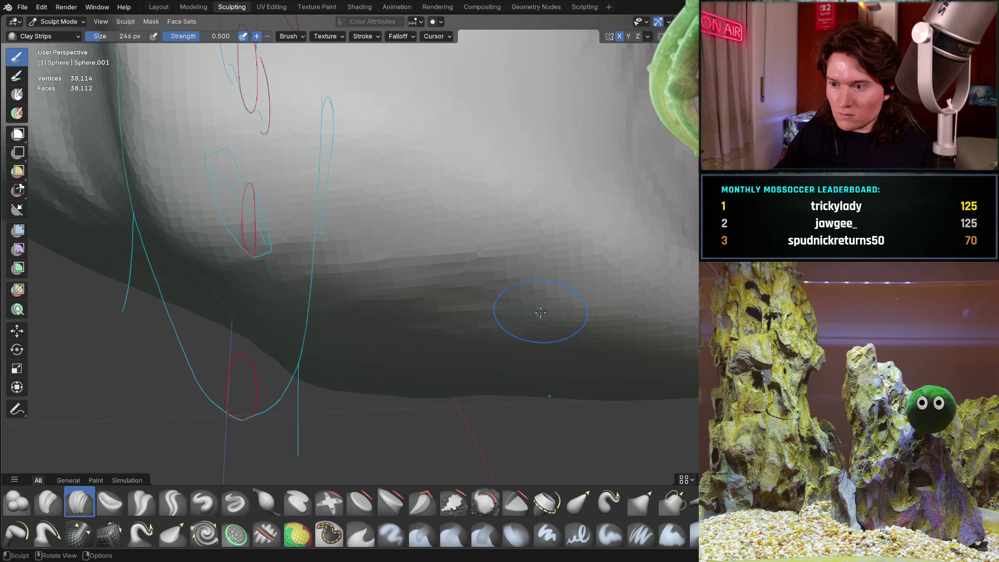
{"action": "mouse_move", "coordinate": [592, 344]}
{"action": "middle_mouse_down"}
{"action": "mouse_move", "coordinate": [526, 328]}
{"action": "mouse_move", "coordinate": [364, 343]}
{"action": "mouse_move", "coordinate": [451, 343]}
{"action": "middle_mouse_up"}
{"action": "mouse_move", "coordinate": [271, 359]}
{"action": "middle_mouse_down"}
{"action": "mouse_move", "coordinate": [401, 364]}
{"action": "mouse_move", "coordinate": [417, 312]}
{"action": "mouse_move", "coordinate": [471, 269]}
{"action": "middle_mouse_up"}
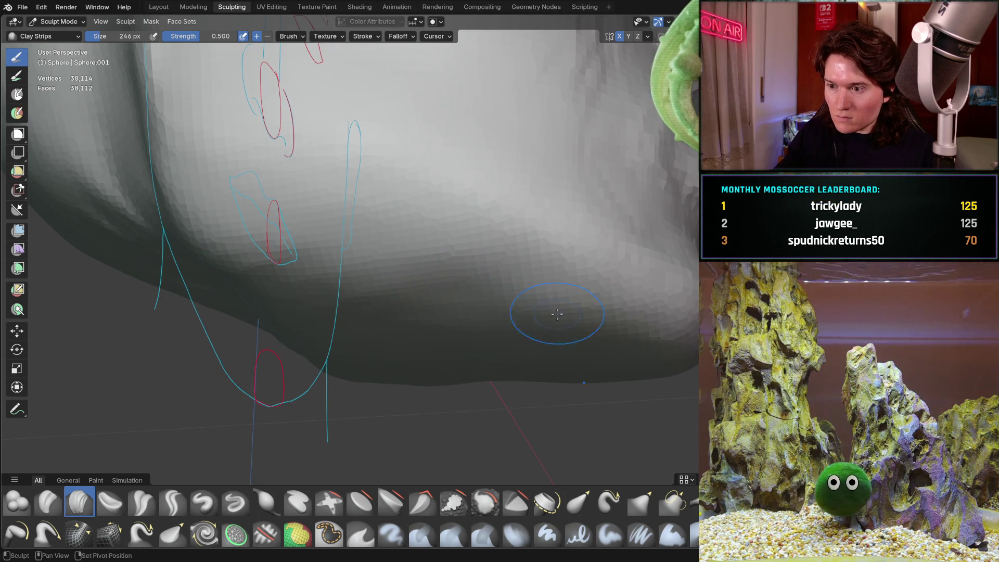
{"action": "mouse_move", "coordinate": [484, 258]}
{"action": "middle_mouse_down"}
{"action": "mouse_move", "coordinate": [478, 224]}
{"action": "mouse_move", "coordinate": [467, 222]}
{"action": "mouse_move", "coordinate": [360, 251]}
{"action": "mouse_move", "coordinate": [390, 223]}
{"action": "mouse_move", "coordinate": [452, 269]}
{"action": "mouse_move", "coordinate": [437, 187]}
{"action": "mouse_move", "coordinate": [416, 267]}
{"action": "middle_mouse_up"}
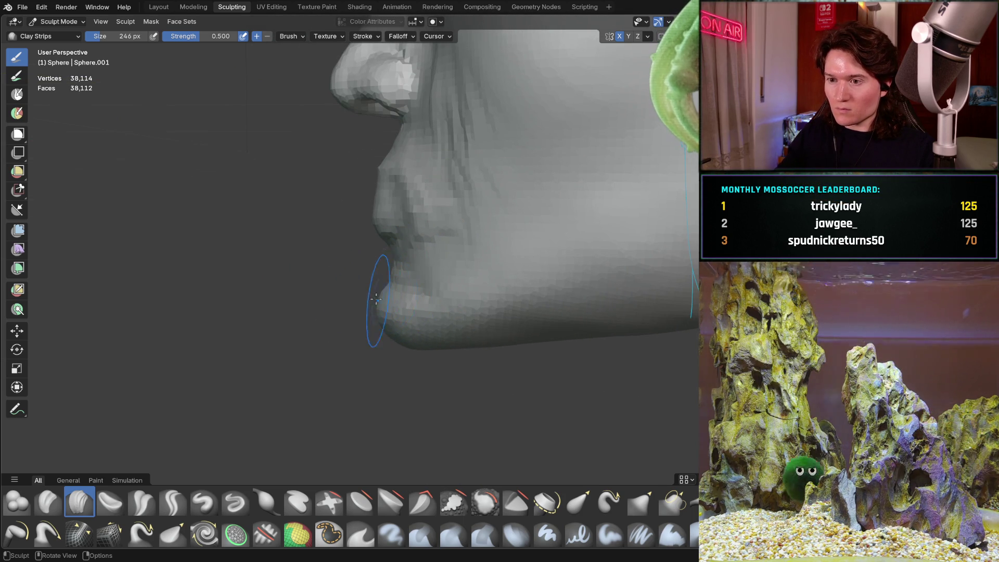
- Switch to the Grab brush at 444 px and pull the chin into a new shape
{"action": "key", "text": "g"}
{"action": "key", "text": "f"}
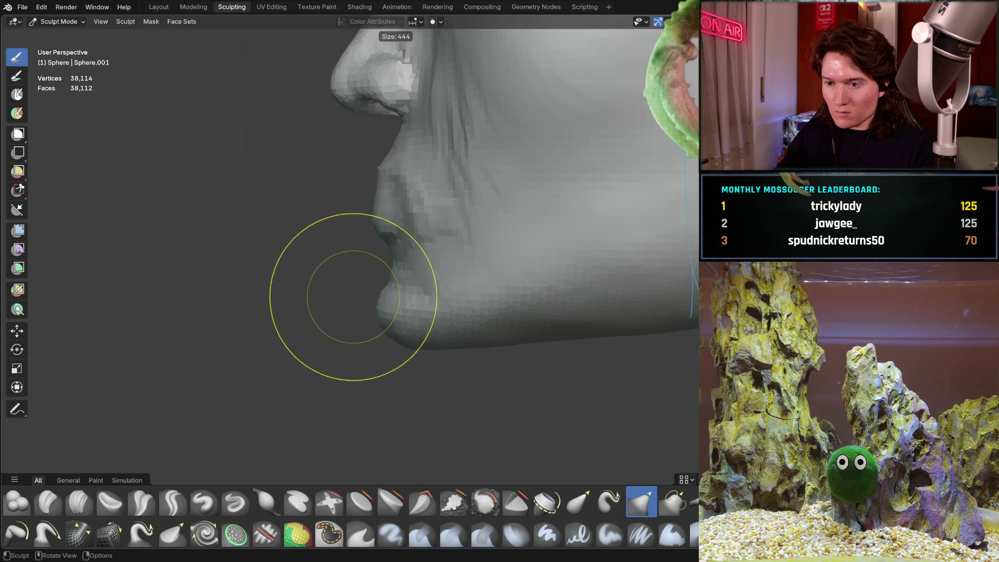
{"action": "left_click", "coordinate": [364, 302]}
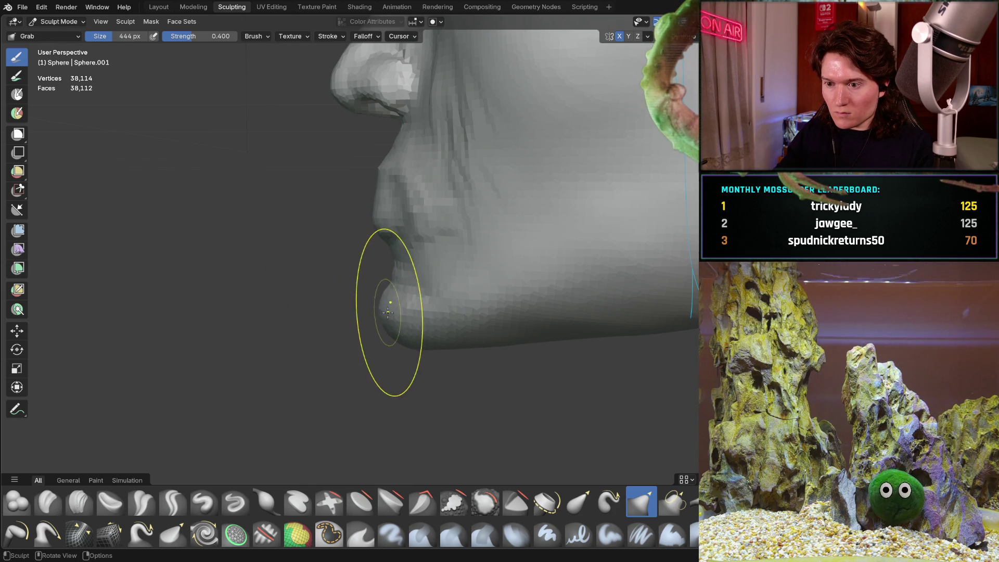
{"action": "mouse_move", "coordinate": [419, 344]}
{"action": "left_mouse_down"}
{"action": "mouse_move", "coordinate": [420, 353]}
{"action": "mouse_move", "coordinate": [443, 337]}
{"action": "left_mouse_up"}
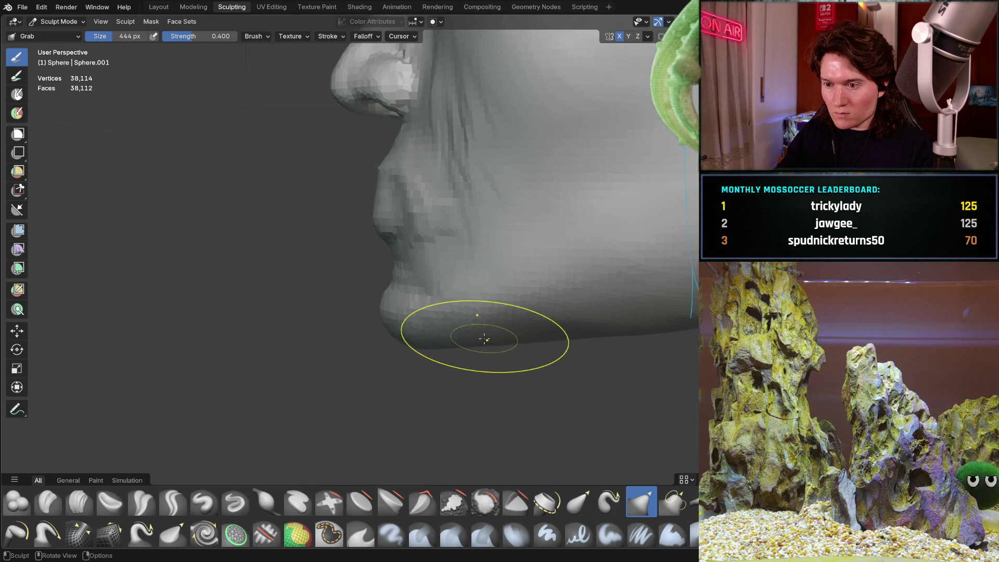
{"action": "middle_click_drag", "start_coordinate": [395, 273], "coordinate": [362, 301]}
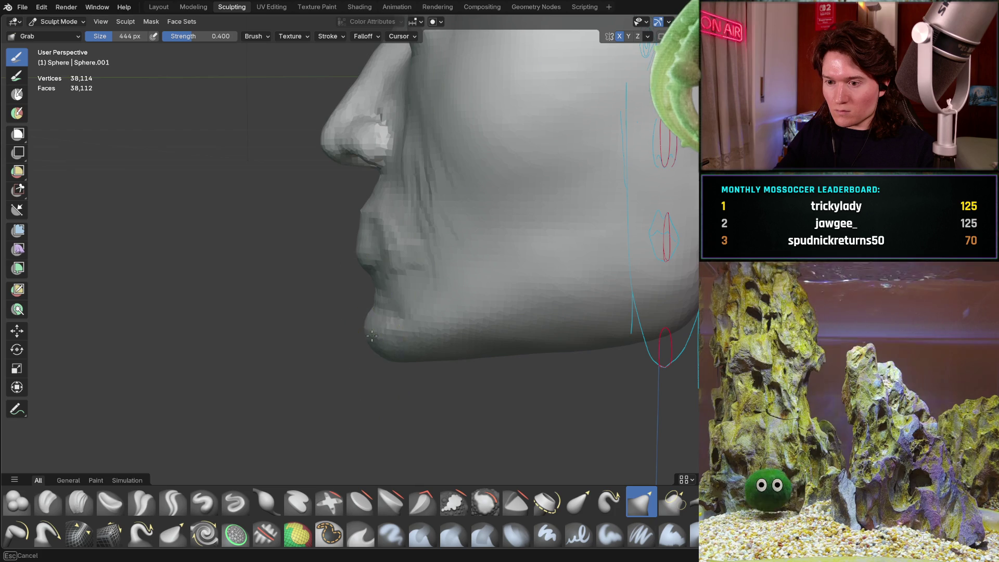
- Pull the chin's lower edge downward in side profile
{"action": "key", "text": "ctrl+KP_1"}
{"action": "scroll", "coordinate": [403, 381], "scroll_direction": "up", "scroll_amount": 3}
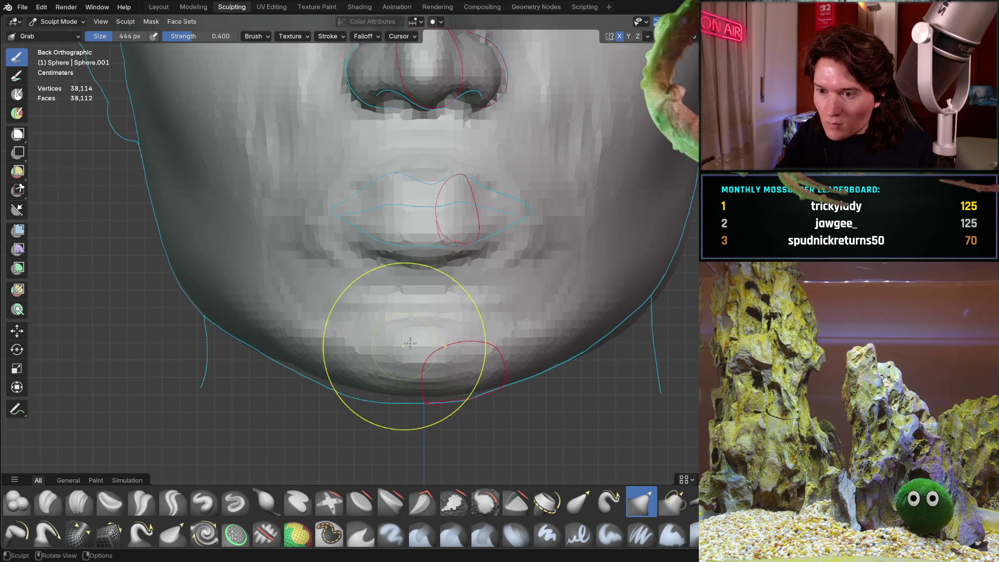
{"action": "middle_click_drag", "start_coordinate": [420, 330], "coordinate": [169, 398]}
{"action": "mouse_move", "coordinate": [312, 335]}
{"action": "middle_mouse_down"}
{"action": "mouse_move", "coordinate": [333, 336]}
{"action": "mouse_move", "coordinate": [304, 369]}
{"action": "mouse_move", "coordinate": [356, 357]}
{"action": "middle_mouse_up"}
{"action": "left_click_drag", "start_coordinate": [359, 396], "coordinate": [376, 397]}
- Compare the chin against an exact right side view, then frame the lower face
{"action": "mouse_move", "coordinate": [405, 315]}
{"action": "middle_mouse_down"}
{"action": "mouse_move", "coordinate": [382, 339]}
{"action": "mouse_move", "coordinate": [395, 317]}
{"action": "middle_mouse_up"}
{"action": "mouse_move", "coordinate": [410, 274]}
{"action": "middle_mouse_down"}
{"action": "mouse_move", "coordinate": [415, 291]}
{"action": "mouse_move", "coordinate": [375, 302]}
{"action": "middle_mouse_up"}
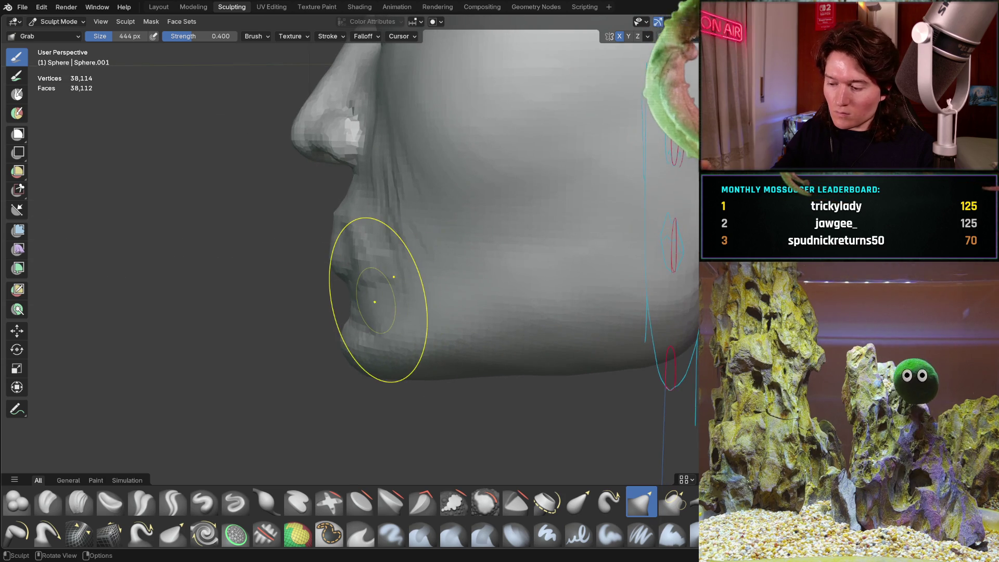
{"action": "key", "text": "KP_3"}
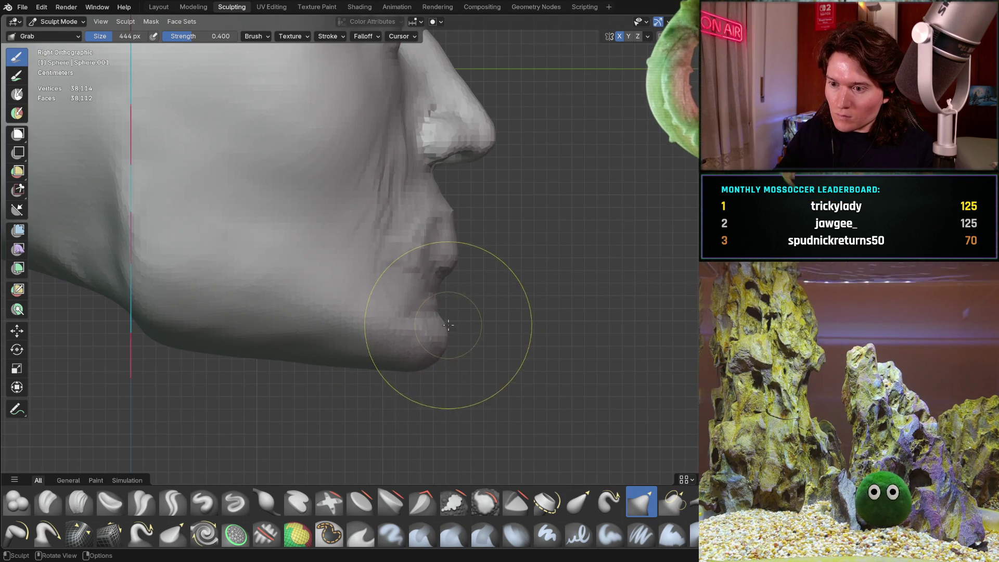
{"action": "mouse_move", "coordinate": [460, 349]}
{"action": "middle_mouse_down"}
{"action": "mouse_move", "coordinate": [442, 364]}
{"action": "mouse_move", "coordinate": [444, 319]}
{"action": "mouse_move", "coordinate": [475, 263]}
{"action": "mouse_move", "coordinate": [491, 270]}
{"action": "mouse_move", "coordinate": [366, 300]}
{"action": "mouse_move", "coordinate": [466, 332]}
{"action": "mouse_move", "coordinate": [548, 325]}
{"action": "mouse_move", "coordinate": [484, 327]}
{"action": "mouse_move", "coordinate": [473, 346]}
{"action": "mouse_move", "coordinate": [397, 335]}
{"action": "mouse_move", "coordinate": [406, 323]}
{"action": "mouse_move", "coordinate": [457, 375]}
{"action": "mouse_move", "coordinate": [442, 395]}
{"action": "middle_mouse_up"}
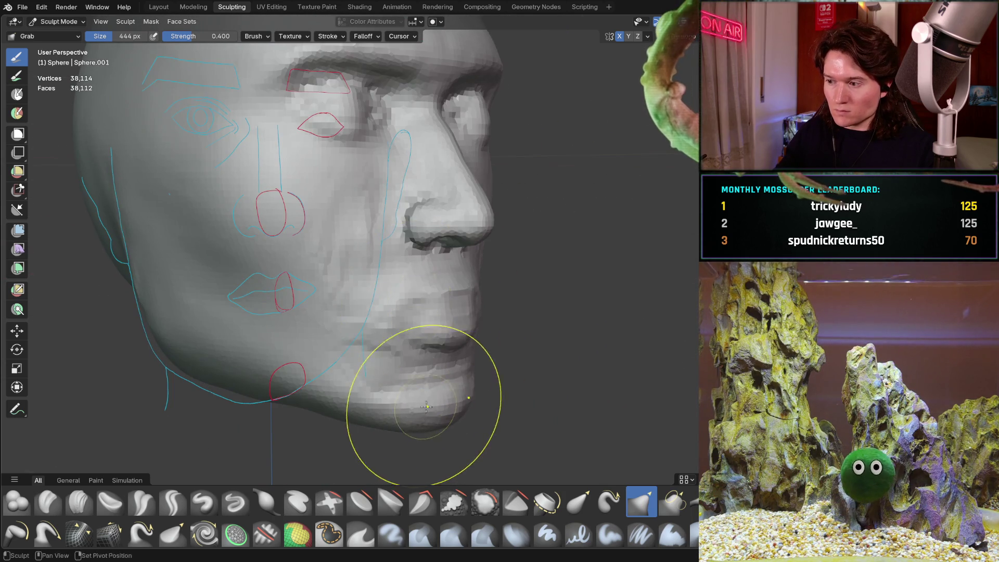
{"action": "scroll", "coordinate": [424, 380], "scroll_direction": "up", "scroll_amount": 4}
{"action": "mouse_move", "coordinate": [471, 310]}
{"action": "middle_mouse_down"}
{"action": "mouse_move", "coordinate": [536, 295]}
{"action": "mouse_move", "coordinate": [491, 297]}
{"action": "mouse_move", "coordinate": [421, 333]}
{"action": "mouse_move", "coordinate": [286, 323]}
{"action": "mouse_move", "coordinate": [289, 350]}
{"action": "mouse_move", "coordinate": [335, 347]}
{"action": "mouse_move", "coordinate": [308, 306]}
{"action": "mouse_move", "coordinate": [323, 303]}
{"action": "mouse_move", "coordinate": [213, 424]}
{"action": "mouse_move", "coordinate": [396, 350]}
{"action": "mouse_move", "coordinate": [403, 304]}
{"action": "middle_mouse_up"}
- Shrink the Clay Strips brush to 192 px and turn to a three-quarter view of the chin
{"action": "key", "text": "f"}
{"action": "left_click", "coordinate": [338, 354]}
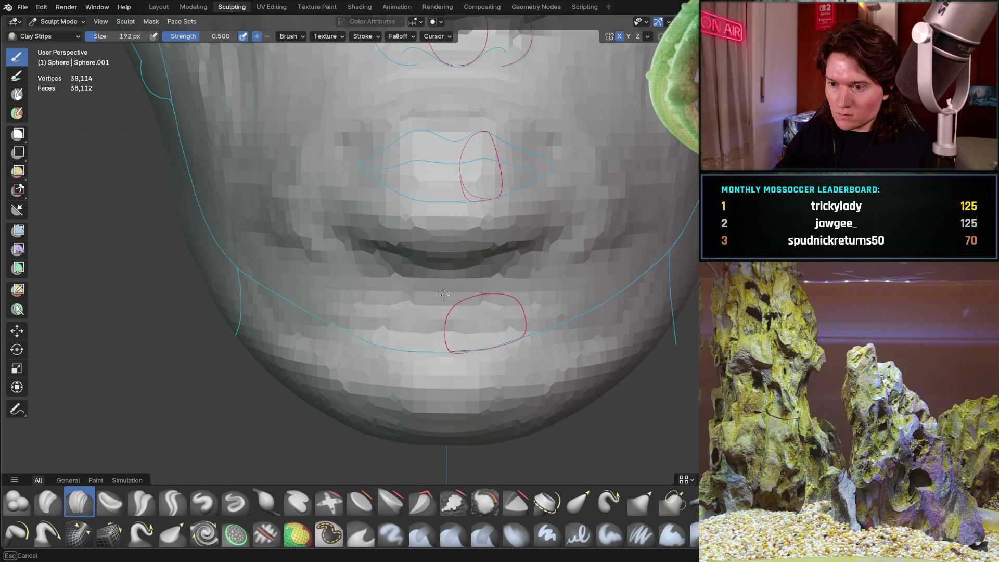
{"action": "mouse_move", "coordinate": [474, 296]}
{"action": "middle_mouse_down"}
{"action": "mouse_move", "coordinate": [331, 275]}
{"action": "mouse_move", "coordinate": [423, 241]}
{"action": "mouse_move", "coordinate": [432, 226]}
{"action": "mouse_move", "coordinate": [485, 219]}
{"action": "middle_mouse_up"}
- Inspect the lips and mouth opening from side, straight-on and left-profile views
{"action": "mouse_move", "coordinate": [292, 238]}
{"action": "middle_mouse_down"}
{"action": "mouse_move", "coordinate": [267, 252]}
{"action": "mouse_move", "coordinate": [338, 239]}
{"action": "mouse_move", "coordinate": [469, 281]}
{"action": "middle_mouse_up"}
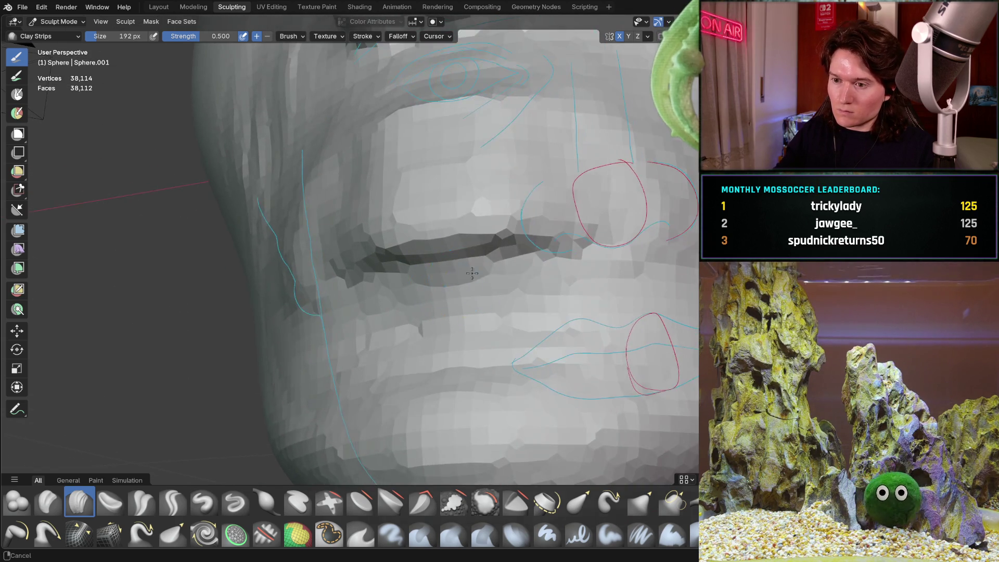
{"action": "scroll", "coordinate": [468, 280], "scroll_direction": "up", "scroll_amount": 2}
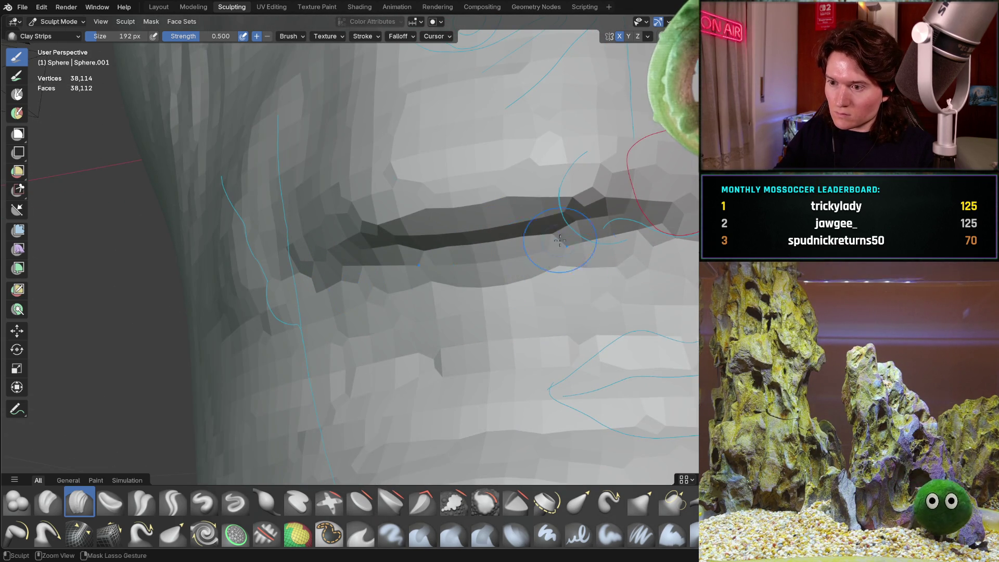
{"action": "scroll", "coordinate": [566, 240], "scroll_direction": "down", "scroll_amount": 3}
{"action": "scroll", "coordinate": [438, 303], "scroll_direction": "up", "scroll_amount": 3}
{"action": "middle_click_drag", "start_coordinate": [437, 303], "coordinate": [436, 303], "text": "alt"}
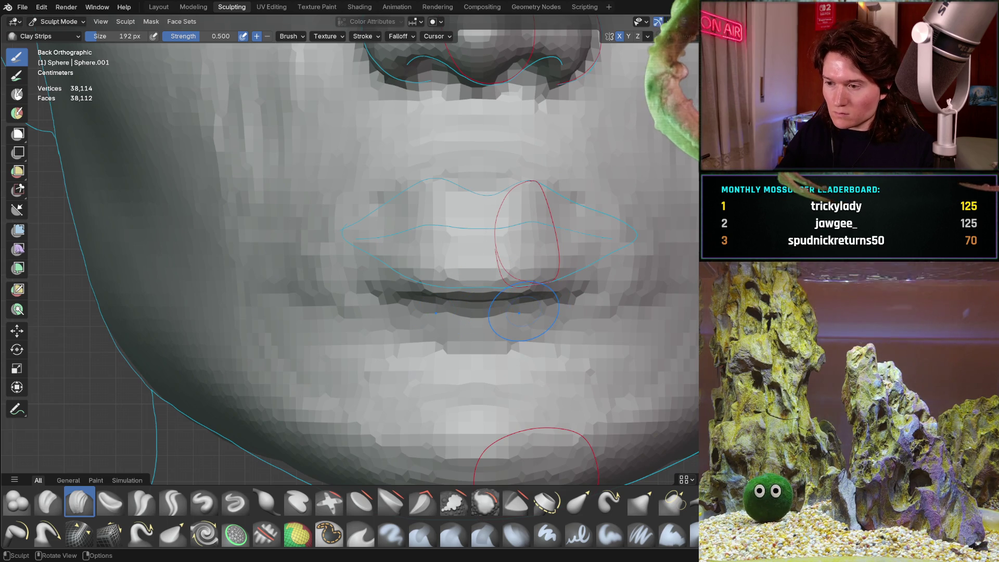
{"action": "mouse_move", "coordinate": [506, 314]}
{"action": "middle_mouse_down"}
{"action": "mouse_move", "coordinate": [389, 307]}
{"action": "mouse_move", "coordinate": [463, 264]}
{"action": "mouse_move", "coordinate": [488, 225]}
{"action": "mouse_move", "coordinate": [461, 221]}
{"action": "mouse_move", "coordinate": [444, 315]}
{"action": "middle_mouse_up"}
{"action": "mouse_move", "coordinate": [426, 283]}
{"action": "middle_mouse_down"}
{"action": "mouse_move", "coordinate": [390, 327]}
{"action": "mouse_move", "coordinate": [424, 395]}
{"action": "mouse_move", "coordinate": [445, 340]}
{"action": "mouse_move", "coordinate": [440, 307]}
{"action": "mouse_move", "coordinate": [480, 324]}
{"action": "middle_mouse_up"}
{"action": "scroll", "coordinate": [440, 307], "scroll_direction": "up", "scroll_amount": 5}
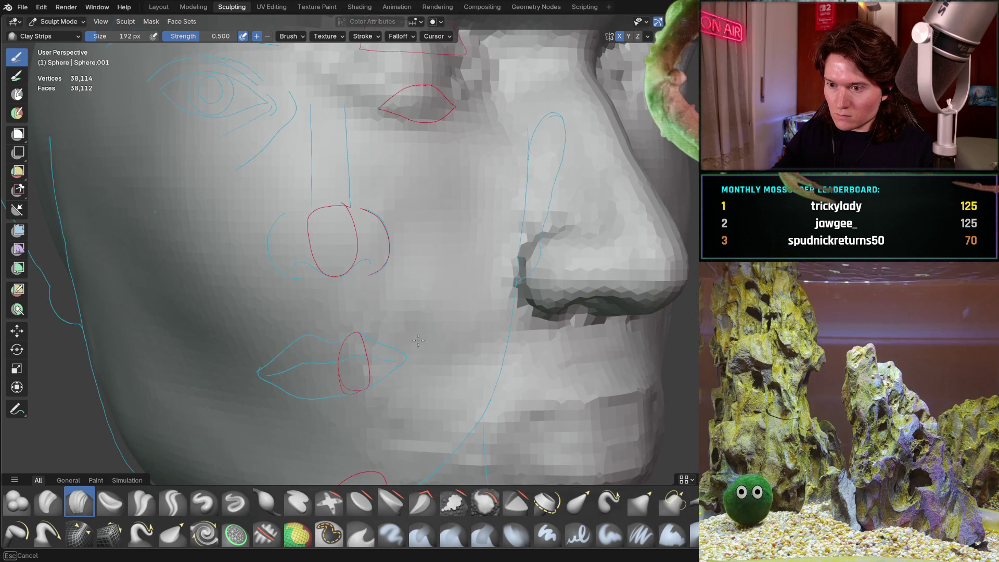
{"action": "middle_click_drag", "start_coordinate": [431, 370], "coordinate": [381, 210]}
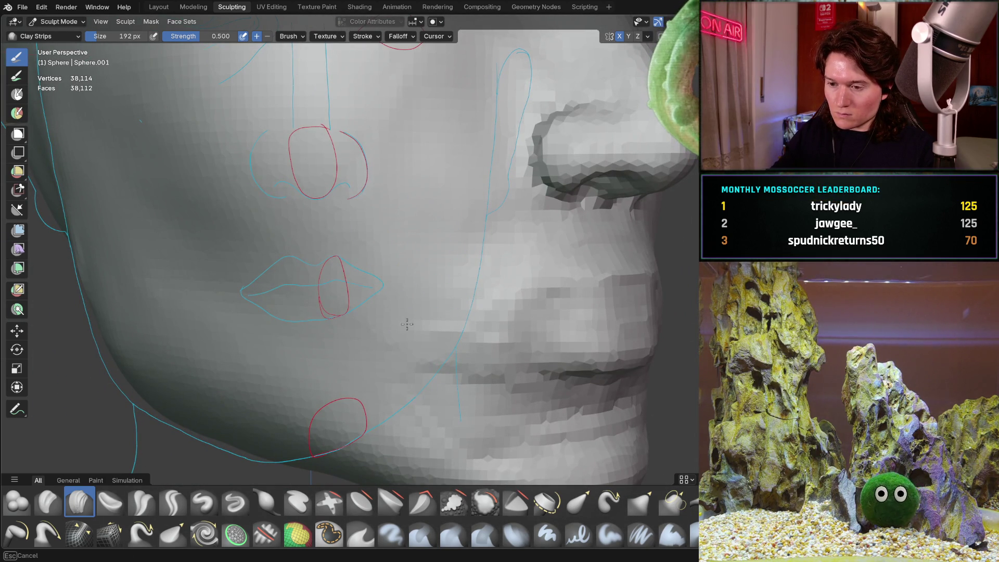
{"action": "middle_click_drag", "start_coordinate": [480, 439], "coordinate": [386, 295]}
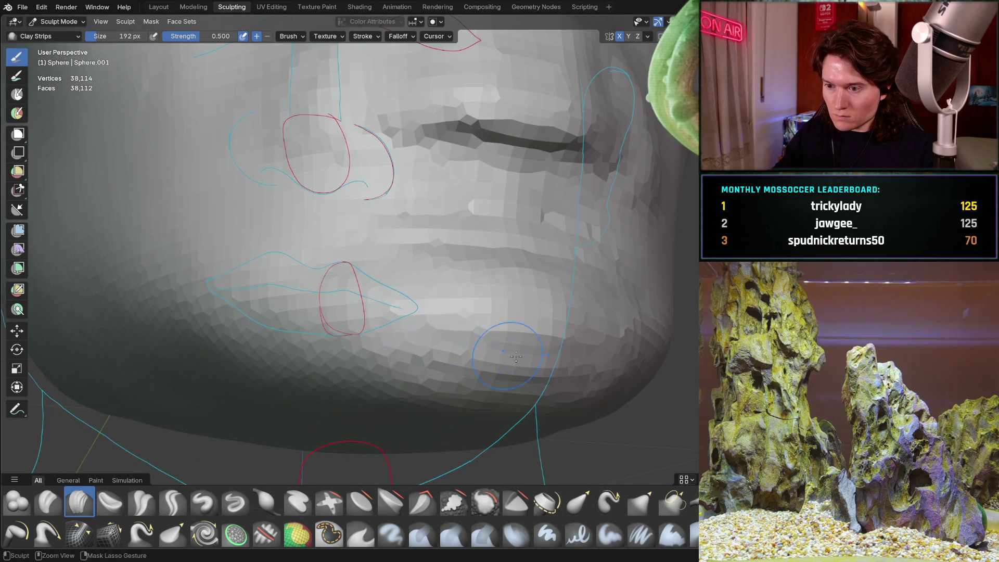
{"action": "mouse_move", "coordinate": [435, 397]}
{"action": "middle_mouse_down"}
{"action": "mouse_move", "coordinate": [481, 364]}
{"action": "mouse_move", "coordinate": [439, 318]}
{"action": "mouse_move", "coordinate": [452, 364]}
{"action": "mouse_move", "coordinate": [383, 339]}
{"action": "mouse_move", "coordinate": [508, 330]}
{"action": "mouse_move", "coordinate": [461, 341]}
{"action": "middle_mouse_up"}
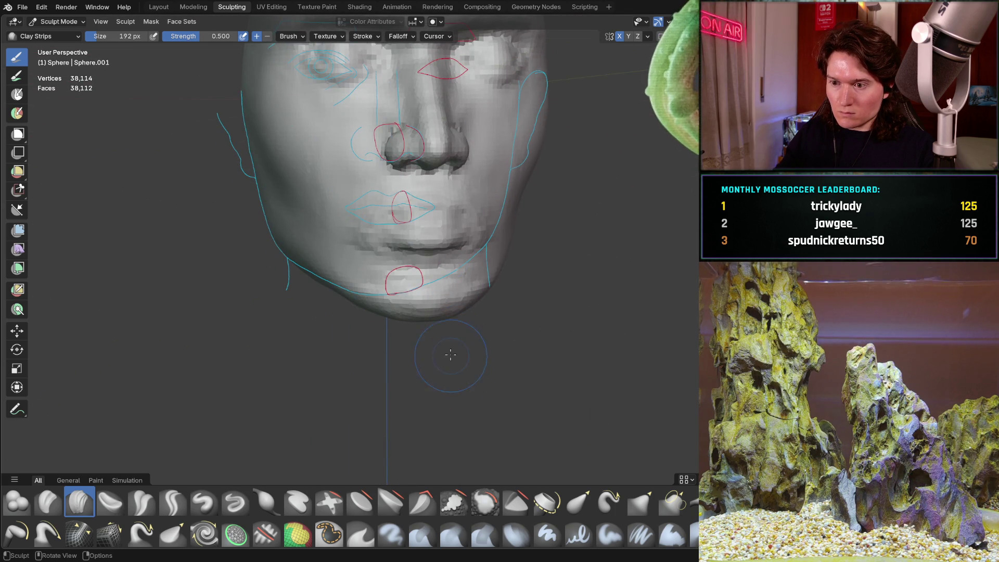
{"action": "scroll", "coordinate": [451, 357], "scroll_direction": "up", "scroll_amount": 5}
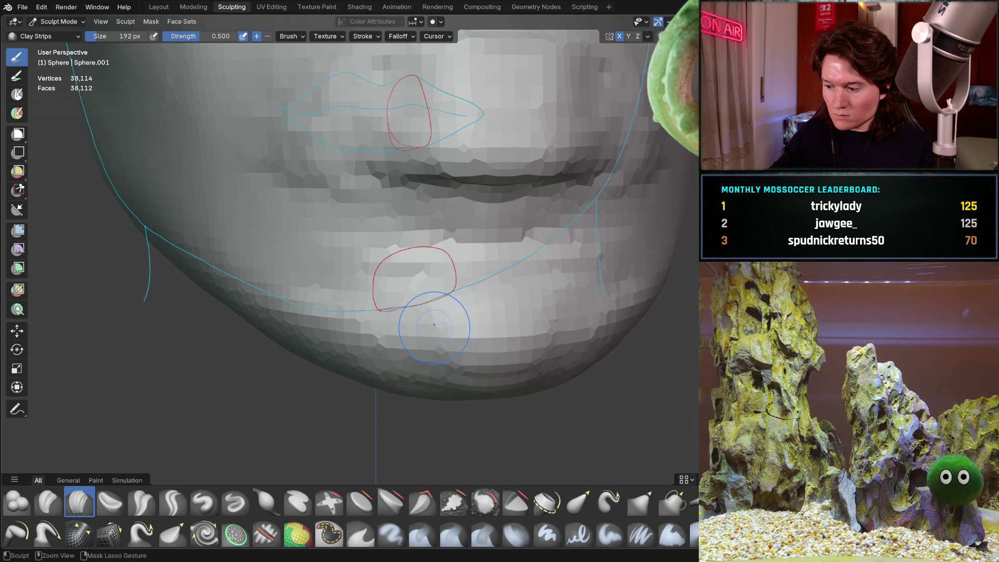
{"action": "key", "text": "ctrl+KP_1"}
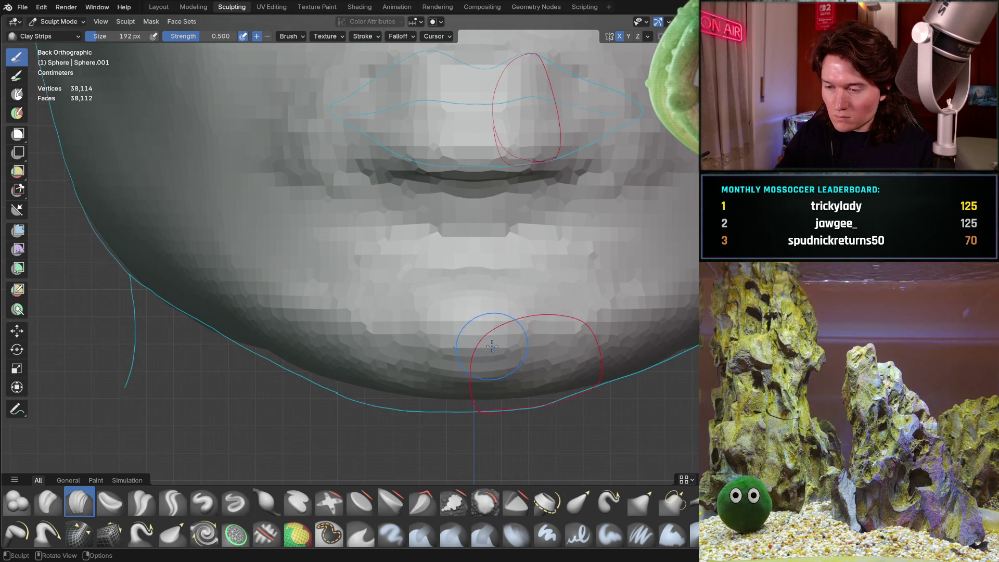
{"action": "mouse_move", "coordinate": [489, 334]}
{"action": "middle_mouse_down"}
{"action": "mouse_move", "coordinate": [322, 344]}
{"action": "mouse_move", "coordinate": [401, 312]}
{"action": "middle_mouse_up"}
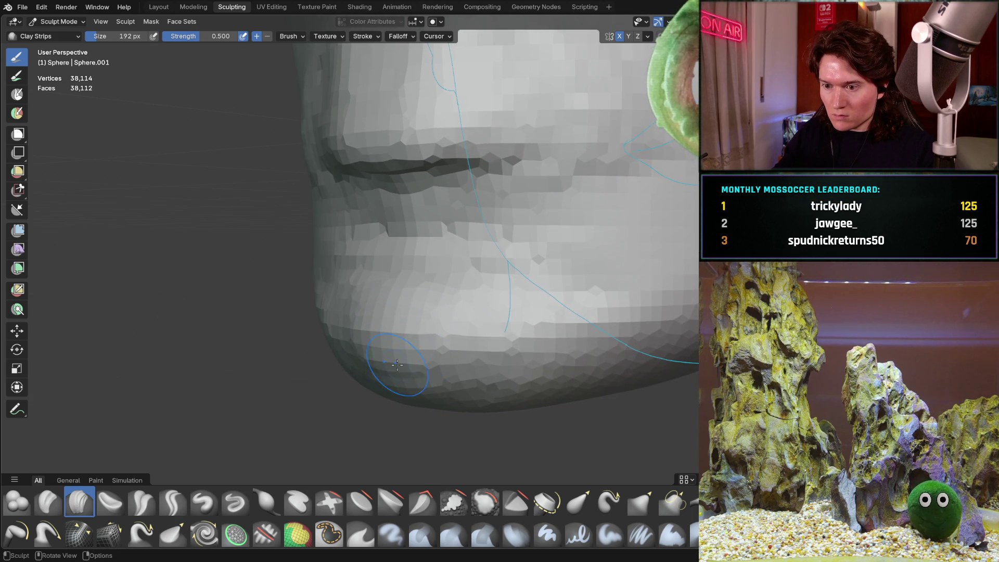
{"action": "middle_click_drag", "start_coordinate": [400, 360], "coordinate": [426, 325]}
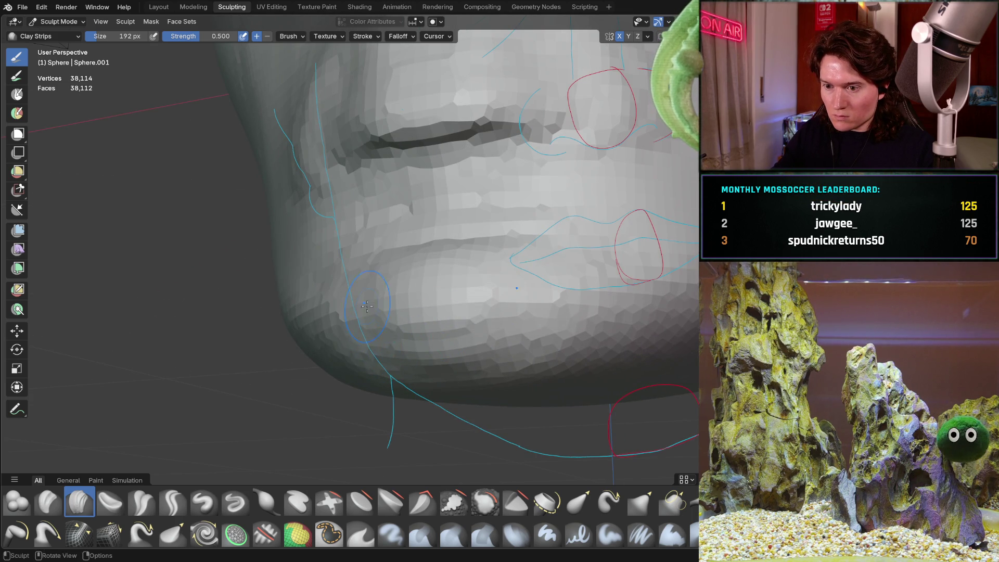
{"action": "middle_click_drag", "start_coordinate": [374, 351], "coordinate": [480, 399]}
{"action": "mouse_move", "coordinate": [390, 368]}
{"action": "middle_mouse_down"}
{"action": "mouse_move", "coordinate": [412, 357]}
{"action": "mouse_move", "coordinate": [263, 334]}
{"action": "middle_mouse_up"}
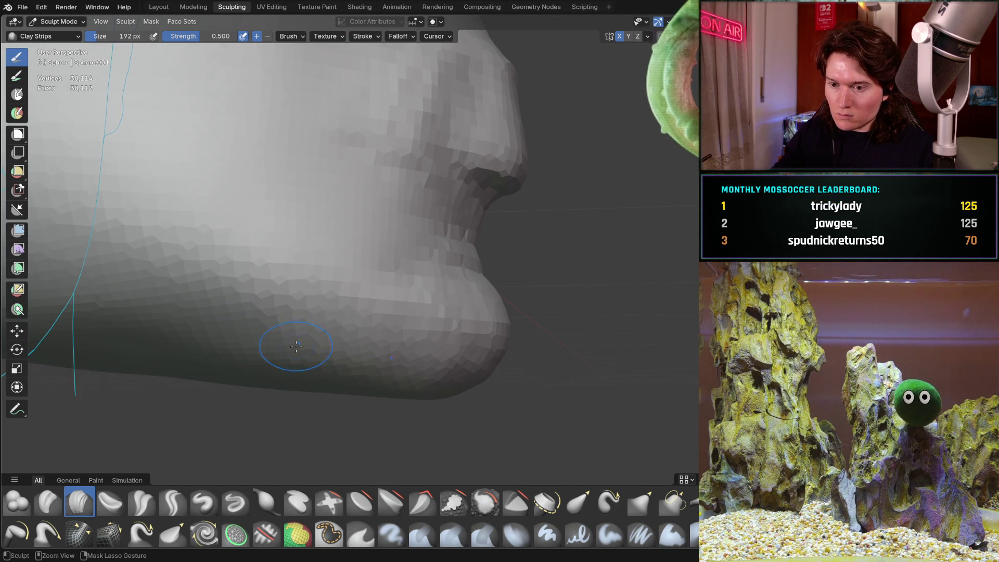
{"action": "mouse_move", "coordinate": [388, 379]}
{"action": "middle_mouse_down"}
{"action": "mouse_move", "coordinate": [422, 359]}
{"action": "mouse_move", "coordinate": [311, 295]}
{"action": "mouse_move", "coordinate": [414, 290]}
{"action": "middle_mouse_up"}
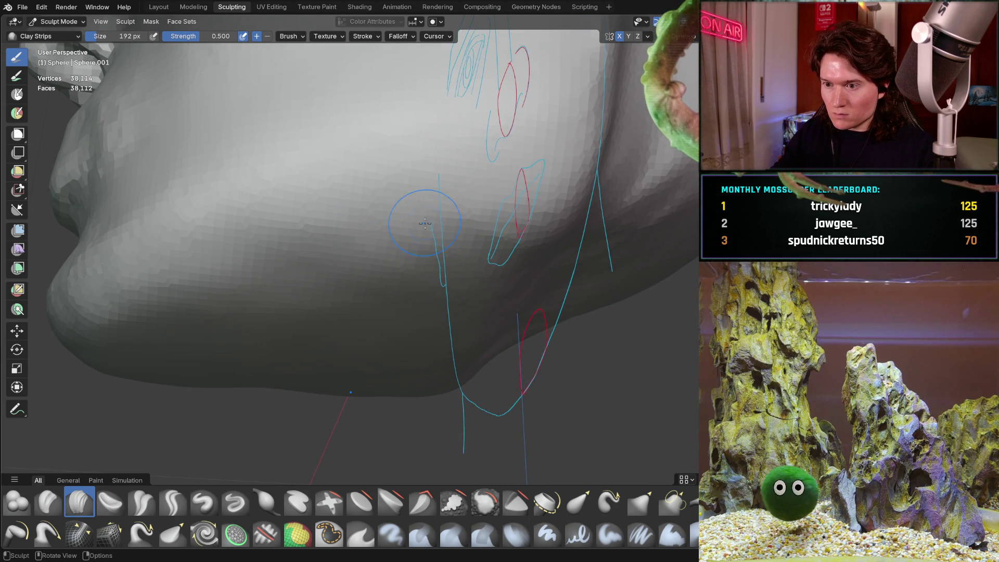
{"action": "mouse_move", "coordinate": [459, 207]}
{"action": "middle_mouse_down"}
{"action": "mouse_move", "coordinate": [437, 259]}
{"action": "mouse_move", "coordinate": [478, 236]}
{"action": "middle_mouse_up"}
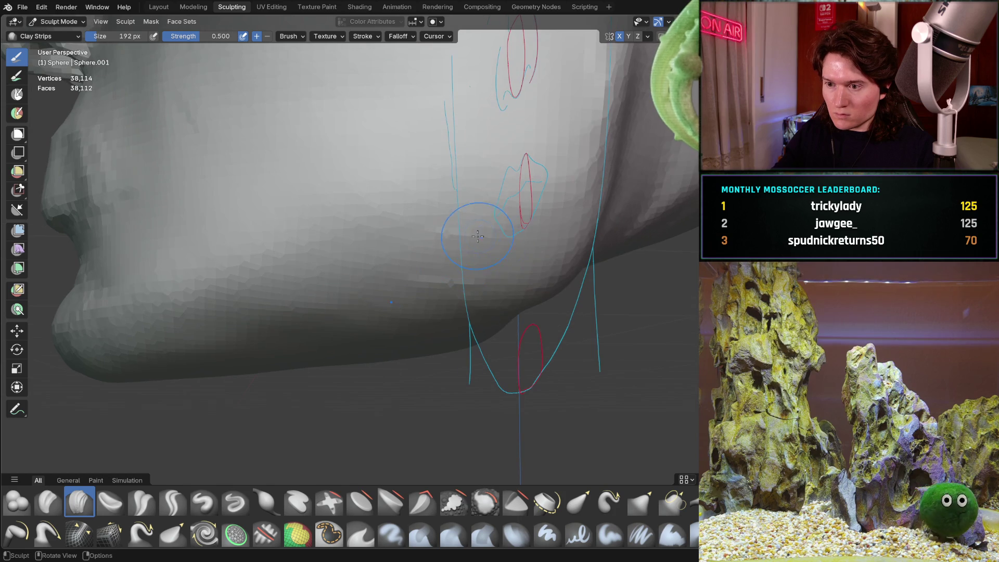
{"action": "mouse_move", "coordinate": [441, 305]}
{"action": "middle_mouse_down"}
{"action": "mouse_move", "coordinate": [421, 292]}
{"action": "mouse_move", "coordinate": [432, 273]}
{"action": "mouse_move", "coordinate": [423, 244]}
{"action": "middle_mouse_up"}
{"action": "key", "text": "ctrl+KP_1"}
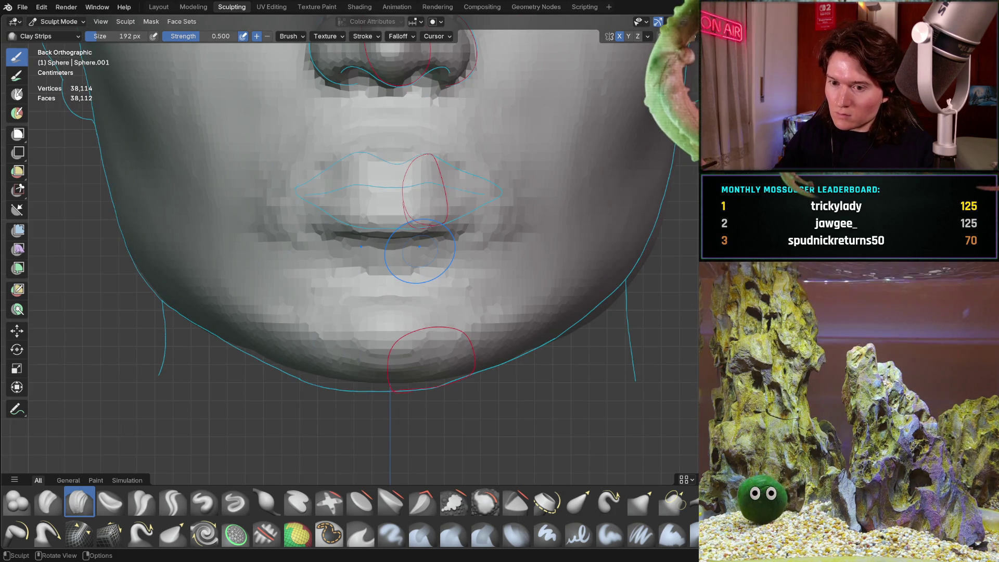
{"action": "middle_click_drag", "start_coordinate": [334, 341], "coordinate": [388, 343]}
{"action": "mouse_move", "coordinate": [427, 314]}
{"action": "middle_mouse_down"}
{"action": "mouse_move", "coordinate": [472, 313]}
{"action": "mouse_move", "coordinate": [410, 292]}
{"action": "mouse_move", "coordinate": [398, 271]}
{"action": "mouse_move", "coordinate": [421, 281]}
{"action": "mouse_move", "coordinate": [442, 271]}
{"action": "mouse_move", "coordinate": [381, 350]}
{"action": "middle_mouse_up"}
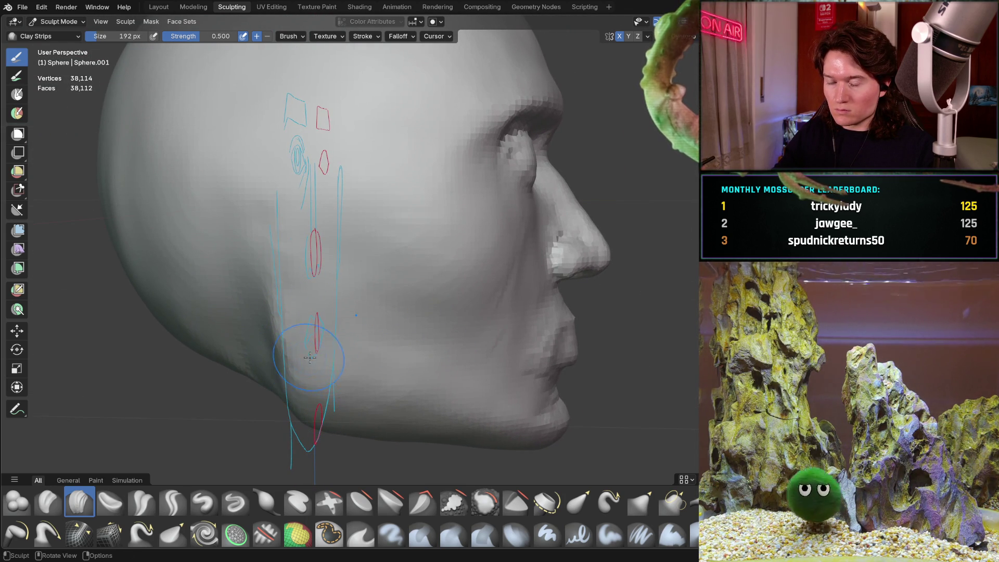
- Orbit and pan closely around the nose, lips and mouth corners from front, side and below
{"action": "mouse_move", "coordinate": [316, 390]}
{"action": "middle_mouse_down"}
{"action": "mouse_move", "coordinate": [448, 308]}
{"action": "mouse_move", "coordinate": [397, 329]}
{"action": "middle_mouse_up"}
{"action": "middle_click_drag", "start_coordinate": [516, 325], "coordinate": [331, 329]}
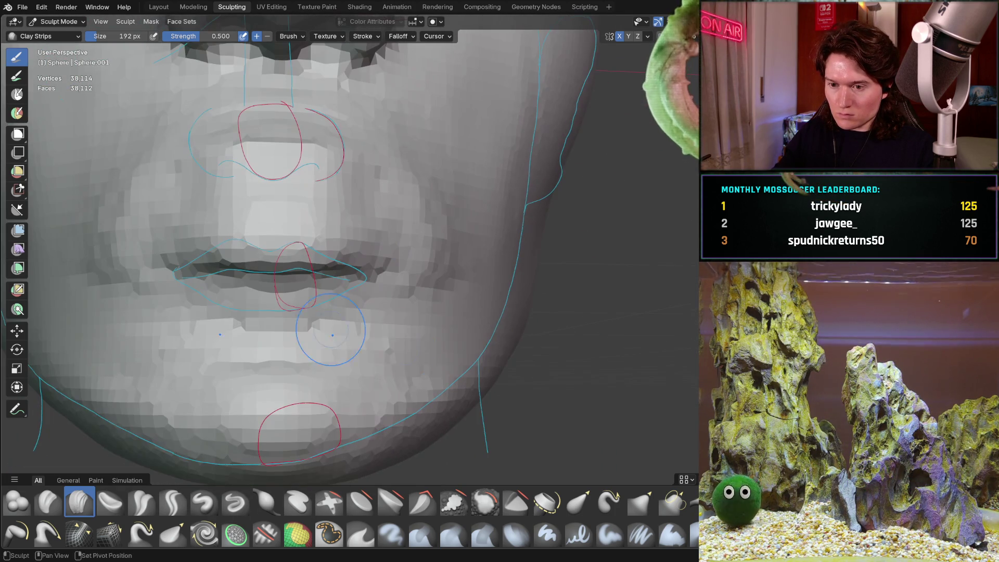
{"action": "mouse_move", "coordinate": [345, 286]}
{"action": "middle_mouse_down"}
{"action": "mouse_move", "coordinate": [482, 297]}
{"action": "mouse_move", "coordinate": [335, 338]}
{"action": "mouse_move", "coordinate": [441, 290]}
{"action": "mouse_move", "coordinate": [408, 280]}
{"action": "middle_mouse_up"}
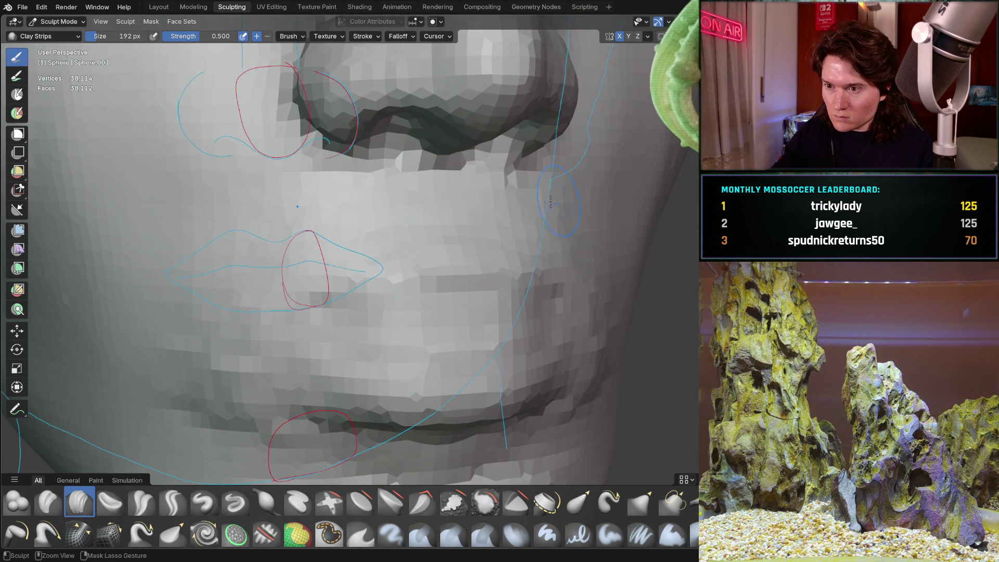
{"action": "mouse_move", "coordinate": [424, 208]}
{"action": "middle_mouse_down", "text": "ctrl"}
{"action": "mouse_move", "coordinate": [419, 240]}
{"action": "mouse_move", "coordinate": [460, 251]}
{"action": "mouse_move", "coordinate": [420, 279]}
{"action": "mouse_move", "coordinate": [509, 266]}
{"action": "middle_mouse_up", "text": "ctrl"}
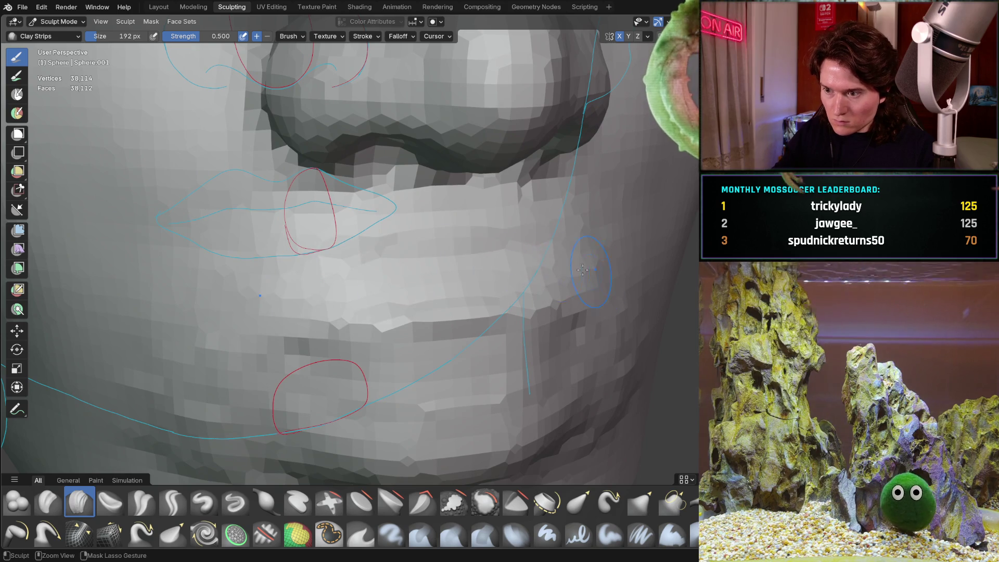
{"action": "middle_click_drag", "start_coordinate": [607, 264], "coordinate": [417, 267], "text": "shift"}
{"action": "middle_click_drag", "start_coordinate": [456, 309], "coordinate": [430, 216], "text": "ctrl"}
{"action": "mouse_move", "coordinate": [309, 240]}
{"action": "middle_mouse_down"}
{"action": "mouse_move", "coordinate": [334, 209]}
{"action": "mouse_move", "coordinate": [329, 177]}
{"action": "mouse_move", "coordinate": [290, 197]}
{"action": "mouse_move", "coordinate": [281, 217]}
{"action": "mouse_move", "coordinate": [428, 227]}
{"action": "mouse_move", "coordinate": [432, 244]}
{"action": "mouse_move", "coordinate": [330, 210]}
{"action": "middle_mouse_up"}
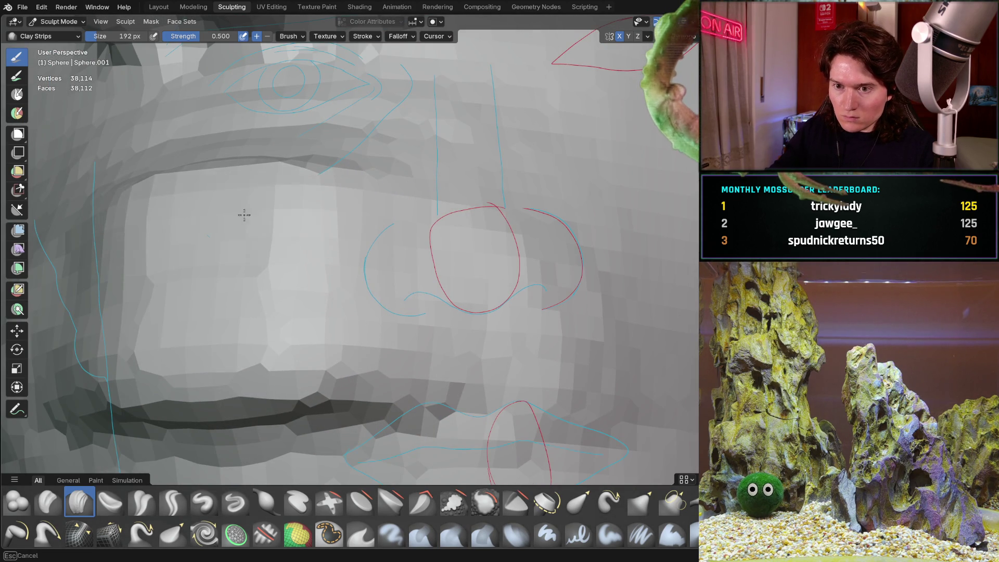
{"action": "mouse_move", "coordinate": [186, 336]}
{"action": "middle_mouse_down"}
{"action": "mouse_move", "coordinate": [214, 322]}
{"action": "mouse_move", "coordinate": [292, 345]}
{"action": "mouse_move", "coordinate": [270, 253]}
{"action": "mouse_move", "coordinate": [225, 350]}
{"action": "middle_mouse_up"}
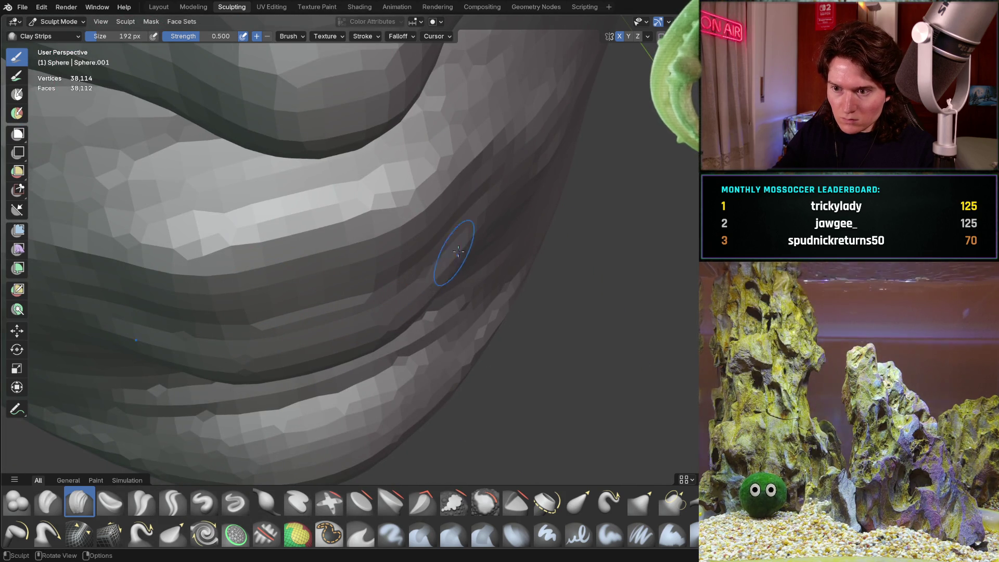
{"action": "mouse_move", "coordinate": [400, 311]}
{"action": "middle_mouse_down"}
{"action": "mouse_move", "coordinate": [242, 291]}
{"action": "mouse_move", "coordinate": [336, 324]}
{"action": "middle_mouse_up"}
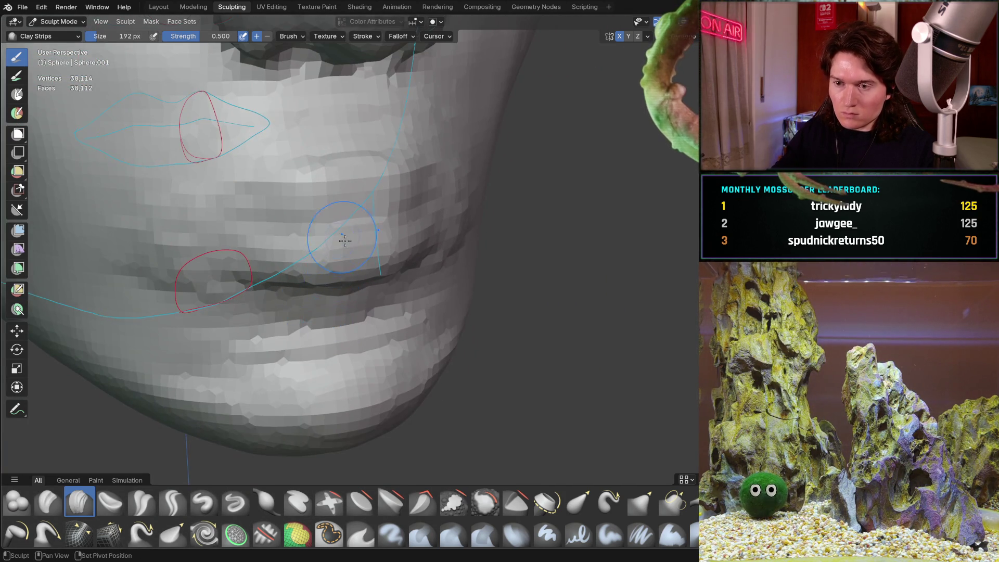
- Shrink the Clay Strips brush to 118 px for close work on the lips
{"action": "middle_click_drag", "start_coordinate": [338, 237], "coordinate": [334, 252], "text": "shift"}
{"action": "scroll", "coordinate": [335, 252], "scroll_direction": "up", "scroll_amount": 3}
{"action": "mouse_move", "coordinate": [317, 290]}
{"action": "middle_mouse_down"}
{"action": "mouse_move", "coordinate": [283, 303]}
{"action": "mouse_move", "coordinate": [297, 236]}
{"action": "mouse_move", "coordinate": [263, 250]}
{"action": "middle_mouse_up"}
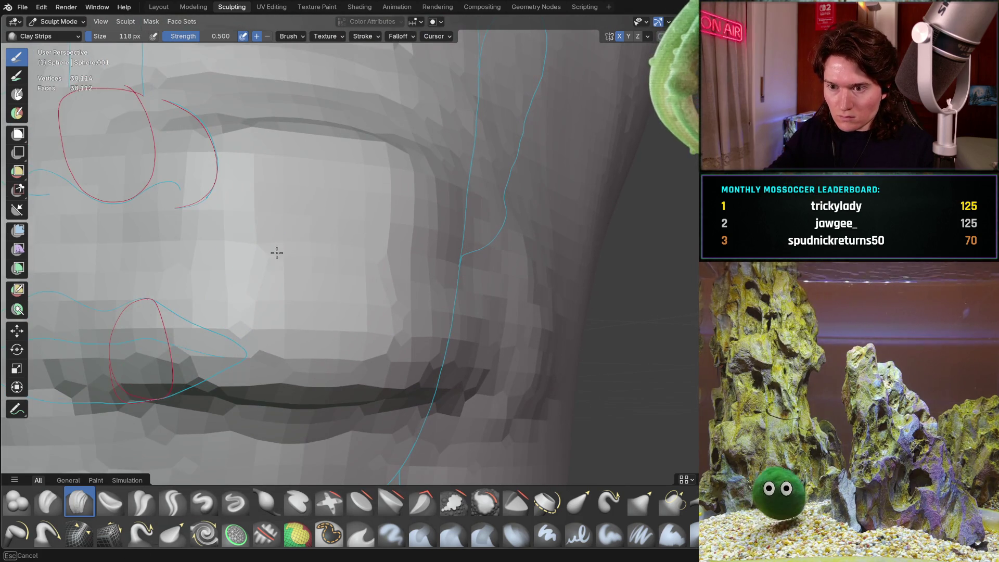
- Build up the lips with Clay Strips, checking front and side views against the mouth sketch
{"action": "middle_click_drag", "start_coordinate": [478, 259], "coordinate": [438, 279]}
{"action": "mouse_move", "coordinate": [299, 260]}
{"action": "middle_mouse_down"}
{"action": "mouse_move", "coordinate": [360, 213]}
{"action": "mouse_move", "coordinate": [354, 204]}
{"action": "mouse_move", "coordinate": [392, 205]}
{"action": "mouse_move", "coordinate": [331, 240]}
{"action": "middle_mouse_up"}
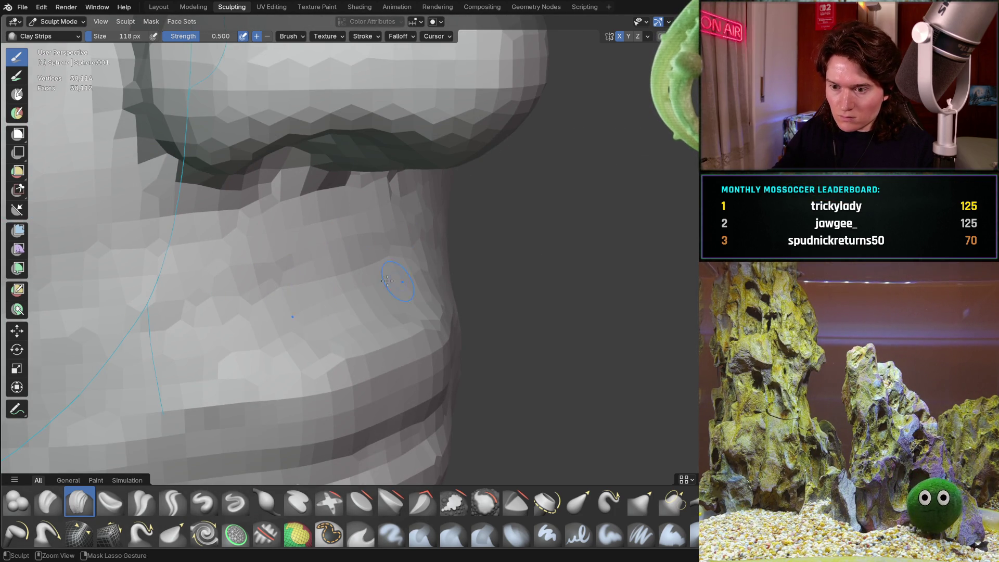
{"action": "mouse_move", "coordinate": [437, 284]}
{"action": "middle_mouse_down", "text": "alt"}
{"action": "mouse_move", "coordinate": [296, 280]}
{"action": "mouse_move", "coordinate": [305, 282]}
{"action": "mouse_move", "coordinate": [304, 271]}
{"action": "mouse_move", "coordinate": [297, 330]}
{"action": "mouse_move", "coordinate": [264, 316]}
{"action": "middle_mouse_up", "text": "alt"}
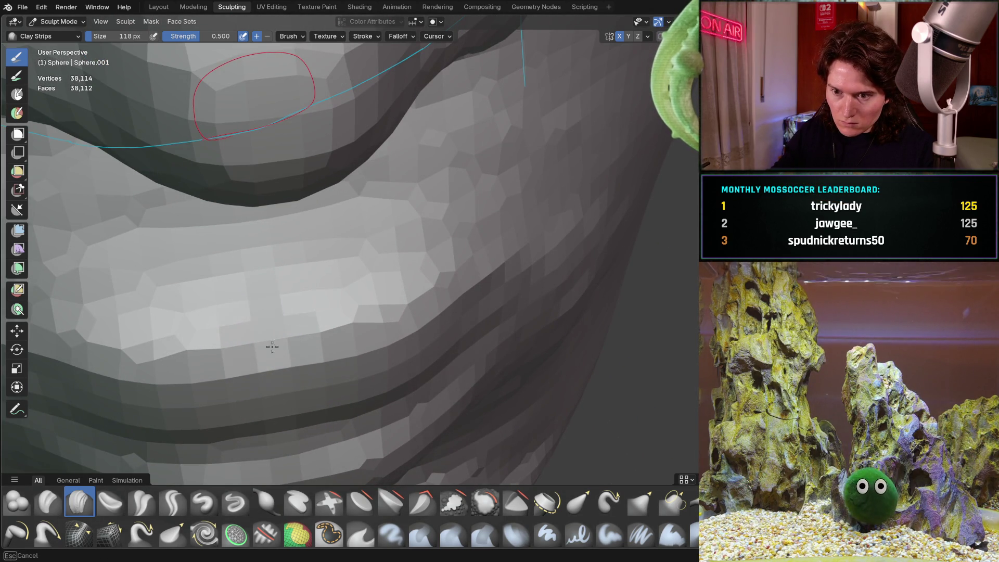
{"action": "scroll", "coordinate": [286, 340], "scroll_direction": "down", "scroll_amount": 5}
{"action": "mouse_move", "coordinate": [286, 340]}
{"action": "middle_mouse_down"}
{"action": "mouse_move", "coordinate": [312, 318]}
{"action": "mouse_move", "coordinate": [232, 349]}
{"action": "middle_mouse_up"}
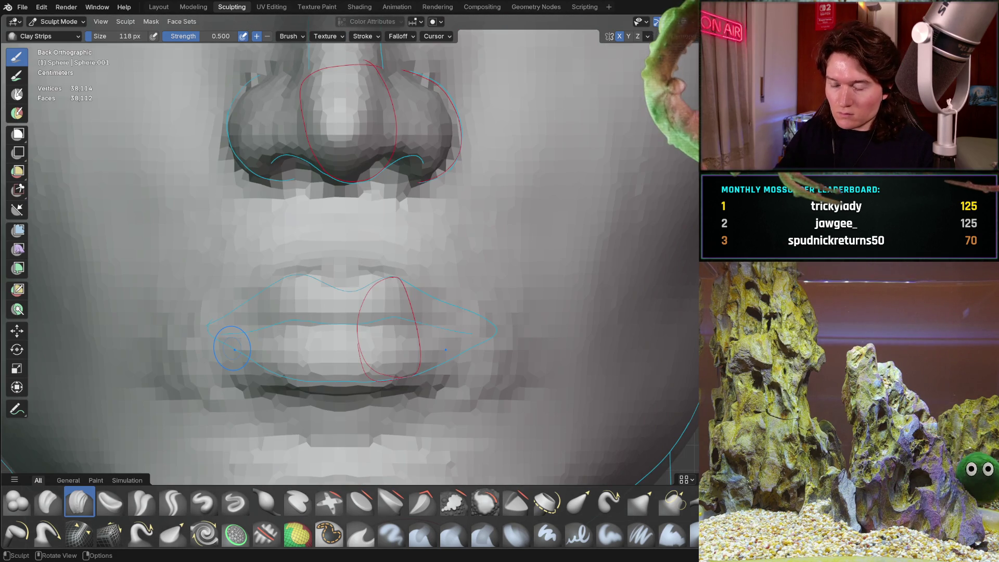
{"action": "mouse_move", "coordinate": [339, 341]}
{"action": "middle_mouse_down"}
{"action": "mouse_move", "coordinate": [310, 312]}
{"action": "mouse_move", "coordinate": [405, 310]}
{"action": "mouse_move", "coordinate": [377, 280]}
{"action": "mouse_move", "coordinate": [386, 326]}
{"action": "mouse_move", "coordinate": [397, 286]}
{"action": "mouse_move", "coordinate": [341, 277]}
{"action": "mouse_move", "coordinate": [434, 302]}
{"action": "middle_mouse_up"}
{"action": "scroll", "coordinate": [397, 311], "scroll_direction": "down", "scroll_amount": 4}
{"action": "scroll", "coordinate": [378, 279], "scroll_direction": "up", "scroll_amount": 5}
{"action": "scroll", "coordinate": [374, 302], "scroll_direction": "up", "scroll_amount": 3}
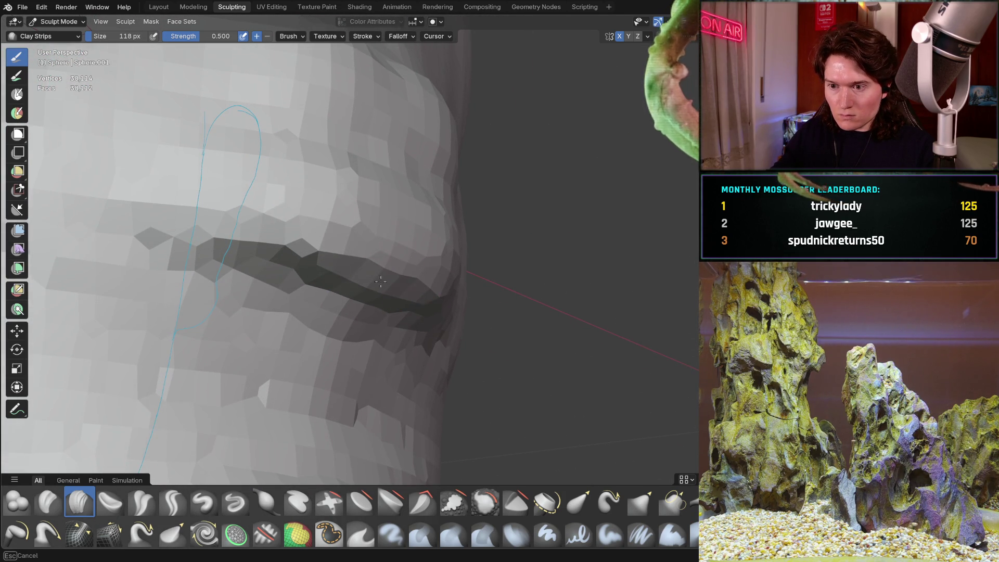
{"action": "mouse_move", "coordinate": [352, 270]}
{"action": "middle_mouse_down"}
{"action": "mouse_move", "coordinate": [407, 283]}
{"action": "mouse_move", "coordinate": [396, 286]}
{"action": "mouse_move", "coordinate": [409, 292]}
{"action": "mouse_move", "coordinate": [385, 297]}
{"action": "middle_mouse_up"}
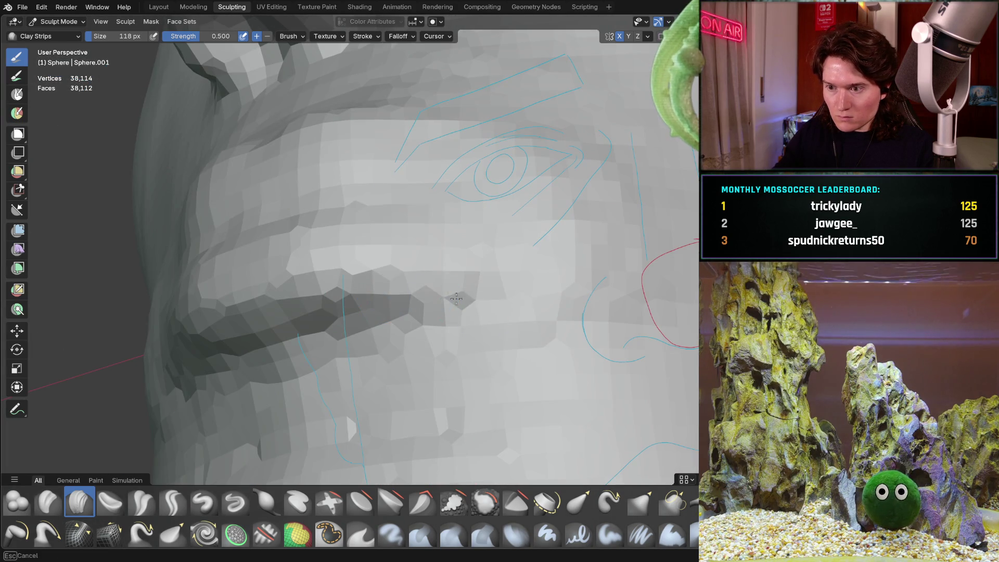
{"action": "mouse_move", "coordinate": [584, 288]}
{"action": "middle_mouse_down"}
{"action": "mouse_move", "coordinate": [583, 307]}
{"action": "mouse_move", "coordinate": [613, 265]}
{"action": "mouse_move", "coordinate": [588, 228]}
{"action": "mouse_move", "coordinate": [385, 323]}
{"action": "mouse_move", "coordinate": [364, 376]}
{"action": "mouse_move", "coordinate": [361, 351]}
{"action": "middle_mouse_up"}
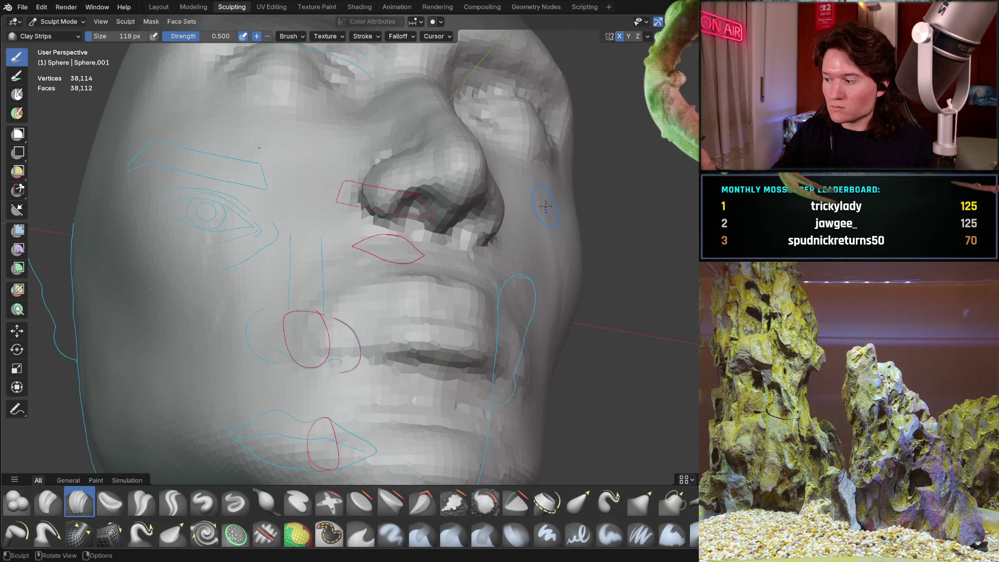
{"action": "scroll", "coordinate": [367, 364], "scroll_direction": "down", "scroll_amount": 5}
- Frame the nose, mouth and chin sketch in straight-on orthographic and angled views
{"action": "scroll", "coordinate": [379, 319], "scroll_direction": "up", "scroll_amount": 8}
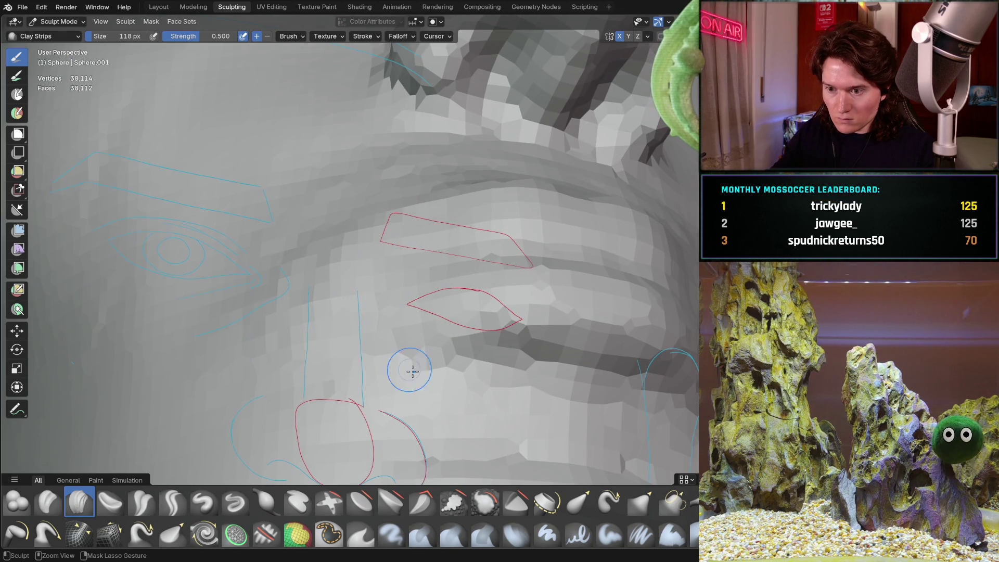
{"action": "mouse_move", "coordinate": [274, 285]}
{"action": "middle_mouse_down", "text": "shift"}
{"action": "mouse_move", "coordinate": [335, 319]}
{"action": "mouse_move", "coordinate": [348, 366]}
{"action": "middle_mouse_up", "text": "shift"}
{"action": "key", "text": "ctrl+KP_1"}
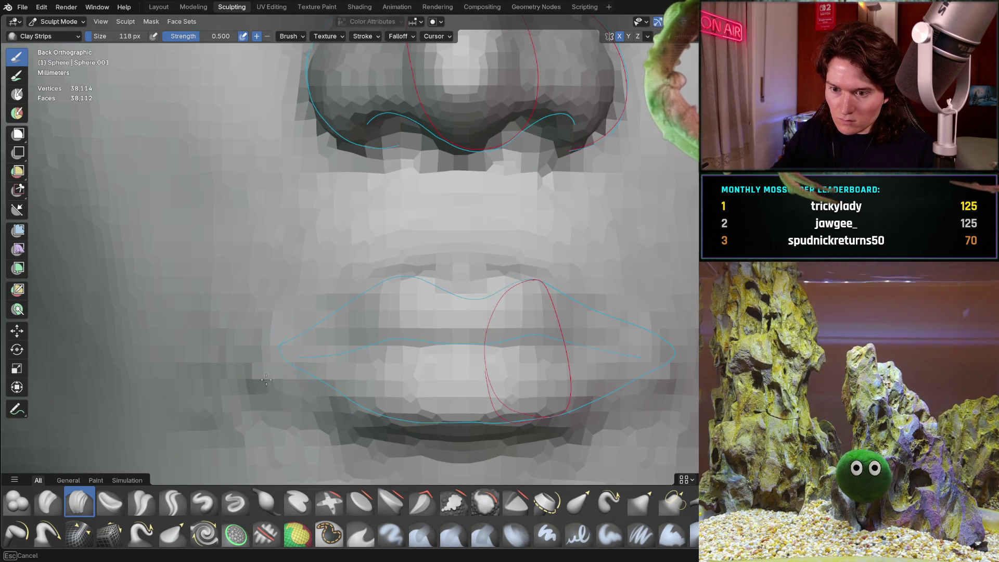
{"action": "mouse_move", "coordinate": [330, 429]}
{"action": "middle_mouse_down"}
{"action": "mouse_move", "coordinate": [385, 357]}
{"action": "mouse_move", "coordinate": [358, 344]}
{"action": "middle_mouse_up"}
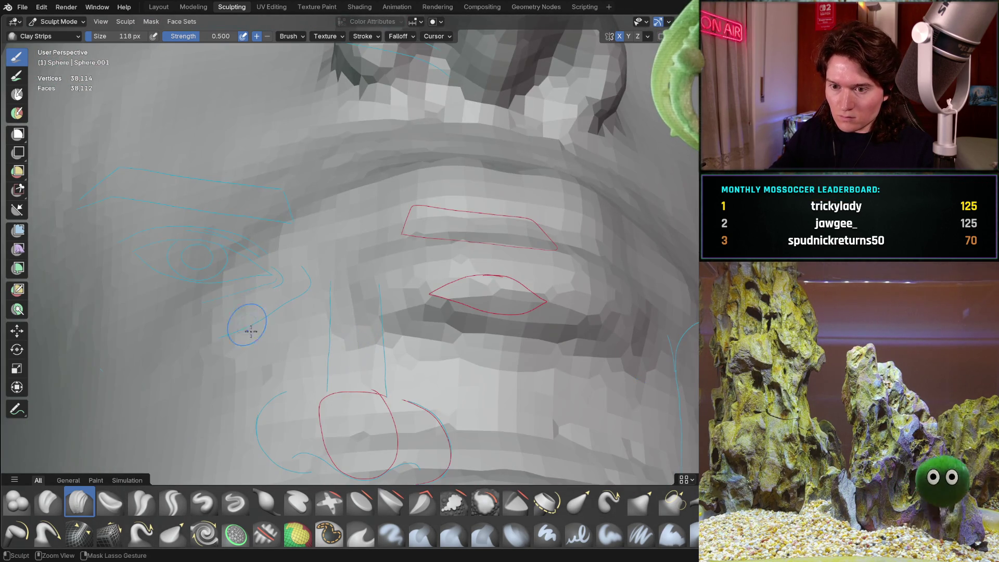
{"action": "left_click", "coordinate": [219, 346]}
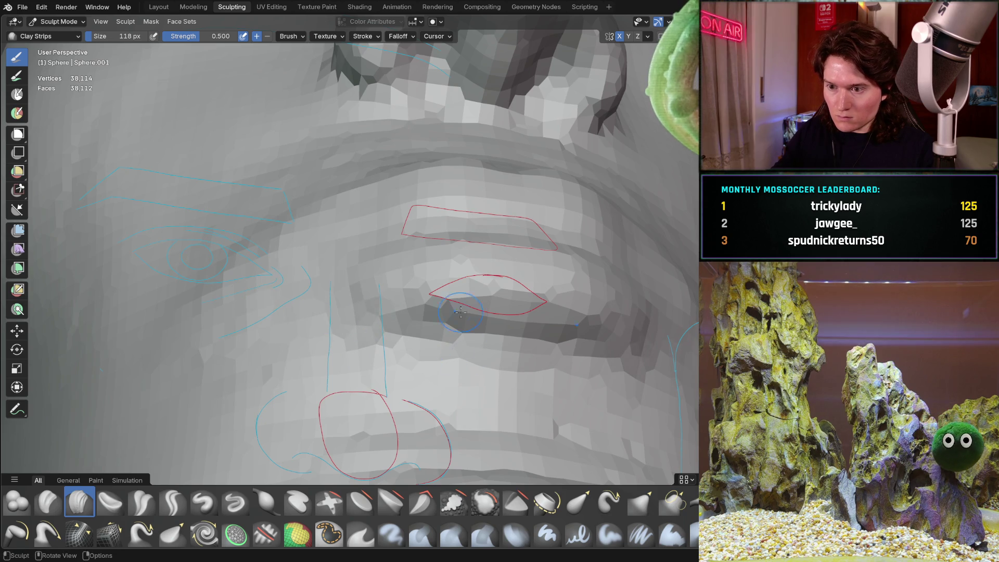
{"action": "middle_click_drag", "start_coordinate": [457, 338], "coordinate": [457, 290]}
{"action": "key", "text": "ctrl+KP_1"}
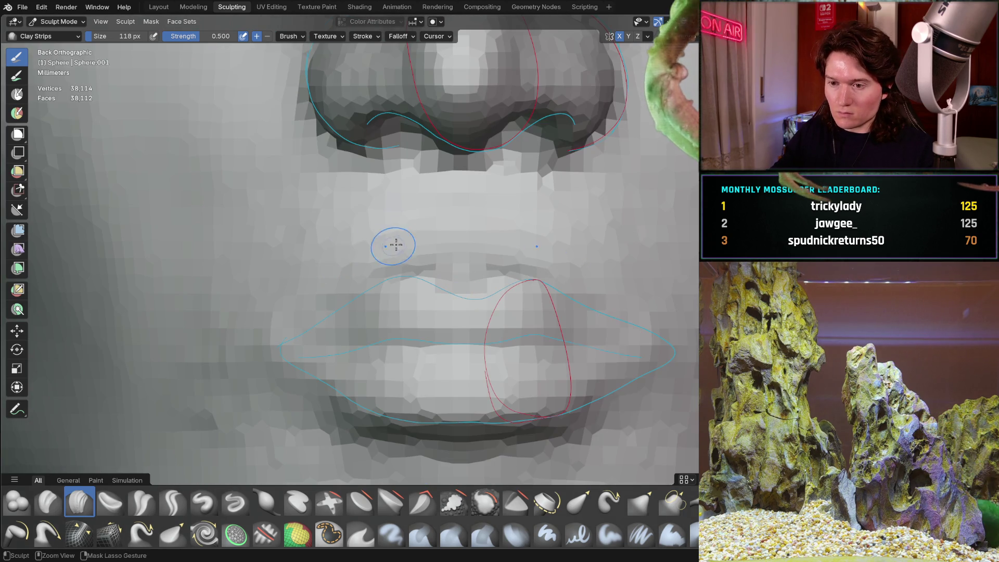
- Sculpt a stroke across the side of the chin in profile, then undo it
{"action": "key", "text": "b"}
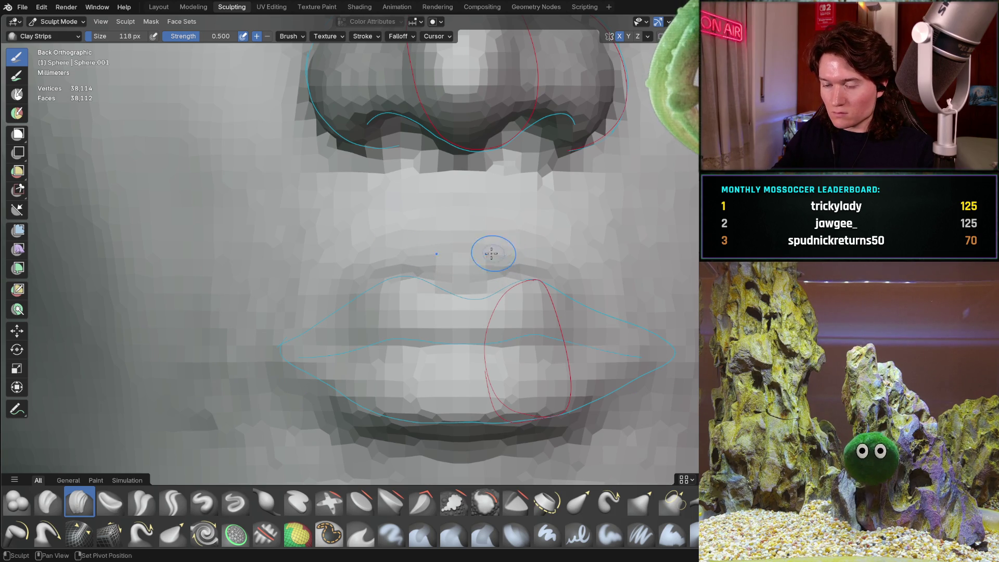
{"action": "middle_click_drag", "start_coordinate": [494, 252], "coordinate": [365, 261], "text": "shift"}
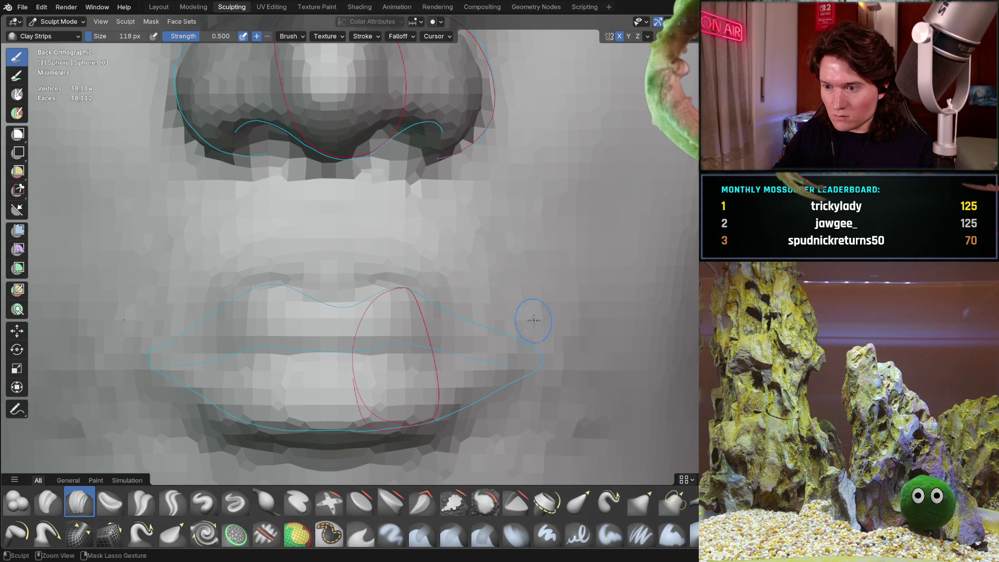
{"action": "middle_click_drag", "start_coordinate": [548, 290], "coordinate": [426, 305]}
{"action": "left_click_drag", "start_coordinate": [426, 305], "coordinate": [435, 399]}
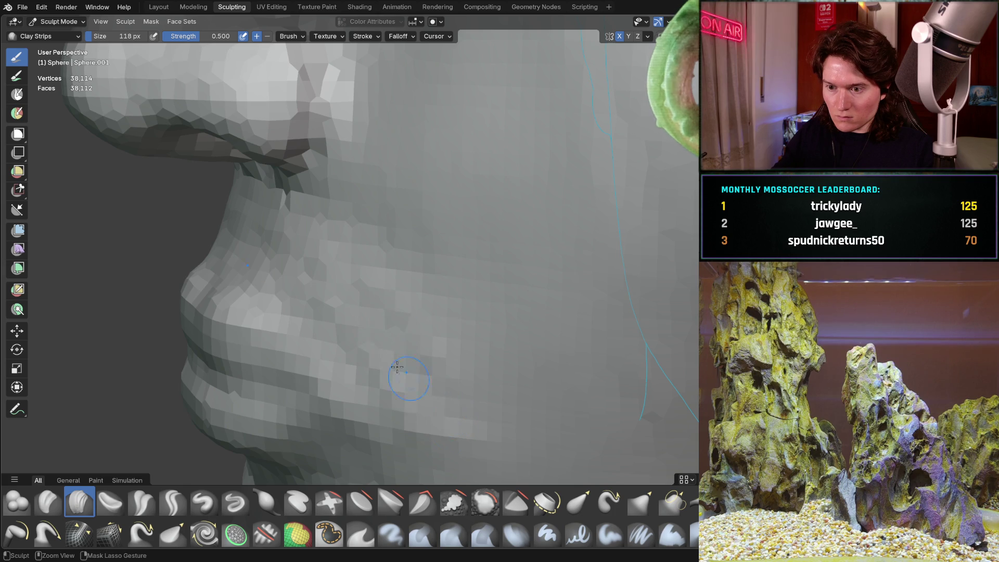
{"action": "mouse_move", "coordinate": [383, 315]}
{"action": "middle_mouse_down"}
{"action": "mouse_move", "coordinate": [366, 362]}
{"action": "mouse_move", "coordinate": [400, 213]}
{"action": "mouse_move", "coordinate": [435, 290]}
{"action": "mouse_move", "coordinate": [439, 252]}
{"action": "mouse_move", "coordinate": [409, 282]}
{"action": "mouse_move", "coordinate": [383, 261]}
{"action": "mouse_move", "coordinate": [401, 232]}
{"action": "mouse_move", "coordinate": [446, 281]}
{"action": "middle_mouse_up"}
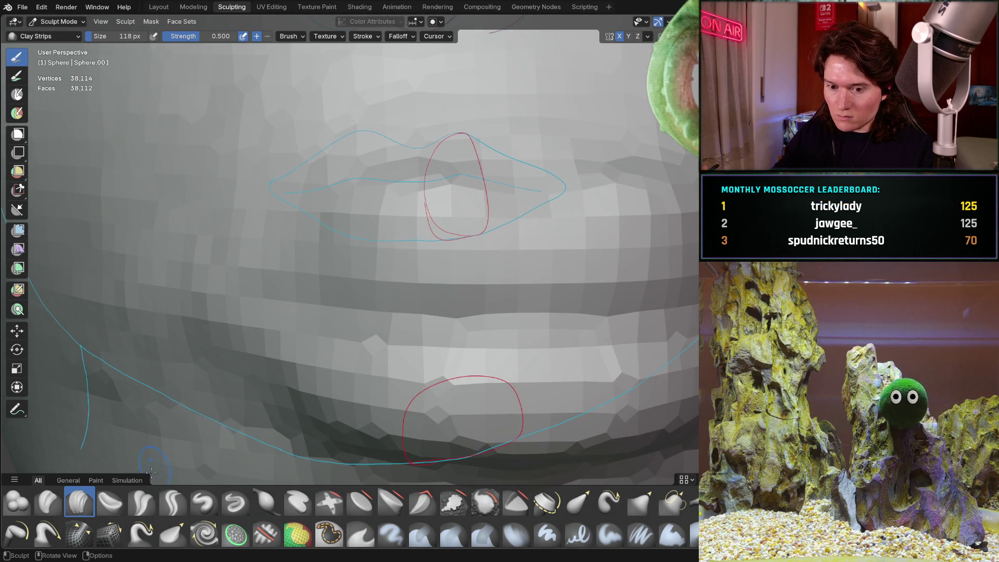
{"action": "key", "text": "ctrl+z"}
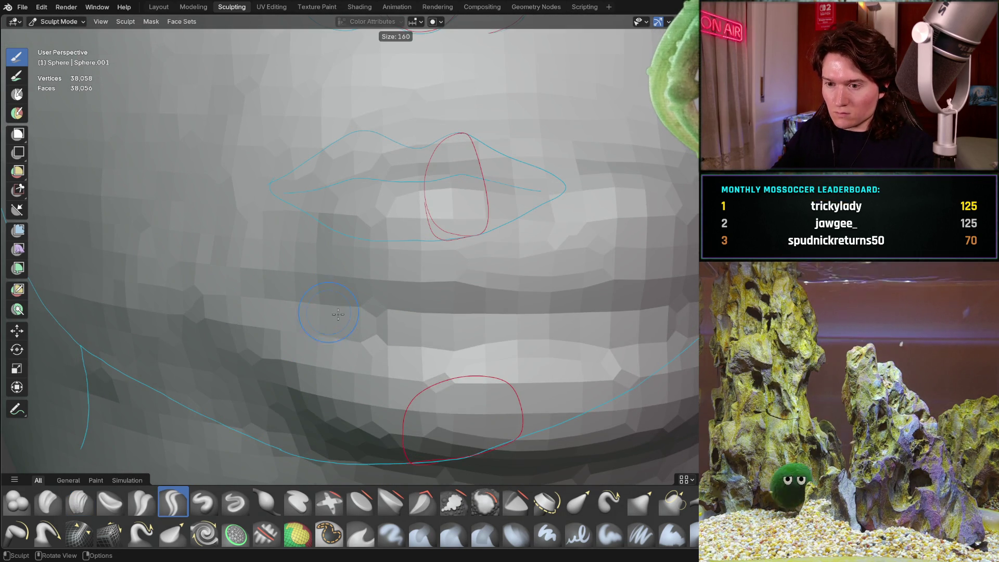
- Enlarge the brush to 188 px, check the lips front and side, and return to Clay Strips
{"action": "mouse_move", "coordinate": [335, 312]}
{"action": "middle_mouse_down"}
{"action": "mouse_move", "coordinate": [345, 283]}
{"action": "mouse_move", "coordinate": [328, 285]}
{"action": "middle_mouse_up"}
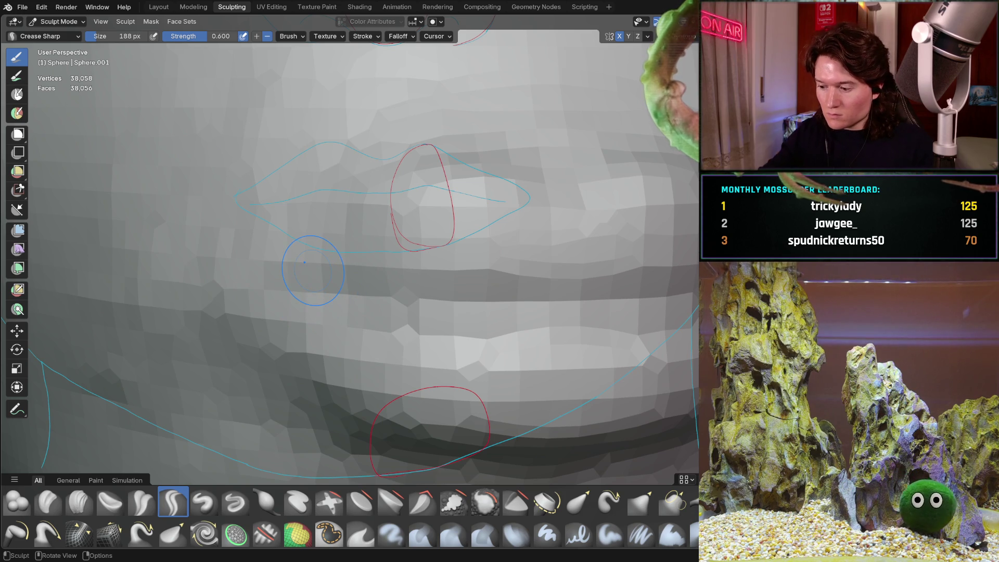
{"action": "key", "text": "ctrl+KP_1"}
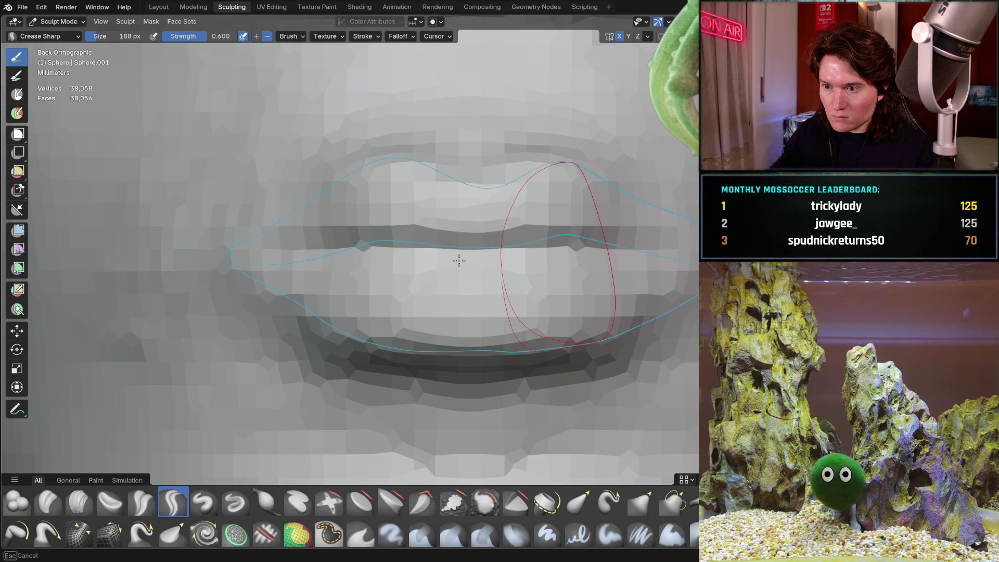
{"action": "mouse_move", "coordinate": [562, 283]}
{"action": "middle_mouse_down"}
{"action": "mouse_move", "coordinate": [430, 310]}
{"action": "mouse_move", "coordinate": [359, 290]}
{"action": "mouse_move", "coordinate": [417, 318]}
{"action": "mouse_move", "coordinate": [383, 312]}
{"action": "middle_mouse_up"}
{"action": "scroll", "coordinate": [390, 323], "scroll_direction": "up", "scroll_amount": 6}
{"action": "left_click", "coordinate": [110, 502]}
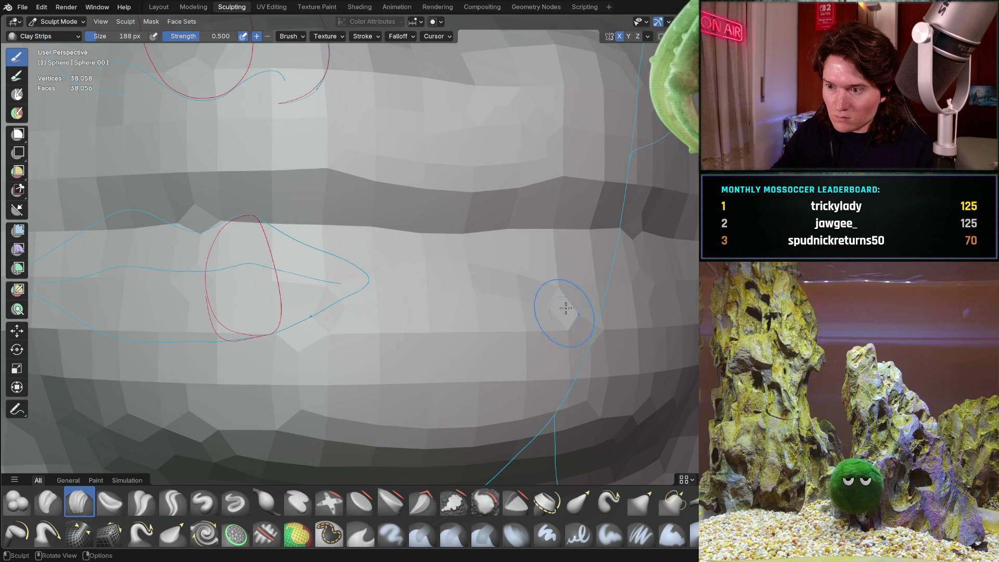
- Refine the nose, upper lip and chin profile with Clay Strips from side and front angles
{"action": "scroll", "coordinate": [560, 314], "scroll_direction": "down", "scroll_amount": 3}
{"action": "mouse_move", "coordinate": [509, 221]}
{"action": "middle_mouse_down"}
{"action": "mouse_move", "coordinate": [491, 318]}
{"action": "mouse_move", "coordinate": [500, 264]}
{"action": "middle_mouse_up"}
{"action": "scroll", "coordinate": [397, 263], "scroll_direction": "up", "scroll_amount": 5}
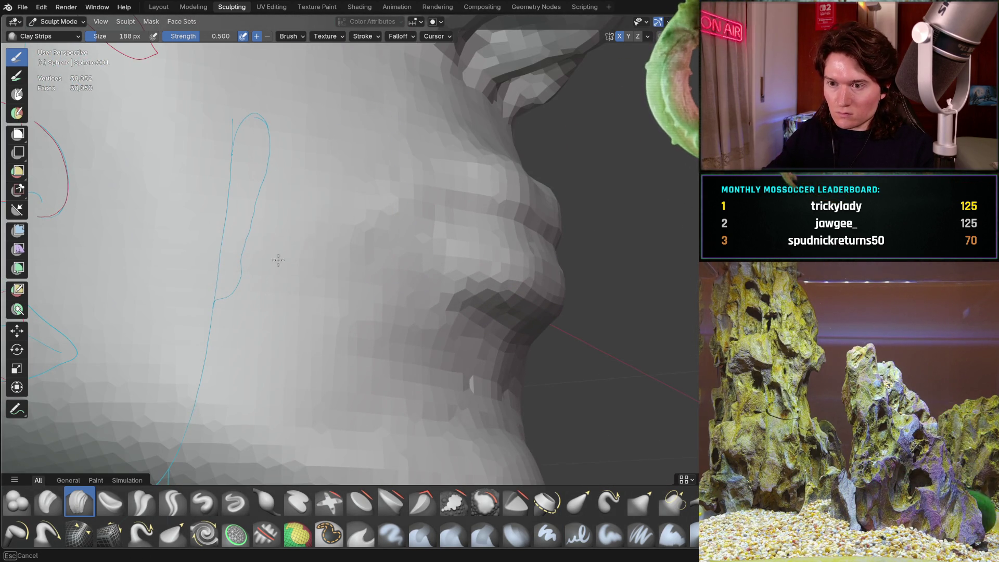
{"action": "mouse_move", "coordinate": [487, 422]}
{"action": "middle_mouse_down"}
{"action": "mouse_move", "coordinate": [399, 303]}
{"action": "mouse_move", "coordinate": [304, 232]}
{"action": "middle_mouse_up"}
{"action": "mouse_move", "coordinate": [233, 308]}
{"action": "middle_mouse_down"}
{"action": "mouse_move", "coordinate": [384, 285]}
{"action": "mouse_move", "coordinate": [331, 321]}
{"action": "mouse_move", "coordinate": [318, 307]}
{"action": "mouse_move", "coordinate": [332, 324]}
{"action": "middle_mouse_up"}
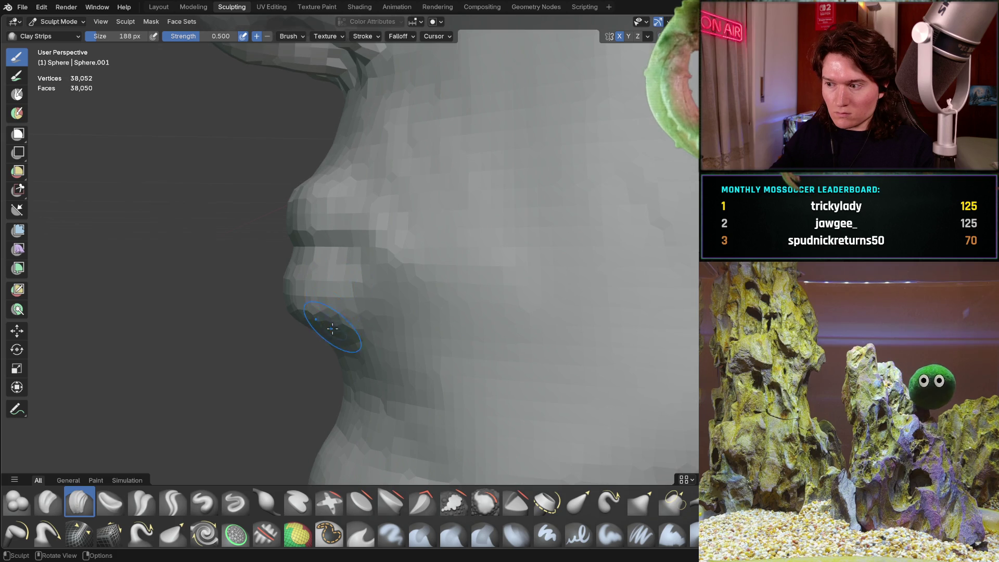
{"action": "mouse_move", "coordinate": [327, 242]}
{"action": "middle_mouse_down"}
{"action": "mouse_move", "coordinate": [379, 282]}
{"action": "mouse_move", "coordinate": [459, 285]}
{"action": "middle_mouse_up"}
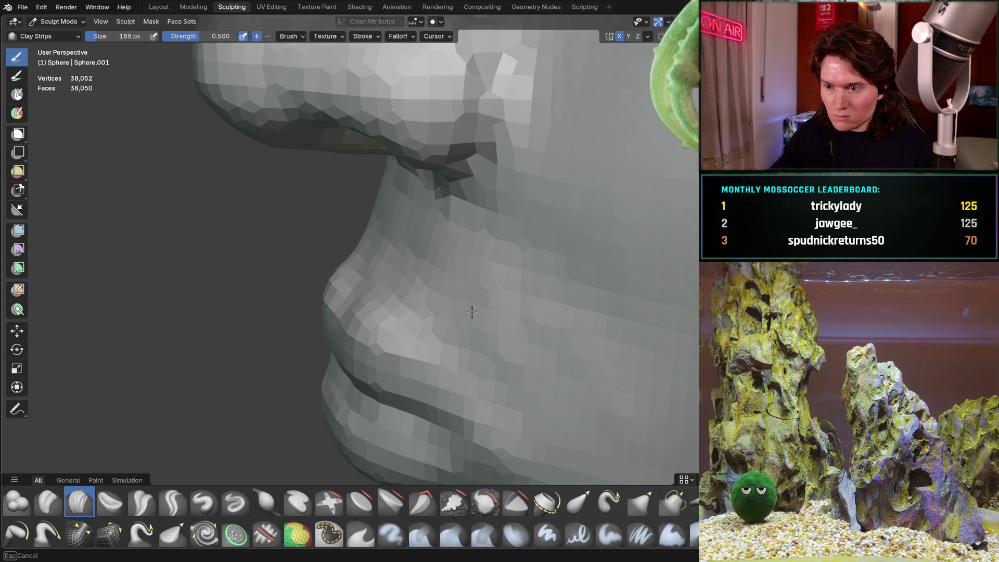
{"action": "middle_click_drag", "start_coordinate": [524, 223], "coordinate": [541, 234]}
{"action": "mouse_move", "coordinate": [482, 218]}
{"action": "middle_mouse_down"}
{"action": "mouse_move", "coordinate": [615, 201]}
{"action": "mouse_move", "coordinate": [616, 223]}
{"action": "mouse_move", "coordinate": [581, 211]}
{"action": "mouse_move", "coordinate": [373, 193]}
{"action": "middle_mouse_up"}
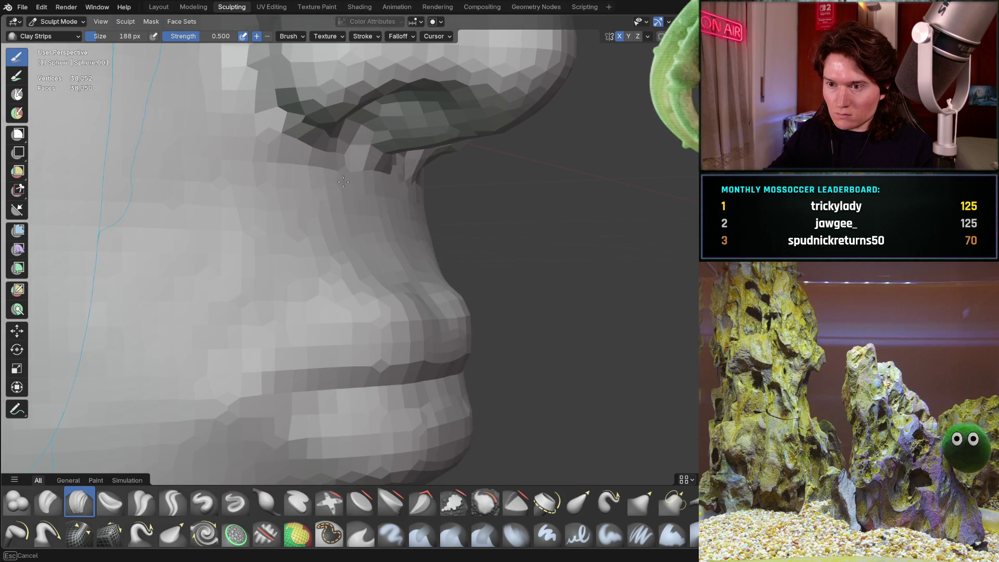
{"action": "mouse_move", "coordinate": [340, 181]}
{"action": "middle_mouse_down"}
{"action": "mouse_move", "coordinate": [279, 182]}
{"action": "mouse_move", "coordinate": [490, 198]}
{"action": "mouse_move", "coordinate": [448, 245]}
{"action": "mouse_move", "coordinate": [285, 249]}
{"action": "mouse_move", "coordinate": [248, 198]}
{"action": "middle_mouse_up"}
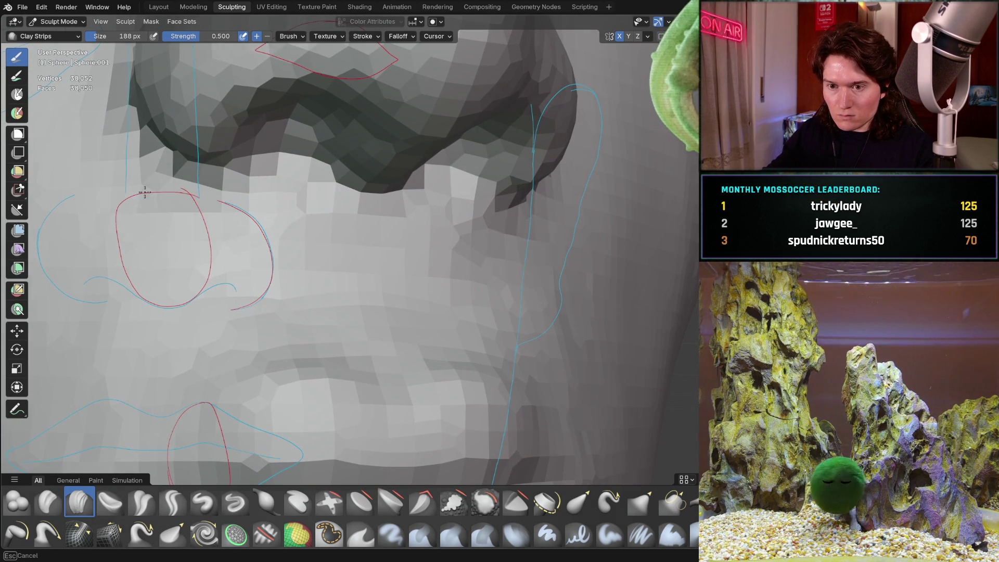
{"action": "mouse_move", "coordinate": [335, 216]}
{"action": "middle_mouse_down"}
{"action": "mouse_move", "coordinate": [461, 227]}
{"action": "mouse_move", "coordinate": [418, 309]}
{"action": "mouse_move", "coordinate": [435, 285]}
{"action": "mouse_move", "coordinate": [431, 316]}
{"action": "middle_mouse_up"}
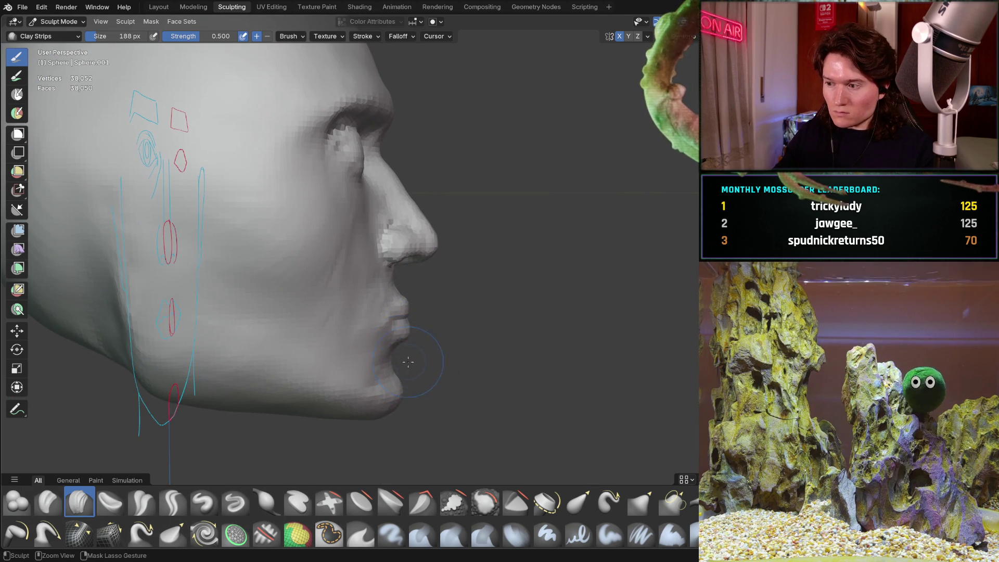
{"action": "scroll", "coordinate": [398, 300], "scroll_direction": "up", "scroll_amount": 3}
{"action": "middle_click_drag", "start_coordinate": [398, 300], "coordinate": [383, 307]}
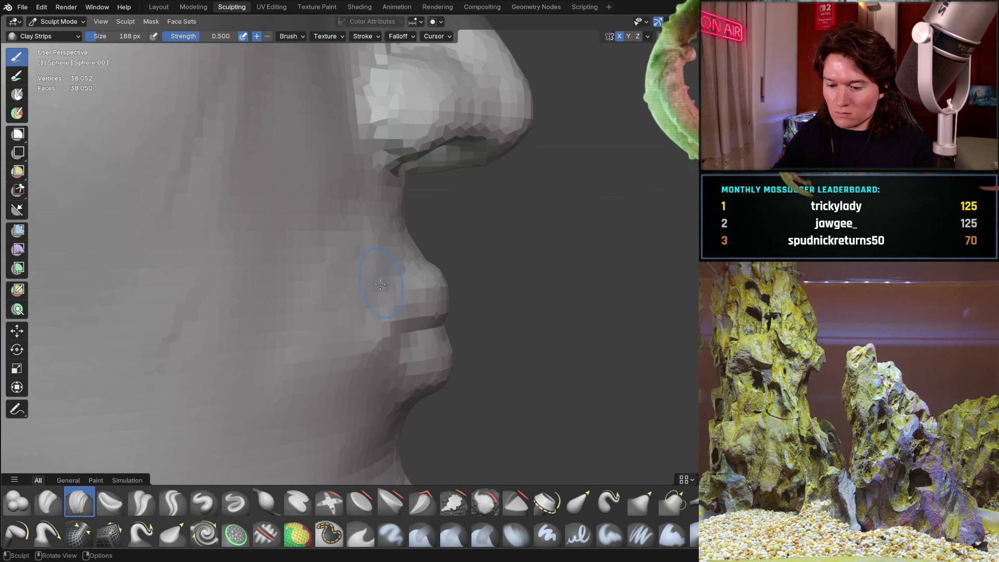
- Switch to the Grab brush at 258 px and line up a straight-on orthographic face view
{"action": "key", "text": "g"}
{"action": "key", "text": "f"}
{"action": "left_click", "coordinate": [387, 322]}
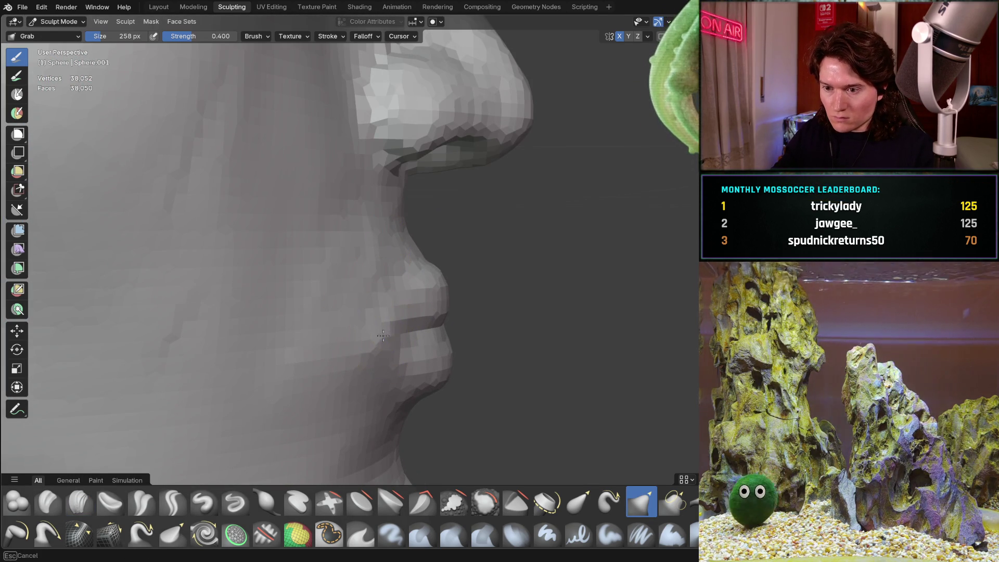
{"action": "middle_click_drag", "start_coordinate": [386, 338], "coordinate": [353, 274]}
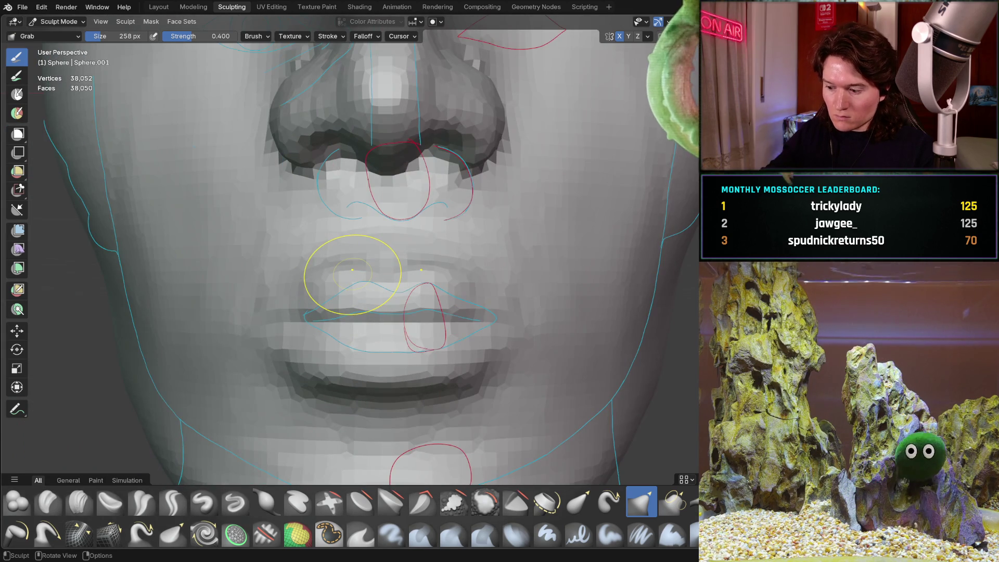
{"action": "key", "text": "ctrl+KP_1"}
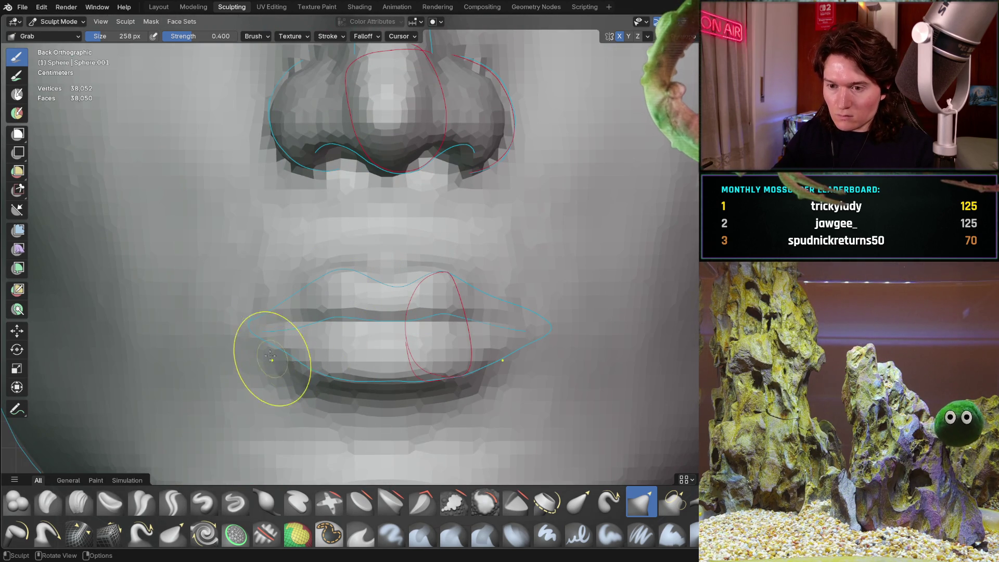
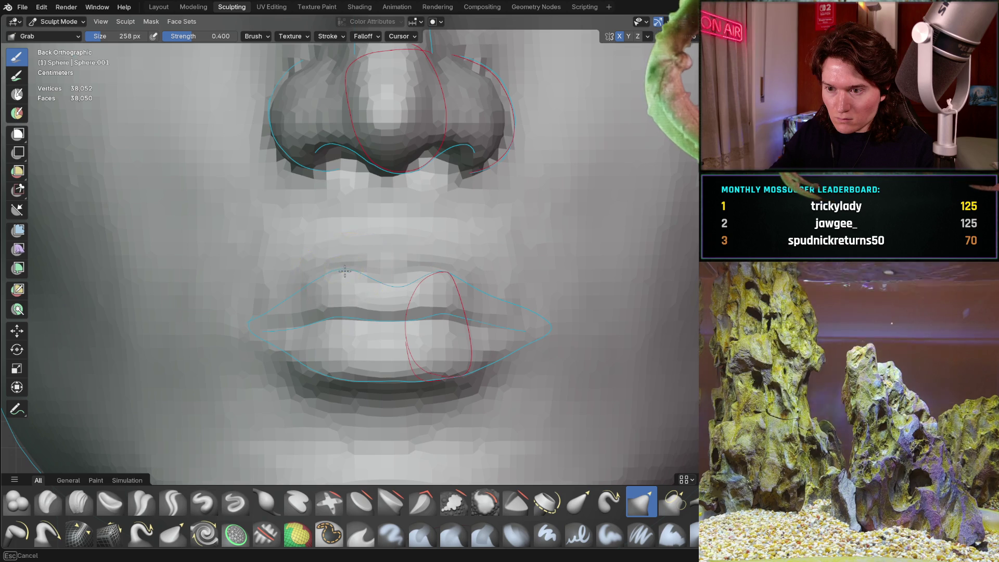
- Orbit the head to inspect the cheek guides and left profile, staying in Sculpt Mode
{"action": "scroll", "coordinate": [388, 266], "scroll_direction": "down", "scroll_amount": 5}
{"action": "mouse_move", "coordinate": [389, 266]}
{"action": "middle_mouse_down"}
{"action": "mouse_move", "coordinate": [249, 343]}
{"action": "mouse_move", "coordinate": [364, 312]}
{"action": "mouse_move", "coordinate": [424, 283]}
{"action": "mouse_move", "coordinate": [534, 276]}
{"action": "middle_mouse_up"}
{"action": "scroll", "coordinate": [450, 265], "scroll_direction": "up", "scroll_amount": 2}
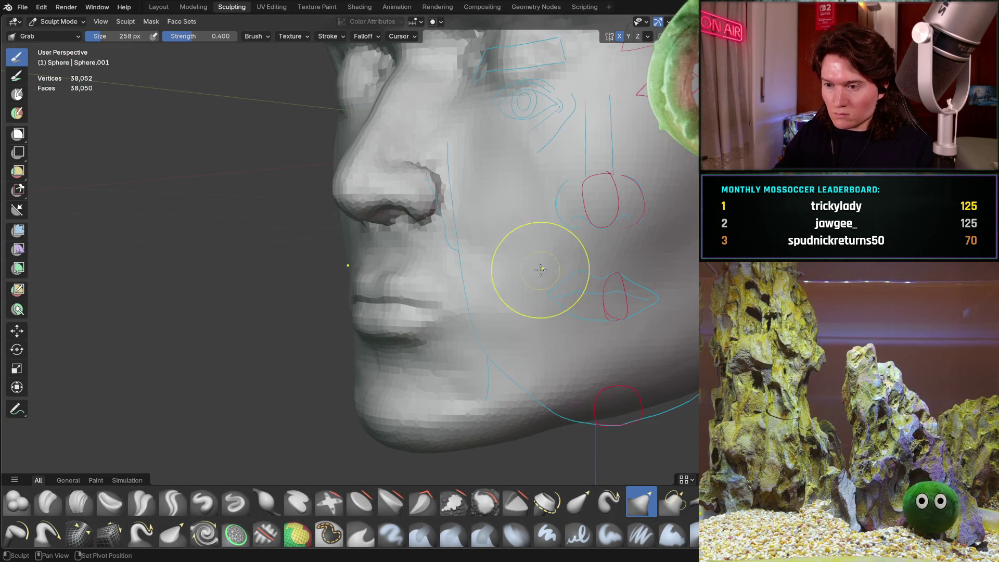
{"action": "middle_click_drag", "start_coordinate": [341, 347], "coordinate": [364, 353]}
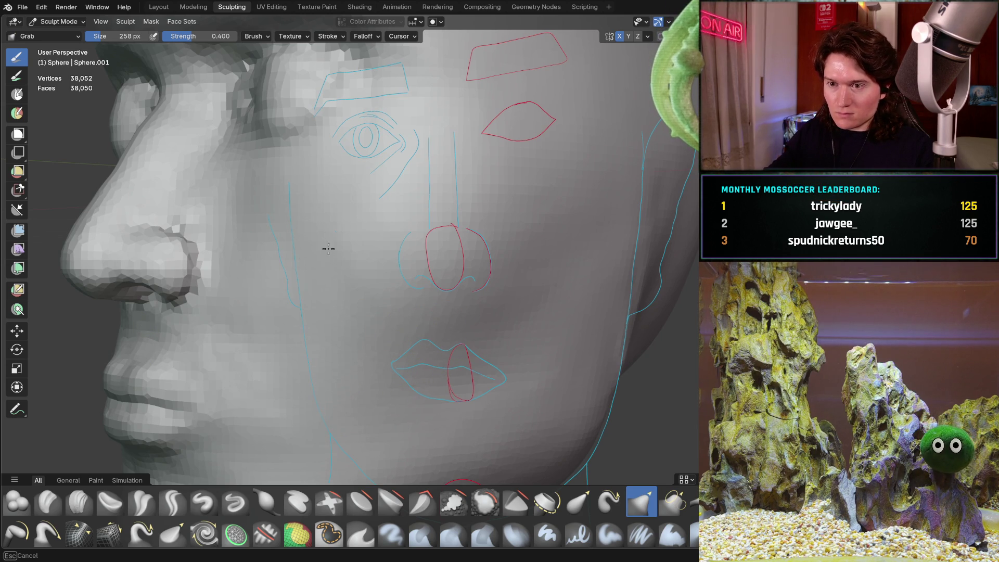
{"action": "scroll", "coordinate": [414, 366], "scroll_direction": "down", "scroll_amount": 5}
{"action": "middle_click_drag", "start_coordinate": [414, 359], "coordinate": [412, 301]}
{"action": "scroll", "coordinate": [457, 263], "scroll_direction": "up", "scroll_amount": 3}
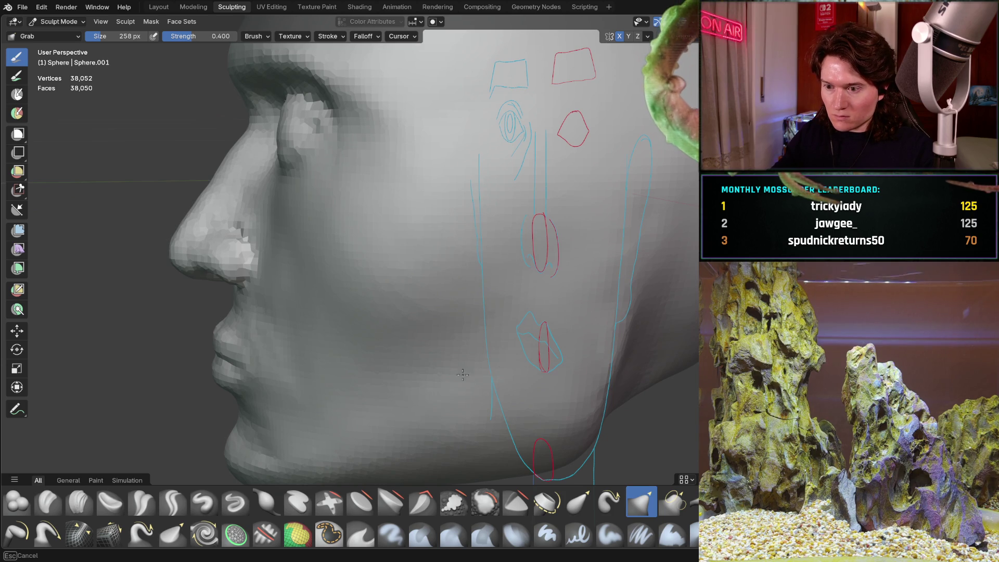
{"action": "left_click", "coordinate": [15, 405]}
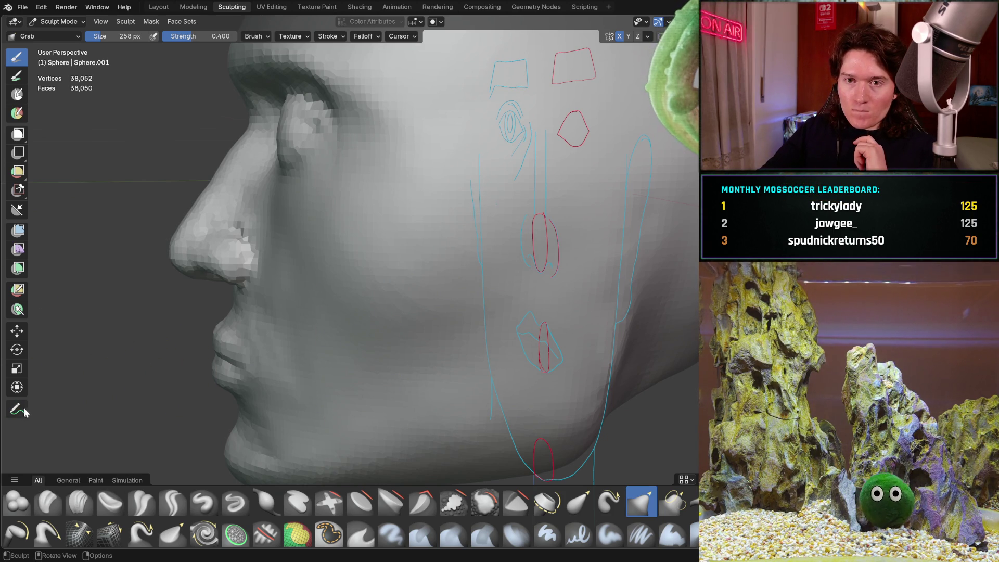
{"action": "left_click", "coordinate": [65, 23]}
{"action": "left_click", "coordinate": [65, 23]}
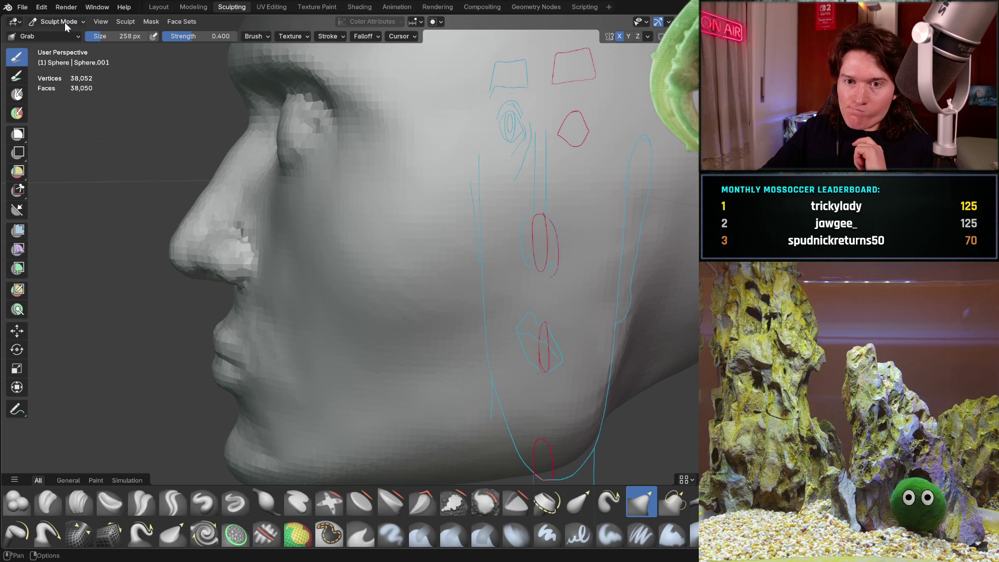
- Hide the red Note.001 annotation layer with the Annotate tool, then return to Grab
{"action": "left_click", "coordinate": [12, 412]}
{"action": "left_click", "coordinate": [58, 411]}
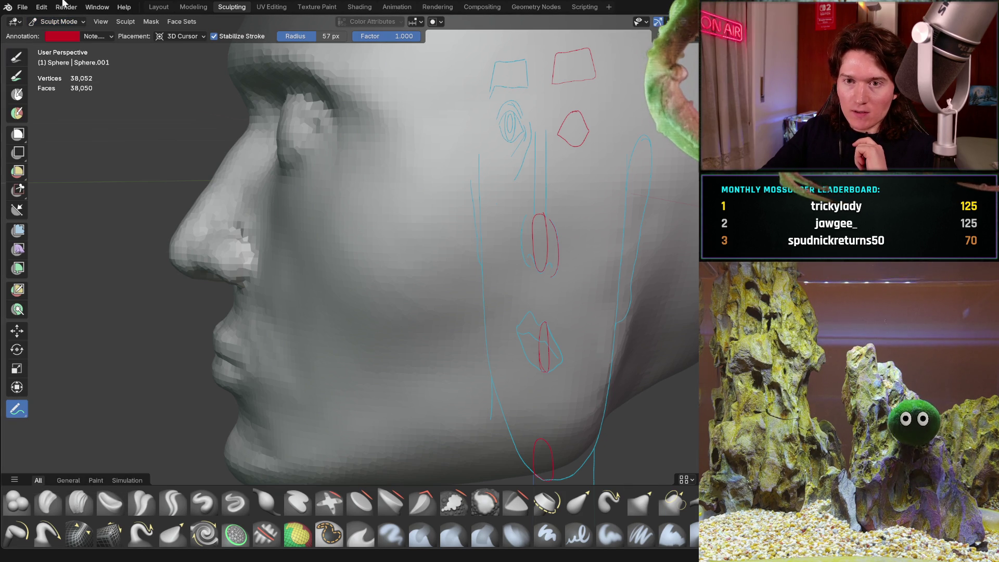
{"action": "left_click", "coordinate": [99, 37]}
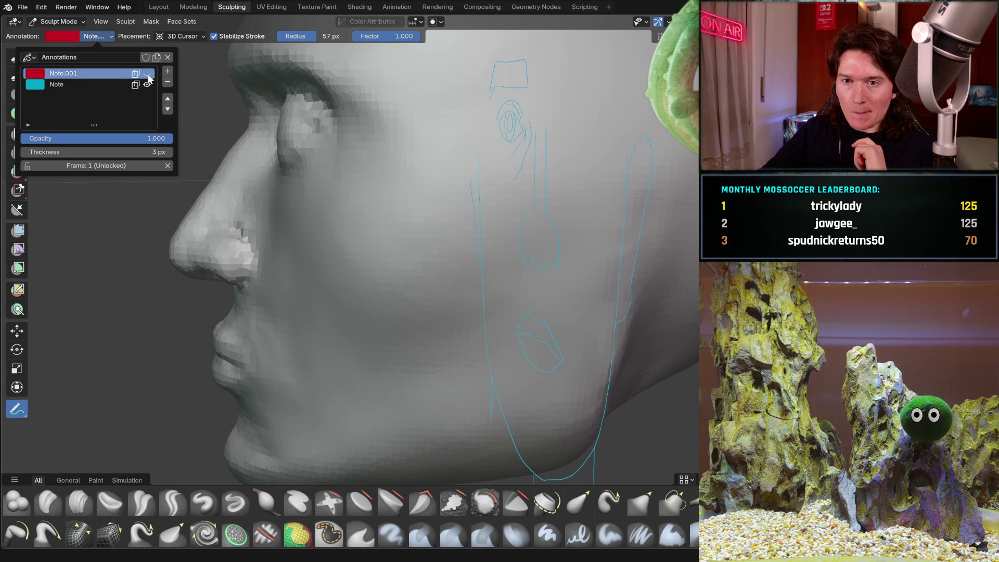
{"action": "left_click", "coordinate": [148, 73]}
{"action": "left_click", "coordinate": [105, 319]}
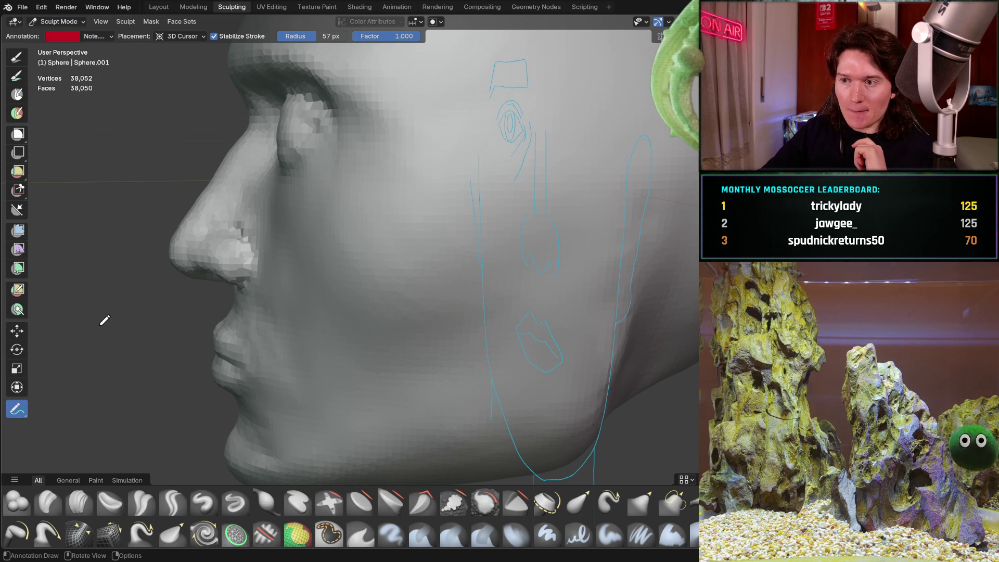
{"action": "left_click", "coordinate": [15, 61]}
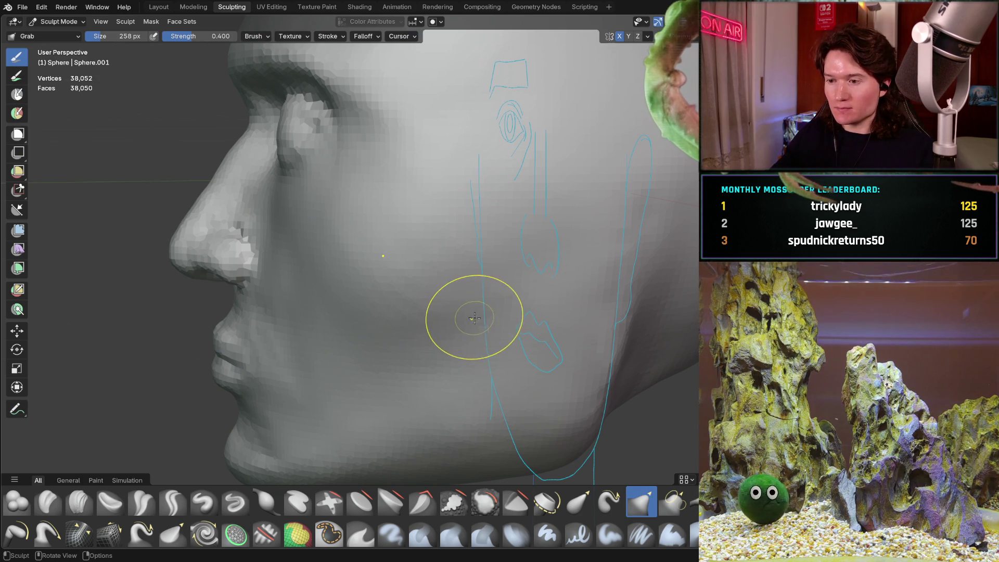
- Try a Grab pull on the cheek, undo it, and switch to Clay Strips
{"action": "mouse_move", "coordinate": [380, 343]}
{"action": "middle_mouse_down"}
{"action": "mouse_move", "coordinate": [495, 317]}
{"action": "mouse_move", "coordinate": [441, 338]}
{"action": "mouse_move", "coordinate": [352, 335]}
{"action": "mouse_move", "coordinate": [364, 317]}
{"action": "middle_mouse_up"}
{"action": "scroll", "coordinate": [334, 334], "scroll_direction": "up", "scroll_amount": 3}
{"action": "mouse_move", "coordinate": [335, 234]}
{"action": "left_mouse_down"}
{"action": "mouse_move", "coordinate": [375, 179]}
{"action": "mouse_move", "coordinate": [404, 201]}
{"action": "left_mouse_up"}
{"action": "key", "text": "ctrl+z"}
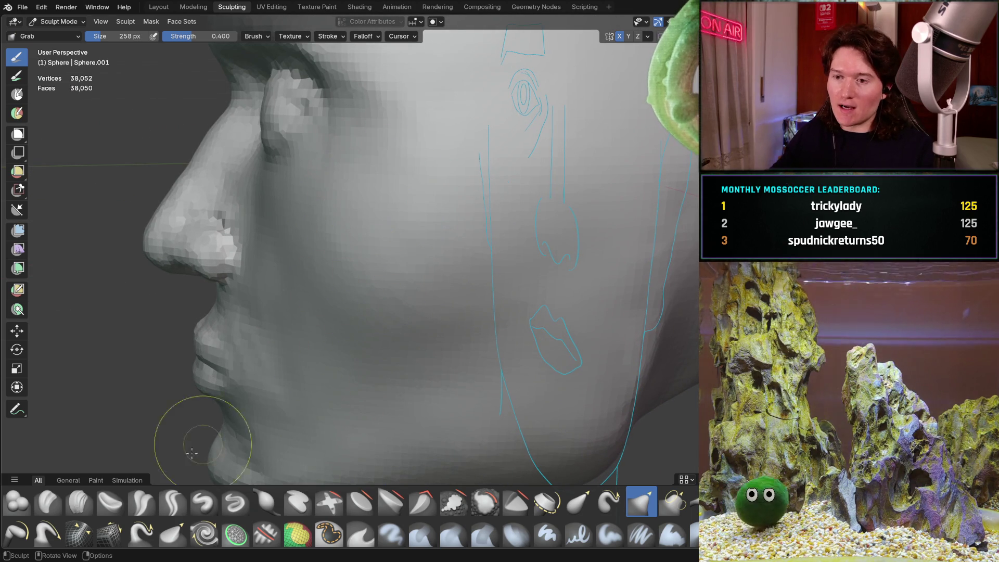
{"action": "left_click", "coordinate": [79, 500]}
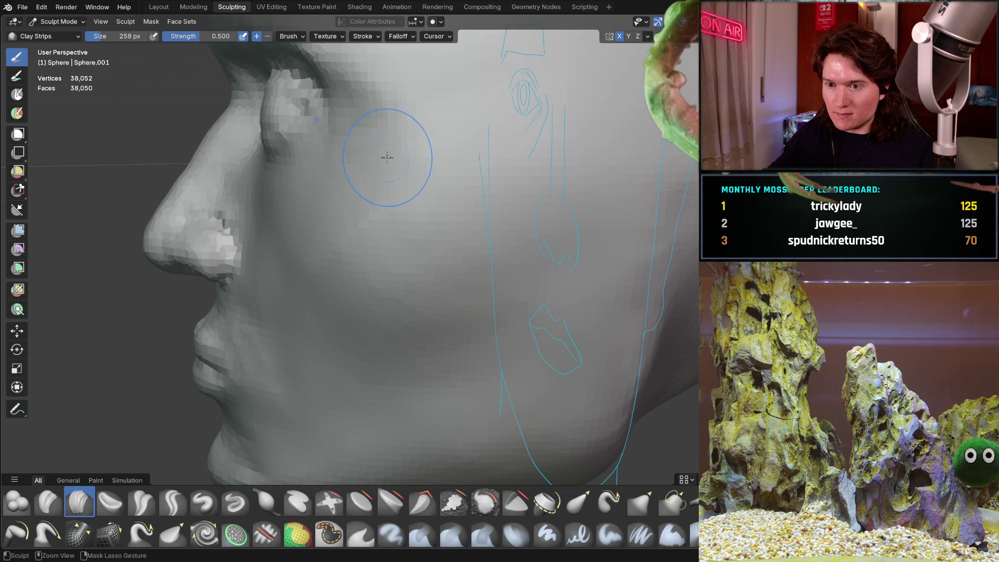
- Orbit around the head's profile and cheek, ending in front orthographic view
{"action": "mouse_move", "coordinate": [331, 207]}
{"action": "middle_mouse_down"}
{"action": "mouse_move", "coordinate": [307, 208]}
{"action": "mouse_move", "coordinate": [423, 201]}
{"action": "mouse_move", "coordinate": [354, 236]}
{"action": "mouse_move", "coordinate": [439, 178]}
{"action": "mouse_move", "coordinate": [428, 167]}
{"action": "middle_mouse_up"}
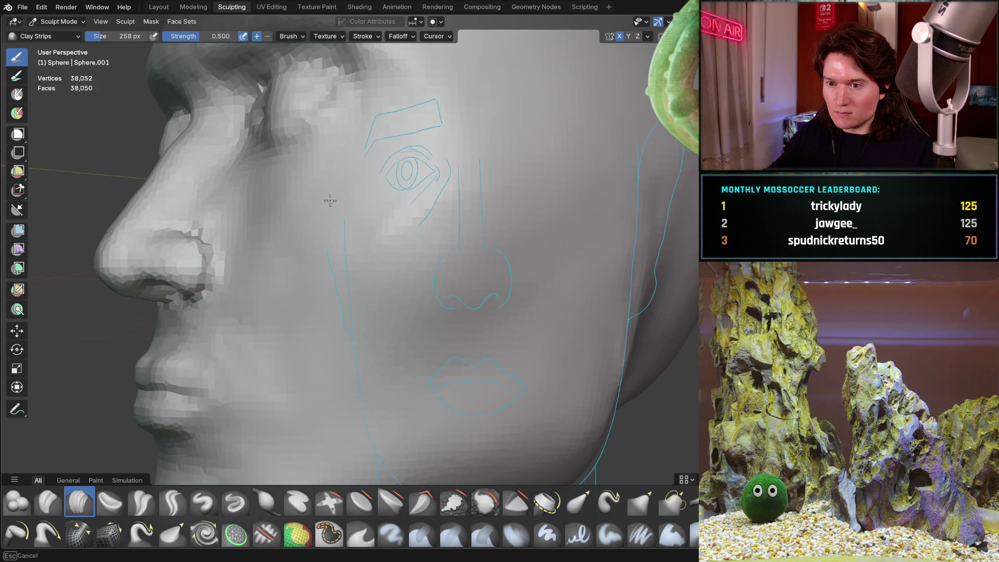
{"action": "mouse_move", "coordinate": [328, 251]}
{"action": "middle_mouse_down"}
{"action": "mouse_move", "coordinate": [357, 290]}
{"action": "mouse_move", "coordinate": [382, 288]}
{"action": "mouse_move", "coordinate": [343, 276]}
{"action": "mouse_move", "coordinate": [346, 299]}
{"action": "middle_mouse_up"}
{"action": "scroll", "coordinate": [343, 271], "scroll_direction": "down", "scroll_amount": 5}
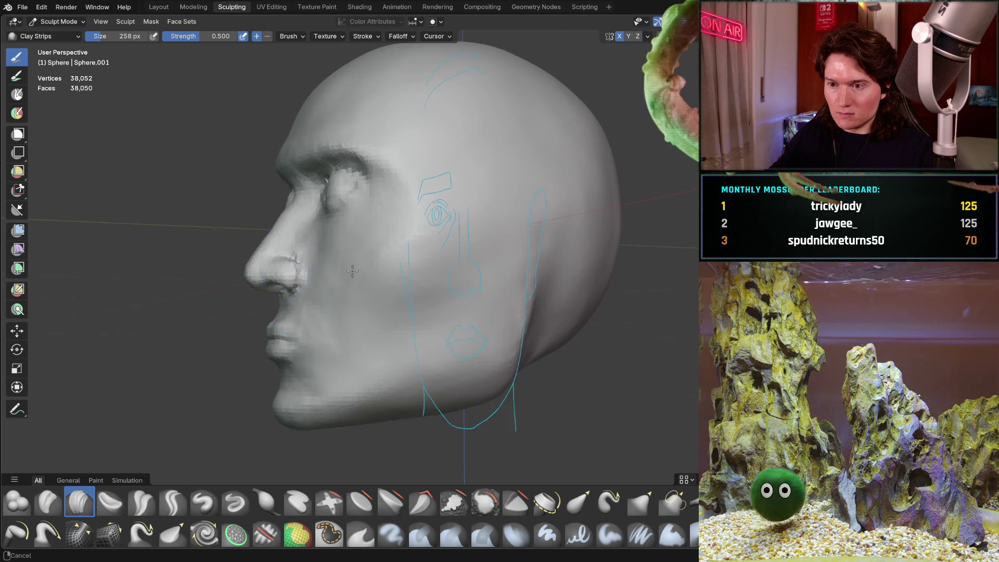
{"action": "scroll", "coordinate": [364, 270], "scroll_direction": "up", "scroll_amount": 4}
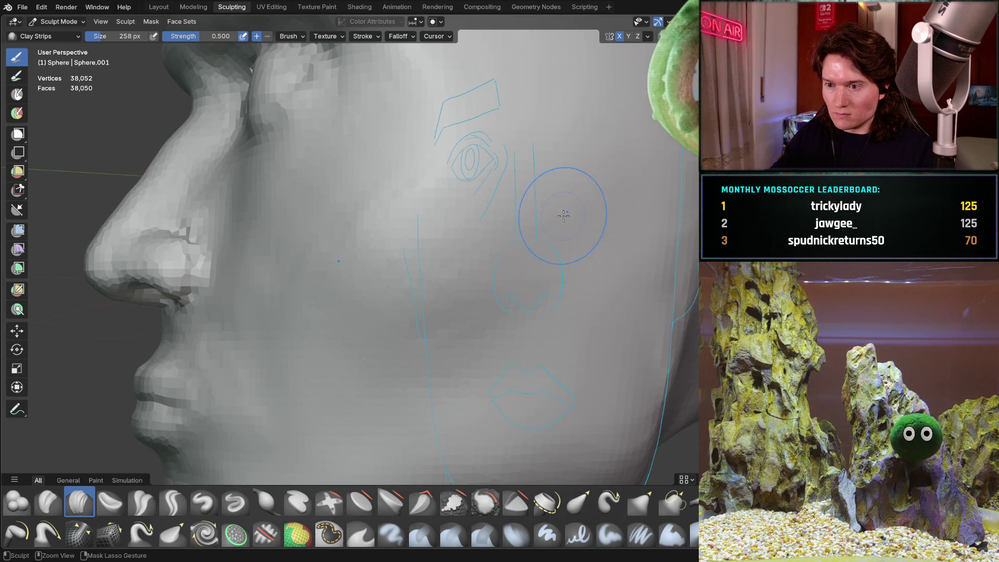
{"action": "scroll", "coordinate": [553, 227], "scroll_direction": "down", "scroll_amount": 2}
{"action": "middle_click_drag", "start_coordinate": [553, 227], "coordinate": [498, 249]}
{"action": "key", "text": "ctrl+KP_1"}
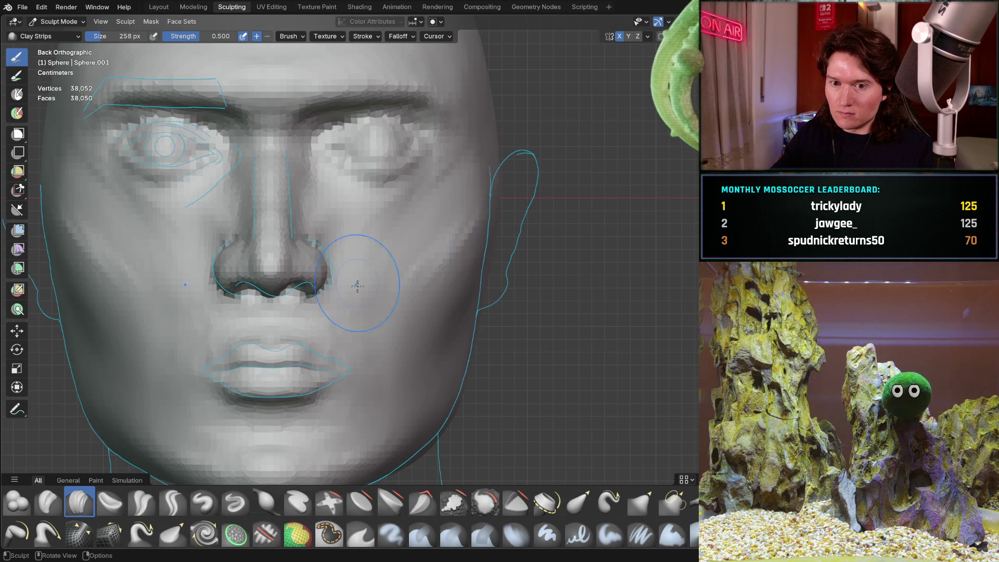
- Orbit to three-quarter views showing the jaw, eye, nose, lip and cheek guides
{"action": "mouse_move", "coordinate": [407, 324]}
{"action": "middle_mouse_down"}
{"action": "mouse_move", "coordinate": [362, 302]}
{"action": "mouse_move", "coordinate": [396, 279]}
{"action": "middle_mouse_up"}
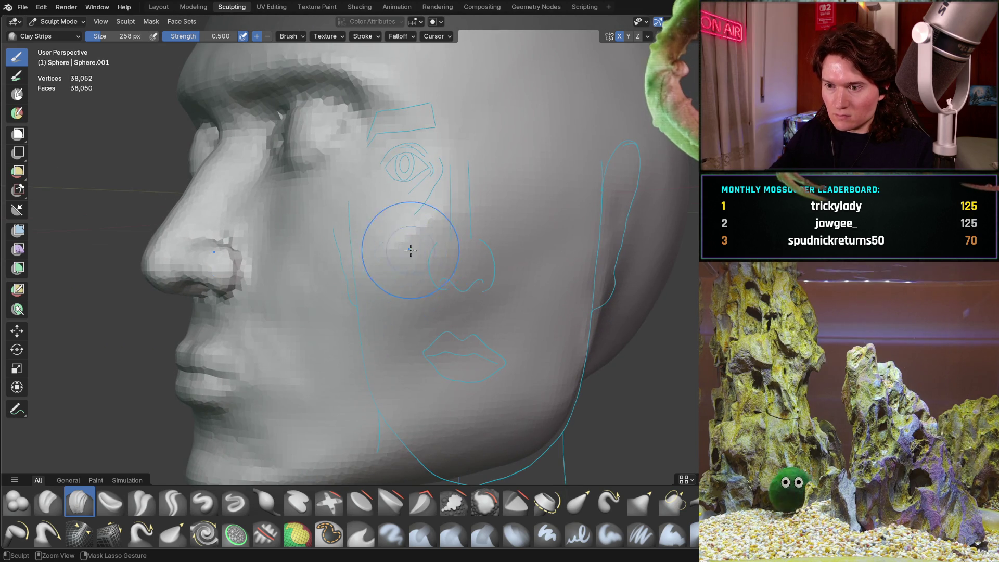
{"action": "scroll", "coordinate": [409, 252], "scroll_direction": "up", "scroll_amount": 1}
{"action": "scroll", "coordinate": [411, 275], "scroll_direction": "up", "scroll_amount": 1}
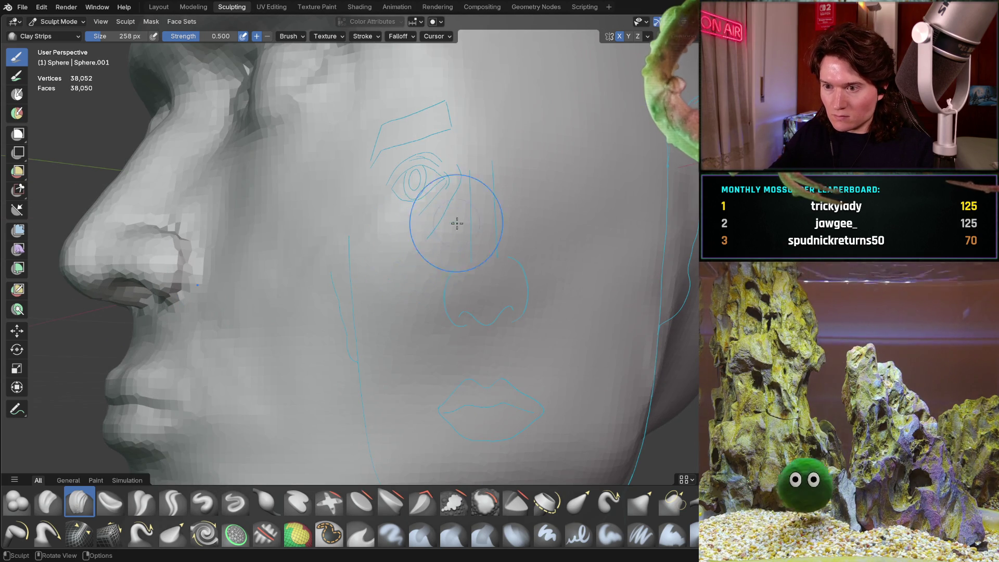
{"action": "middle_click_drag", "start_coordinate": [337, 248], "coordinate": [478, 261]}
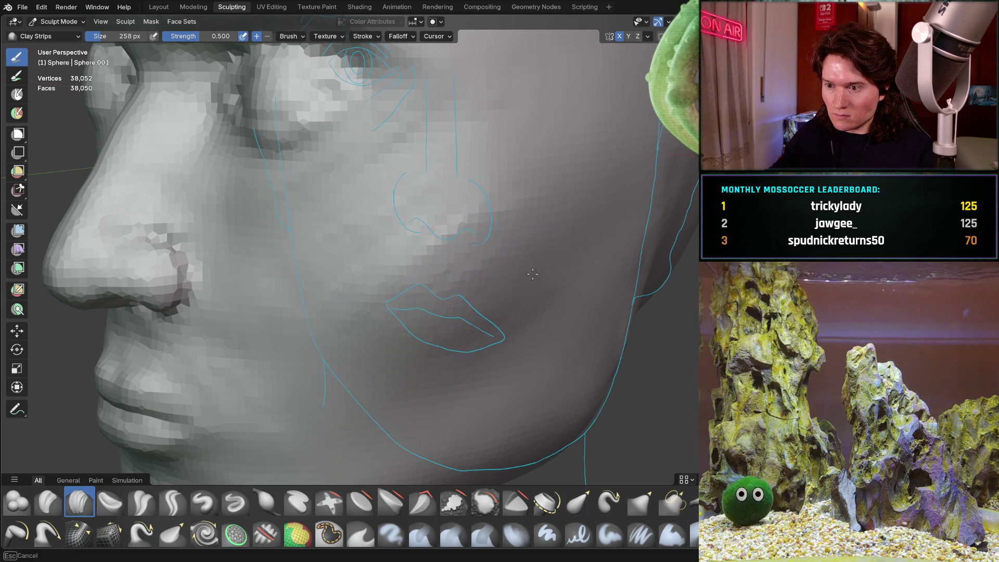
{"action": "key", "text": "b"}
{"action": "key", "text": "Escape"}
{"action": "middle_click_drag", "start_coordinate": [526, 319], "coordinate": [484, 316]}
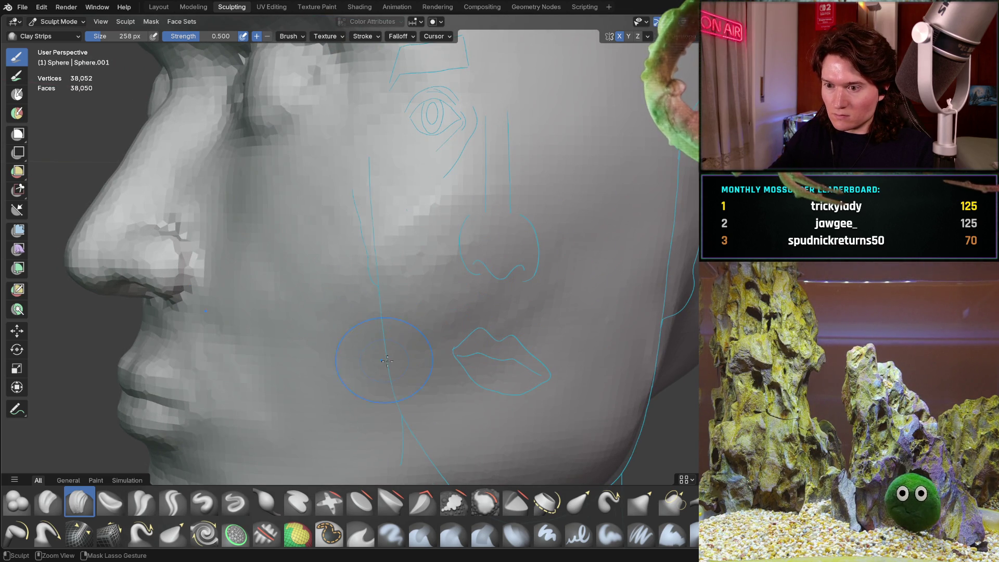
{"action": "middle_click_drag", "start_coordinate": [413, 369], "coordinate": [341, 322]}
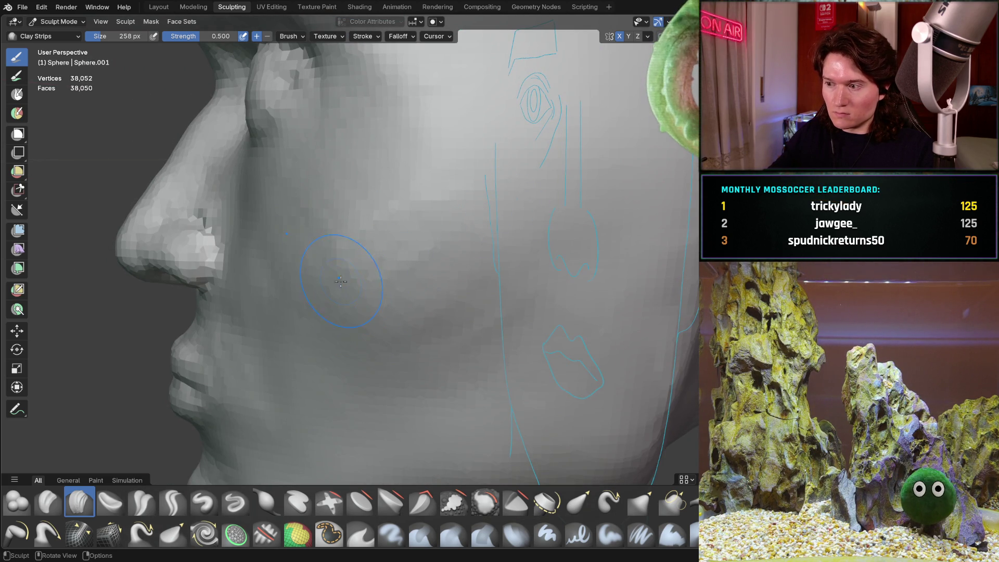
{"action": "middle_click_drag", "start_coordinate": [339, 283], "coordinate": [341, 316]}
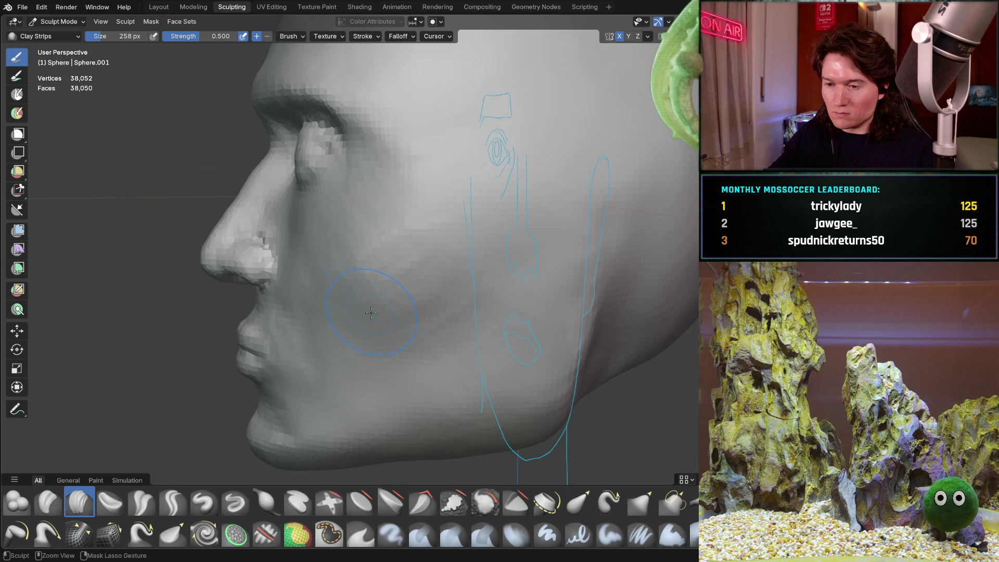
{"action": "scroll", "coordinate": [404, 309], "scroll_direction": "up", "scroll_amount": 1}
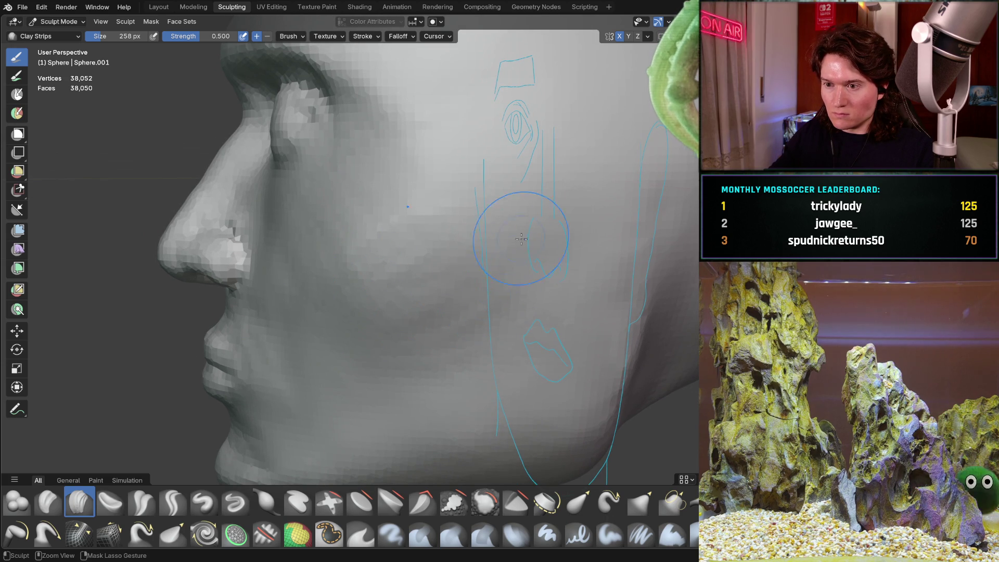
- Shrink the Clay Strips brush to 126 px and view the face three-quarter front
{"action": "key", "text": "f"}
{"action": "left_click", "coordinate": [383, 229]}
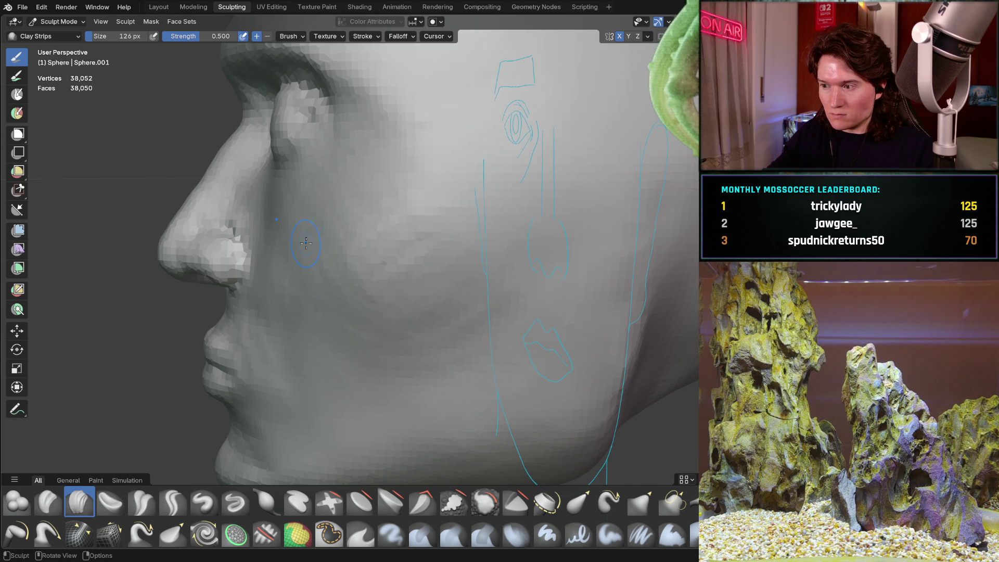
{"action": "key", "text": "e"}
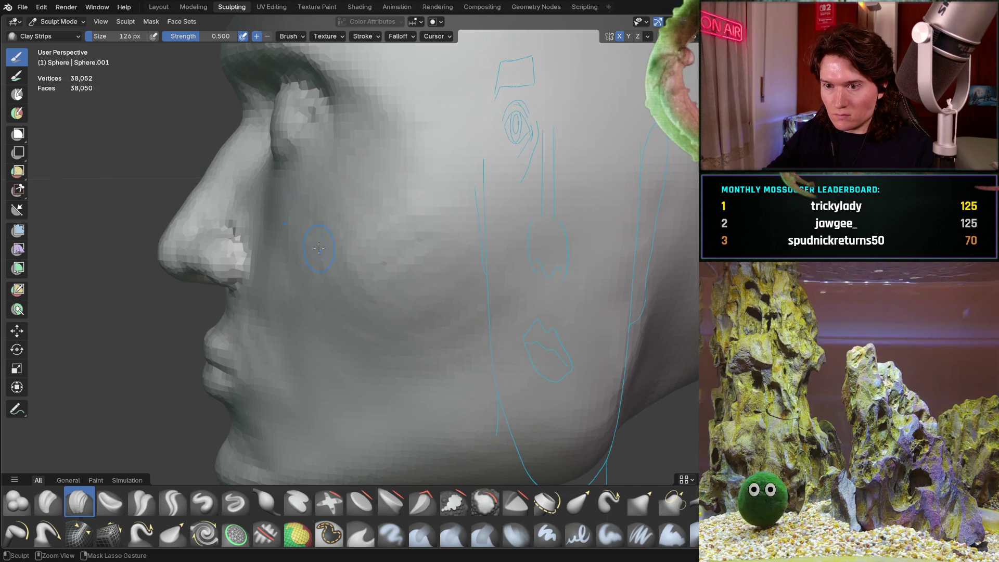
{"action": "scroll", "coordinate": [384, 208], "scroll_direction": "down", "scroll_amount": 8}
{"action": "mouse_move", "coordinate": [384, 208]}
{"action": "middle_mouse_down"}
{"action": "mouse_move", "coordinate": [517, 312]}
{"action": "mouse_move", "coordinate": [452, 306]}
{"action": "mouse_move", "coordinate": [401, 279]}
{"action": "mouse_move", "coordinate": [432, 286]}
{"action": "mouse_move", "coordinate": [434, 257]}
{"action": "middle_mouse_up"}
{"action": "scroll", "coordinate": [423, 241], "scroll_direction": "up", "scroll_amount": 6}
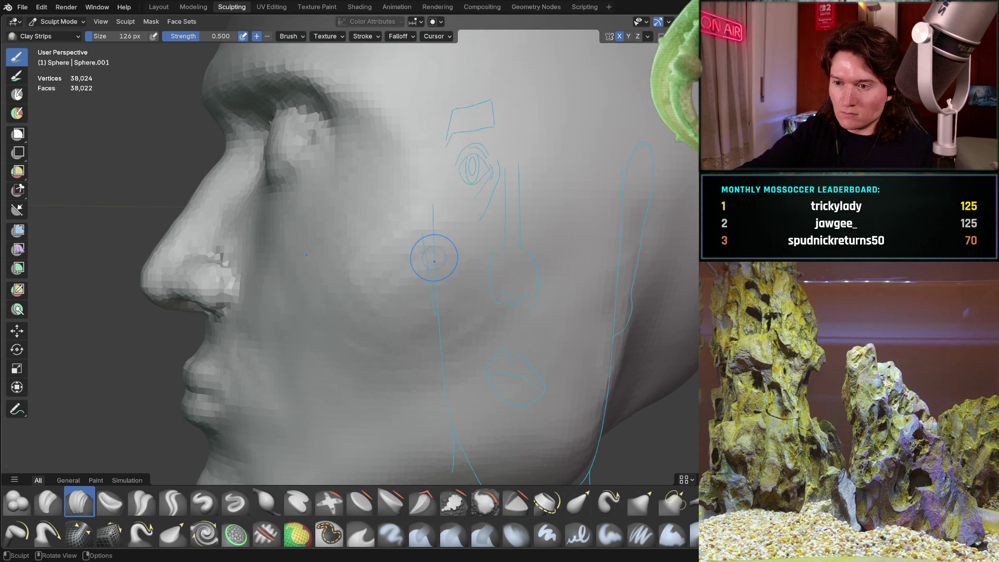
- Enlarge the brush to 352 px, orbit to the cheek and eye, then settle on 268 px
{"action": "key", "text": "f"}
{"action": "left_click", "coordinate": [346, 335]}
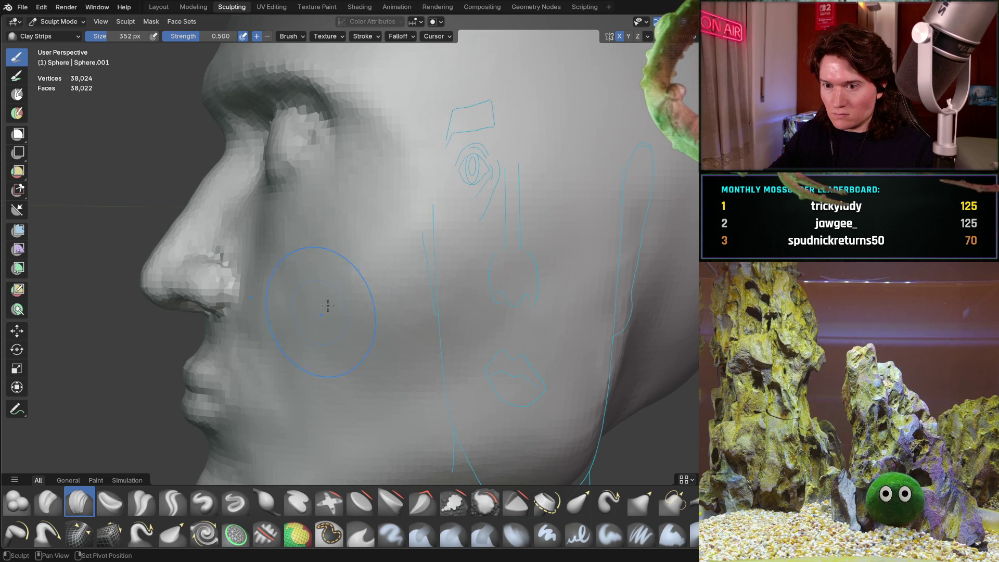
{"action": "scroll", "coordinate": [483, 241], "scroll_direction": "down", "scroll_amount": 5}
{"action": "mouse_move", "coordinate": [484, 241]}
{"action": "middle_mouse_down"}
{"action": "mouse_move", "coordinate": [513, 212]}
{"action": "mouse_move", "coordinate": [457, 290]}
{"action": "mouse_move", "coordinate": [442, 270]}
{"action": "mouse_move", "coordinate": [437, 224]}
{"action": "mouse_move", "coordinate": [462, 207]}
{"action": "mouse_move", "coordinate": [406, 236]}
{"action": "middle_mouse_up"}
{"action": "scroll", "coordinate": [454, 316], "scroll_direction": "up", "scroll_amount": 5}
{"action": "scroll", "coordinate": [419, 241], "scroll_direction": "up", "scroll_amount": 3}
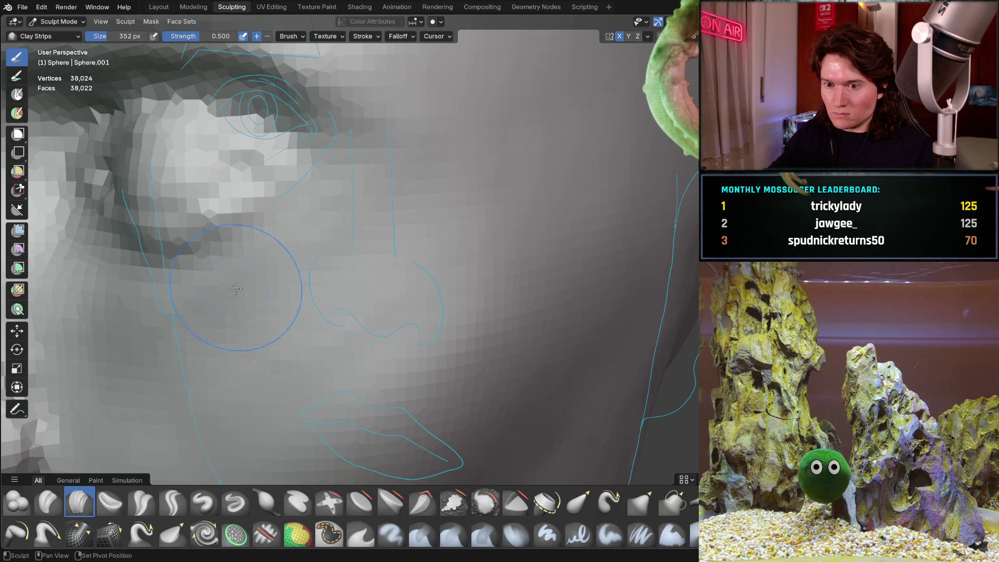
{"action": "scroll", "coordinate": [494, 235], "scroll_direction": "down", "scroll_amount": 5}
{"action": "mouse_move", "coordinate": [493, 235]}
{"action": "middle_mouse_down"}
{"action": "mouse_move", "coordinate": [363, 308]}
{"action": "mouse_move", "coordinate": [397, 272]}
{"action": "middle_mouse_up"}
{"action": "scroll", "coordinate": [400, 286], "scroll_direction": "up", "scroll_amount": 5}
{"action": "scroll", "coordinate": [397, 272], "scroll_direction": "up", "scroll_amount": 3}
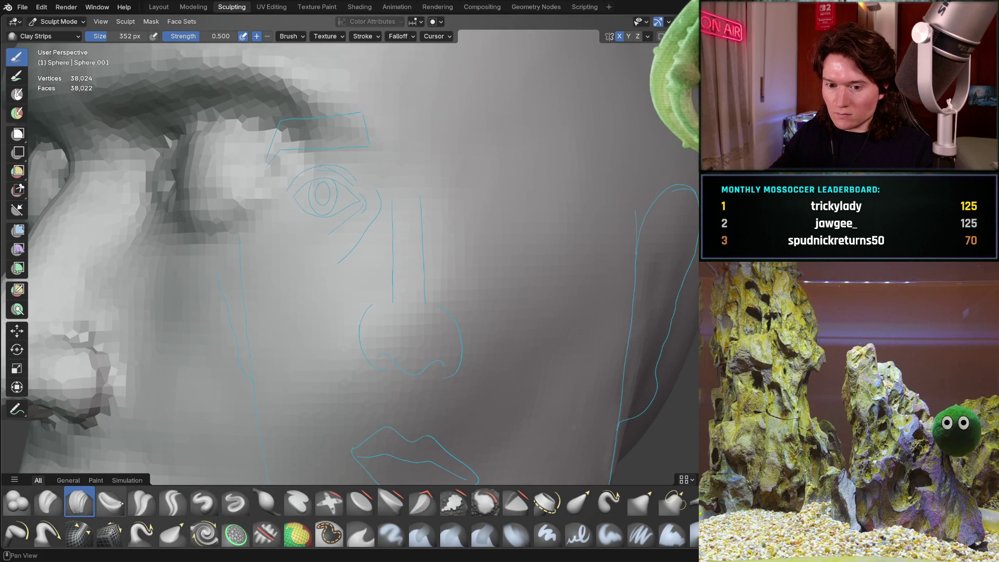
{"action": "key", "text": "f"}
{"action": "left_click", "coordinate": [245, 350]}
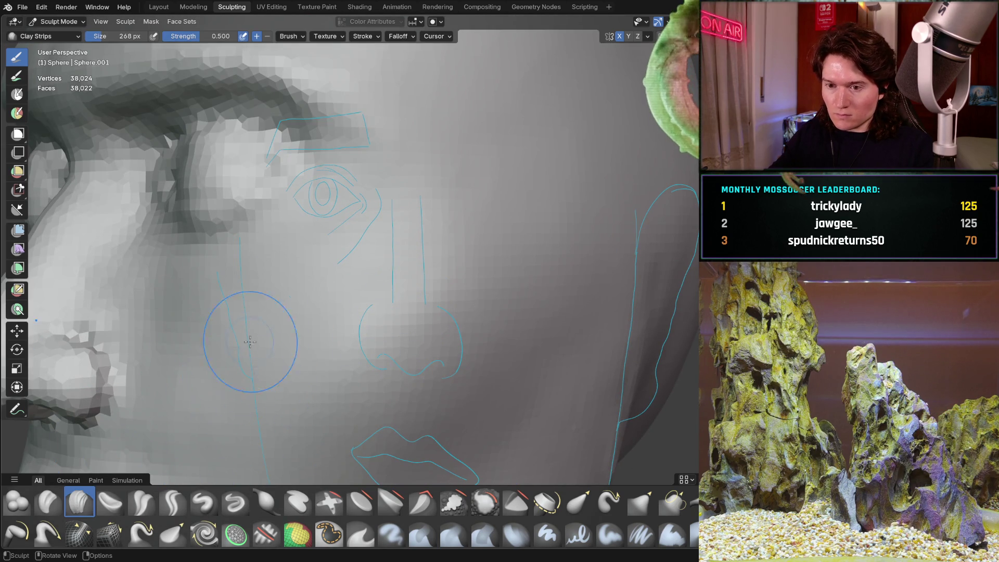
- Turn toward the cheek and mouth and build up a Clay Strips stroke beside the mouth guide
{"action": "scroll", "coordinate": [413, 257], "scroll_direction": "down", "scroll_amount": 8}
{"action": "middle_click_drag", "start_coordinate": [329, 329], "coordinate": [263, 365]}
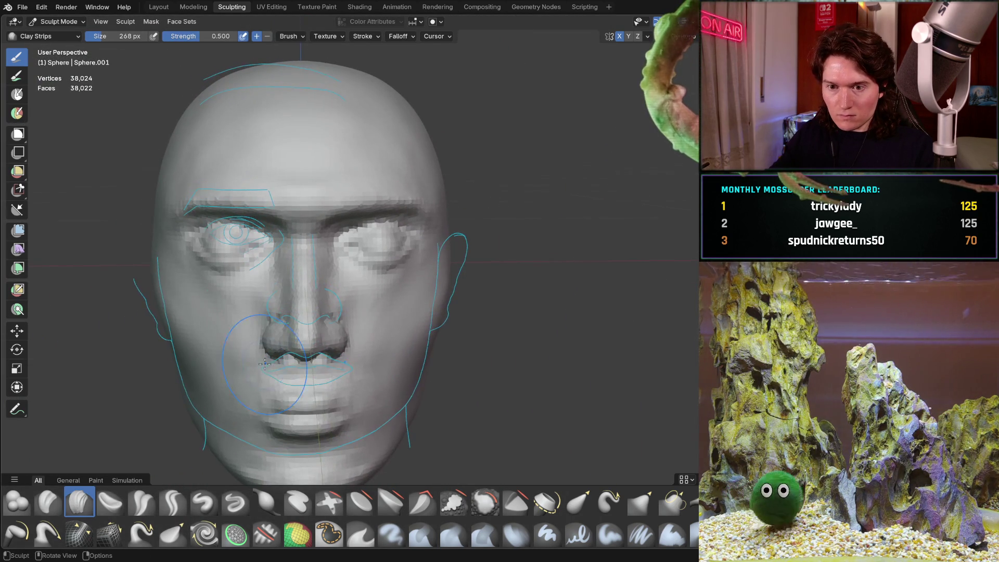
{"action": "middle_click_drag", "start_coordinate": [353, 367], "coordinate": [364, 291]}
{"action": "scroll", "coordinate": [412, 196], "scroll_direction": "up", "scroll_amount": 5}
{"action": "mouse_move", "coordinate": [335, 323]}
{"action": "middle_mouse_down"}
{"action": "mouse_move", "coordinate": [367, 246]}
{"action": "mouse_move", "coordinate": [380, 250]}
{"action": "mouse_move", "coordinate": [396, 223]}
{"action": "middle_mouse_up"}
{"action": "scroll", "coordinate": [396, 234], "scroll_direction": "down", "scroll_amount": 3}
{"action": "scroll", "coordinate": [360, 266], "scroll_direction": "down", "scroll_amount": 2}
{"action": "scroll", "coordinate": [374, 250], "scroll_direction": "up", "scroll_amount": 4}
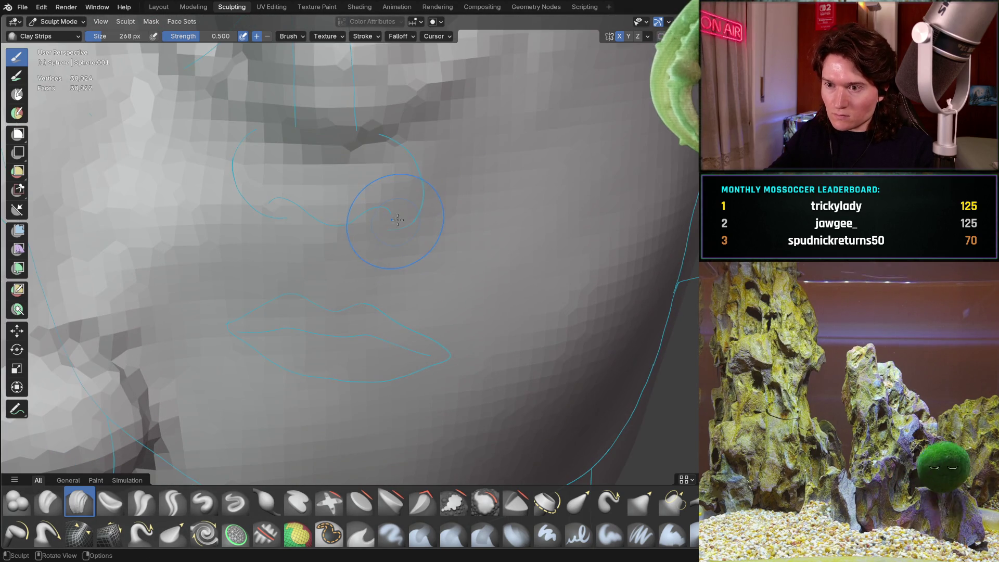
{"action": "middle_click_drag", "start_coordinate": [437, 180], "coordinate": [437, 181]}
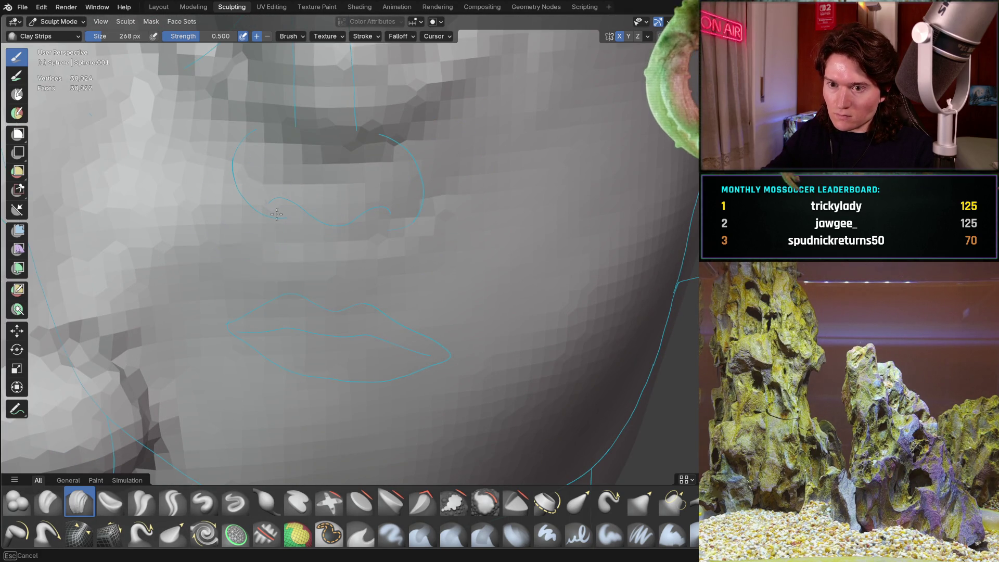
{"action": "left_click_drag", "start_coordinate": [255, 177], "coordinate": [266, 336]}
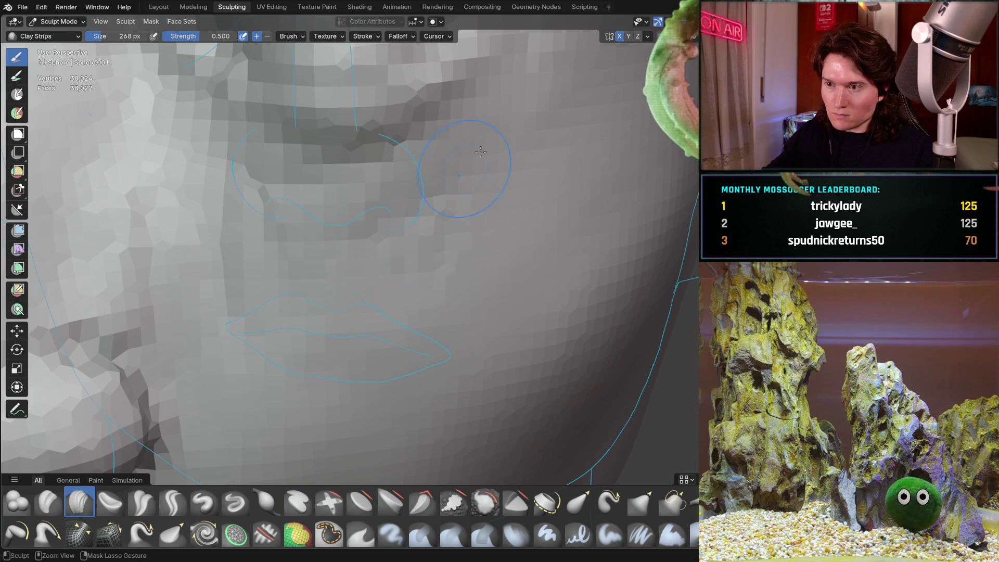
- Orbit side-on to inspect the nose, its underside, and the lips
{"action": "scroll", "coordinate": [472, 160], "scroll_direction": "down", "scroll_amount": 5}
{"action": "mouse_move", "coordinate": [472, 160]}
{"action": "middle_mouse_down"}
{"action": "mouse_move", "coordinate": [259, 203]}
{"action": "mouse_move", "coordinate": [304, 254]}
{"action": "middle_mouse_up"}
{"action": "scroll", "coordinate": [259, 202], "scroll_direction": "up", "scroll_amount": 6}
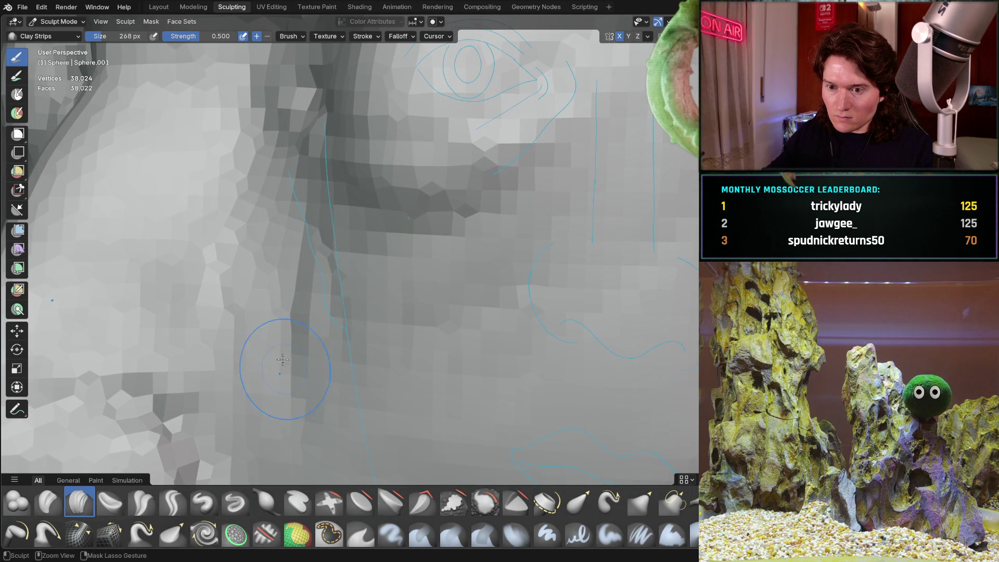
{"action": "mouse_move", "coordinate": [477, 303]}
{"action": "middle_mouse_down", "text": "ctrl"}
{"action": "mouse_move", "coordinate": [458, 274]}
{"action": "mouse_move", "coordinate": [592, 168]}
{"action": "middle_mouse_up", "text": "ctrl"}
{"action": "mouse_move", "coordinate": [335, 391]}
{"action": "middle_mouse_down"}
{"action": "mouse_move", "coordinate": [419, 253]}
{"action": "mouse_move", "coordinate": [387, 268]}
{"action": "mouse_move", "coordinate": [405, 283]}
{"action": "middle_mouse_up"}
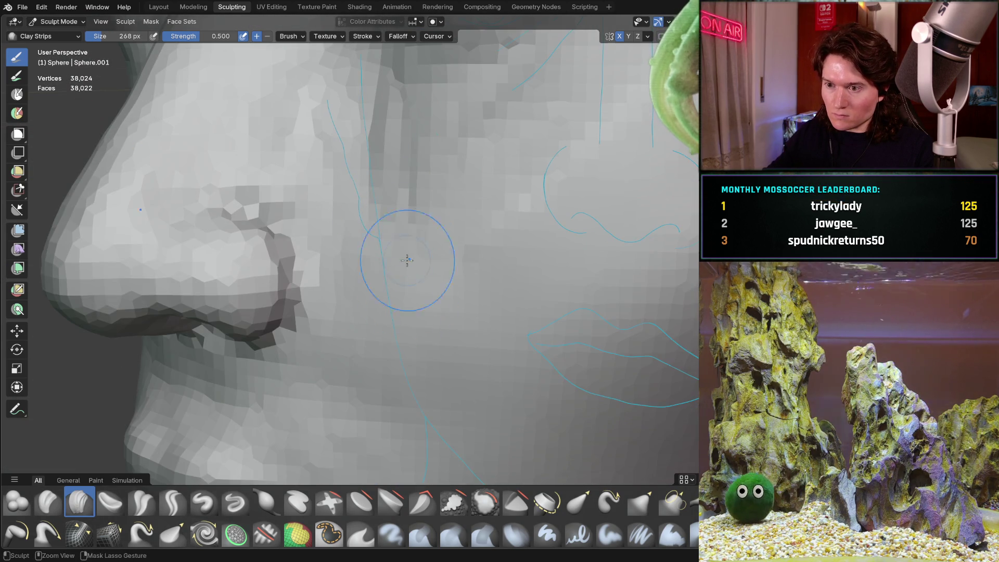
{"action": "mouse_move", "coordinate": [401, 347]}
{"action": "middle_mouse_down"}
{"action": "mouse_move", "coordinate": [407, 335]}
{"action": "mouse_move", "coordinate": [359, 178]}
{"action": "middle_mouse_up"}
{"action": "mouse_move", "coordinate": [480, 174]}
{"action": "middle_mouse_down"}
{"action": "mouse_move", "coordinate": [446, 264]}
{"action": "mouse_move", "coordinate": [395, 252]}
{"action": "mouse_move", "coordinate": [389, 276]}
{"action": "middle_mouse_up"}
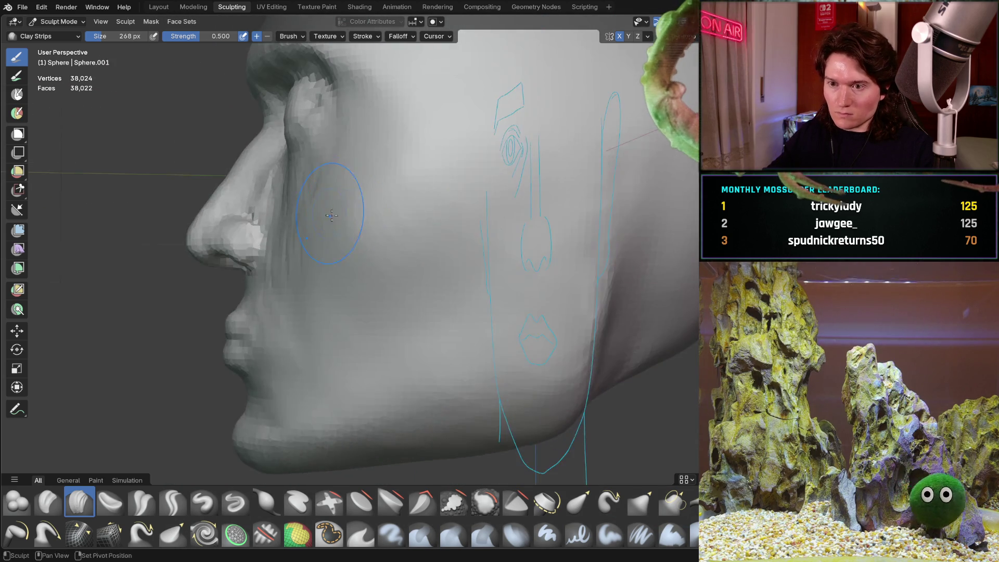
- Orbit through three-quarter views of the cheek, lips and side of the nose
{"action": "scroll", "coordinate": [387, 289], "scroll_direction": "up", "scroll_amount": 4}
{"action": "scroll", "coordinate": [388, 288], "scroll_direction": "down", "scroll_amount": 3, "text": "shift"}
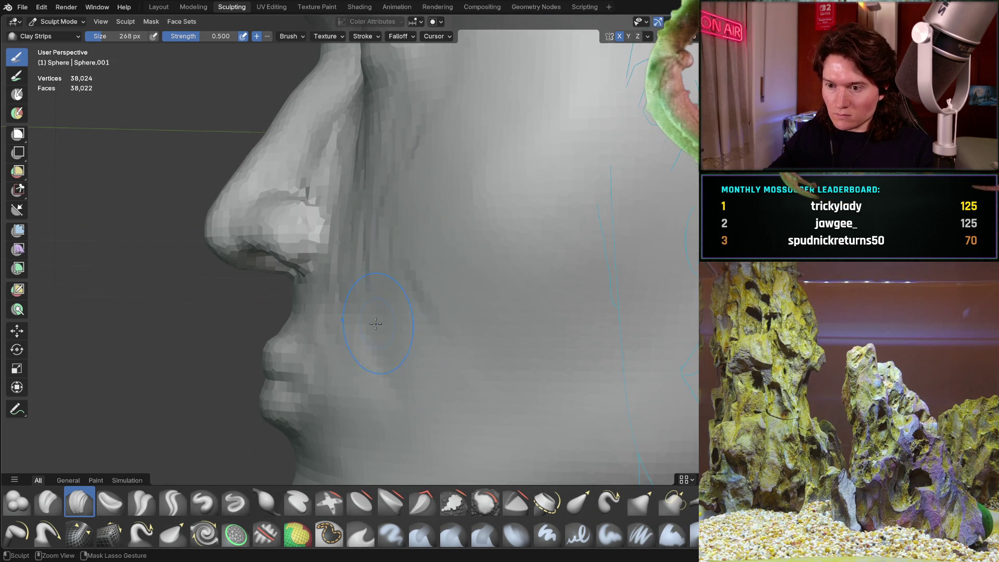
{"action": "middle_click_drag", "start_coordinate": [364, 352], "coordinate": [411, 324]}
{"action": "scroll", "coordinate": [413, 322], "scroll_direction": "up", "scroll_amount": 4}
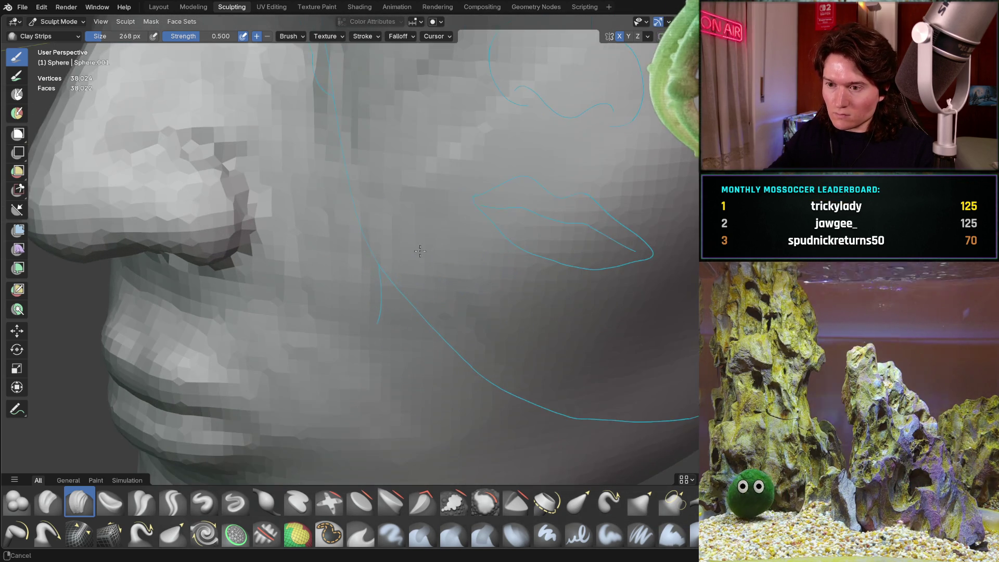
{"action": "scroll", "coordinate": [371, 204], "scroll_direction": "up", "scroll_amount": 3, "text": "shift"}
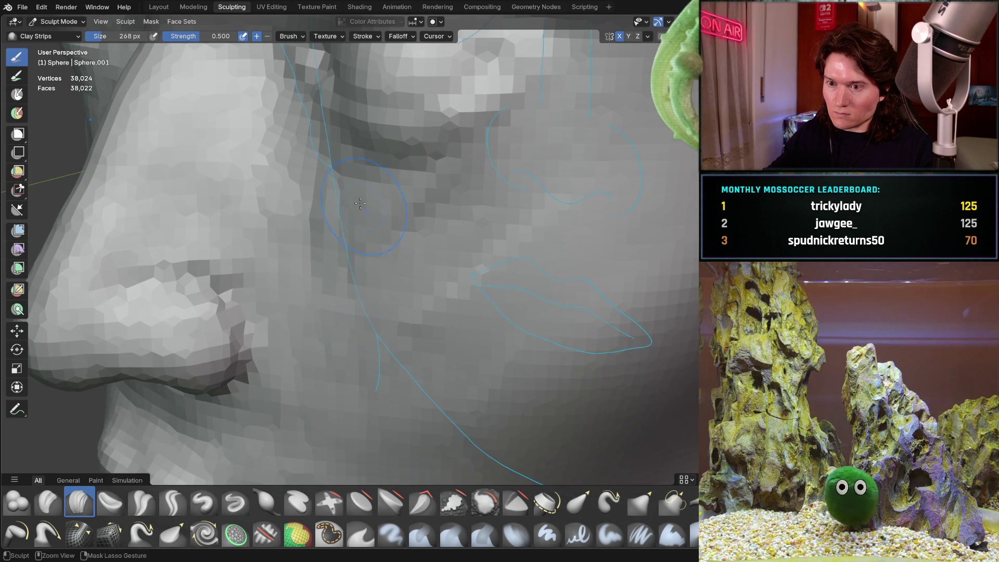
{"action": "middle_click_drag", "start_coordinate": [432, 235], "coordinate": [427, 288]}
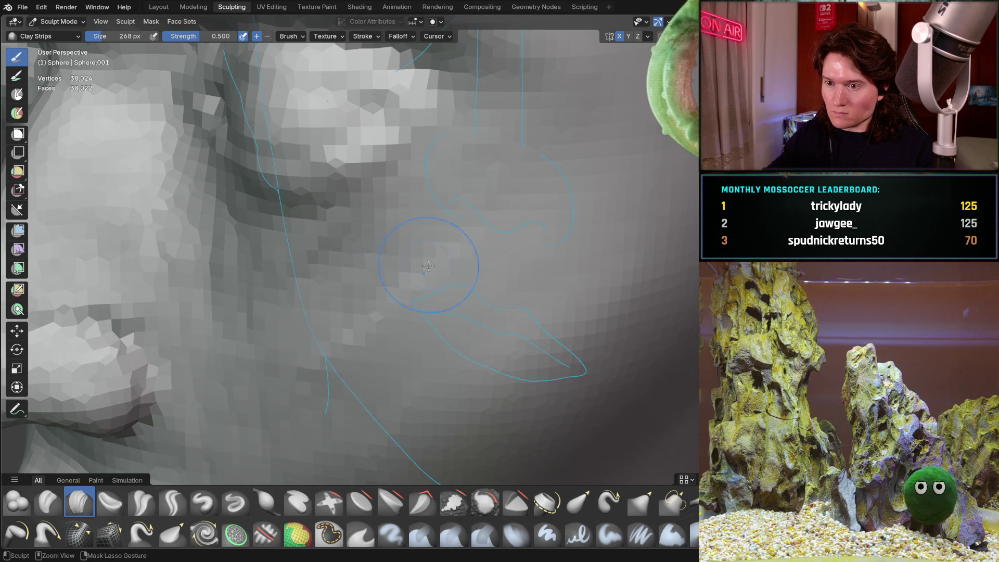
{"action": "middle_click_drag", "start_coordinate": [571, 175], "coordinate": [505, 259]}
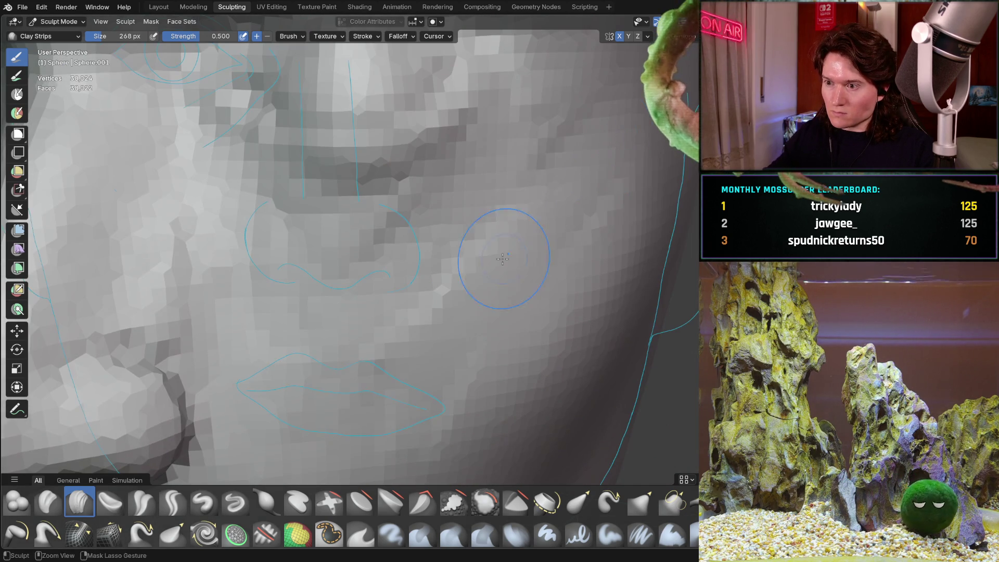
{"action": "mouse_move", "coordinate": [523, 159]}
{"action": "middle_mouse_down"}
{"action": "mouse_move", "coordinate": [500, 104]}
{"action": "mouse_move", "coordinate": [524, 139]}
{"action": "mouse_move", "coordinate": [430, 261]}
{"action": "mouse_move", "coordinate": [455, 213]}
{"action": "mouse_move", "coordinate": [482, 232]}
{"action": "mouse_move", "coordinate": [484, 260]}
{"action": "middle_mouse_up"}
- Orbit the face in three-quarter and frontal views around the eye, nose, cheek and lip guides
{"action": "scroll", "coordinate": [481, 203], "scroll_direction": "down", "scroll_amount": 3}
{"action": "scroll", "coordinate": [454, 295], "scroll_direction": "down", "scroll_amount": 2}
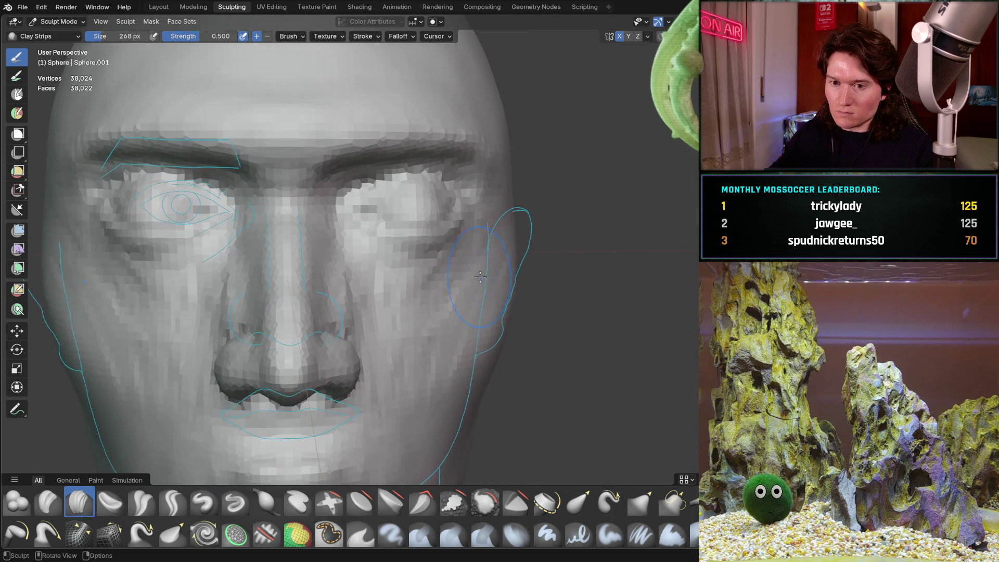
{"action": "scroll", "coordinate": [442, 271], "scroll_direction": "up", "scroll_amount": 6}
{"action": "scroll", "coordinate": [430, 251], "scroll_direction": "down", "scroll_amount": 1}
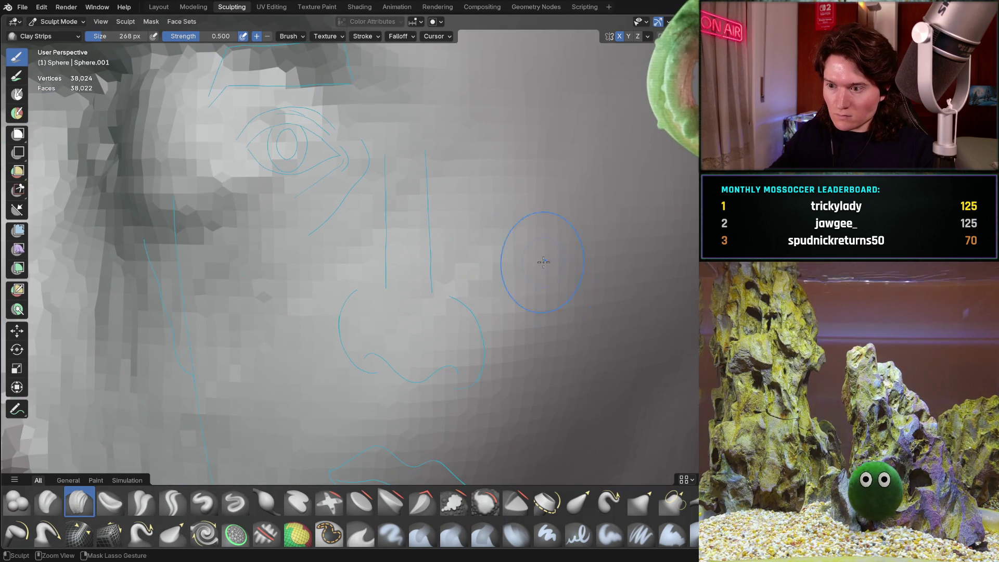
{"action": "mouse_move", "coordinate": [548, 239]}
{"action": "middle_mouse_down"}
{"action": "mouse_move", "coordinate": [598, 245]}
{"action": "mouse_move", "coordinate": [524, 234]}
{"action": "mouse_move", "coordinate": [346, 275]}
{"action": "middle_mouse_up"}
{"action": "middle_click_drag", "start_coordinate": [288, 259], "coordinate": [276, 322]}
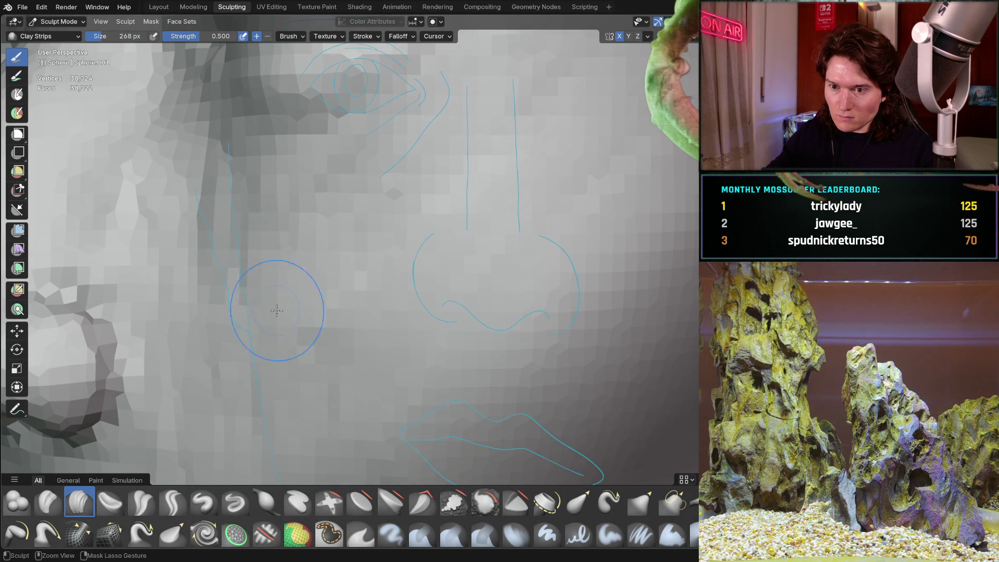
{"action": "mouse_move", "coordinate": [319, 205]}
{"action": "middle_mouse_down"}
{"action": "mouse_move", "coordinate": [397, 241]}
{"action": "mouse_move", "coordinate": [351, 210]}
{"action": "middle_mouse_up"}
{"action": "middle_click_drag", "start_coordinate": [423, 187], "coordinate": [410, 232]}
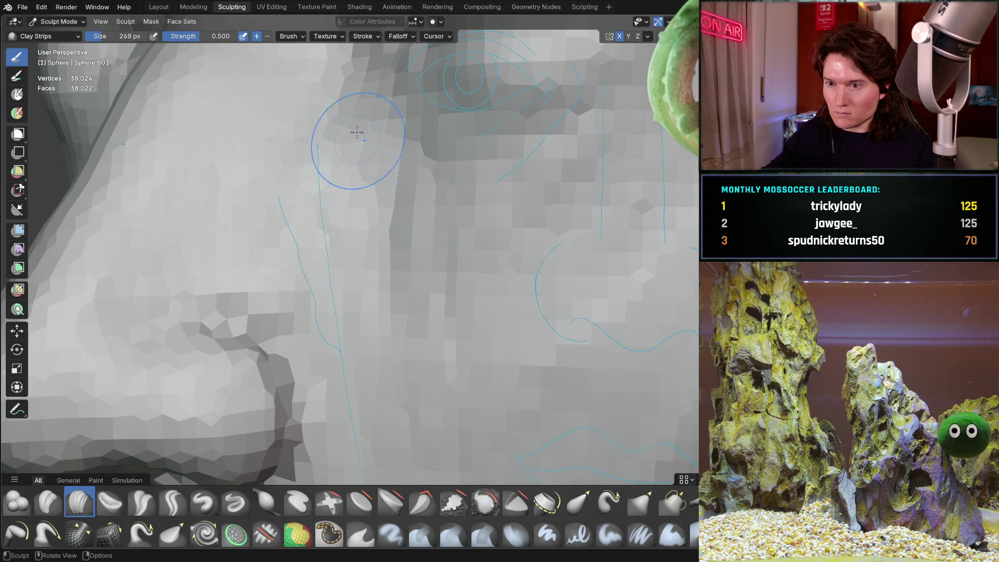
{"action": "mouse_move", "coordinate": [357, 368]}
{"action": "middle_mouse_down"}
{"action": "mouse_move", "coordinate": [308, 323]}
{"action": "mouse_move", "coordinate": [310, 262]}
{"action": "mouse_move", "coordinate": [357, 257]}
{"action": "mouse_move", "coordinate": [312, 252]}
{"action": "middle_mouse_up"}
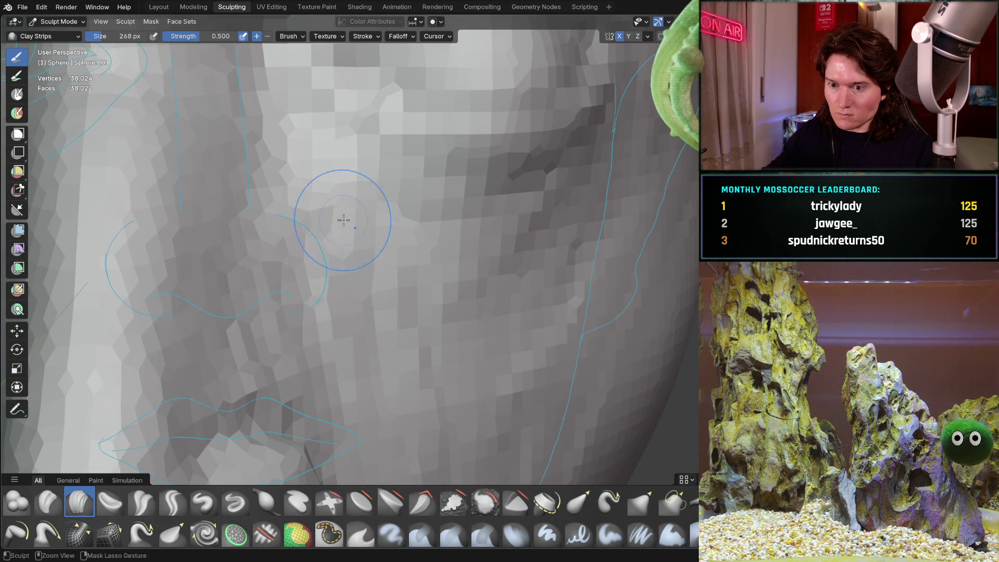
- Orbit to a left-side profile, then snap to front orthographic and right-side views
{"action": "scroll", "coordinate": [344, 251], "scroll_direction": "down", "scroll_amount": 8}
{"action": "middle_click_drag", "start_coordinate": [344, 251], "coordinate": [374, 282]}
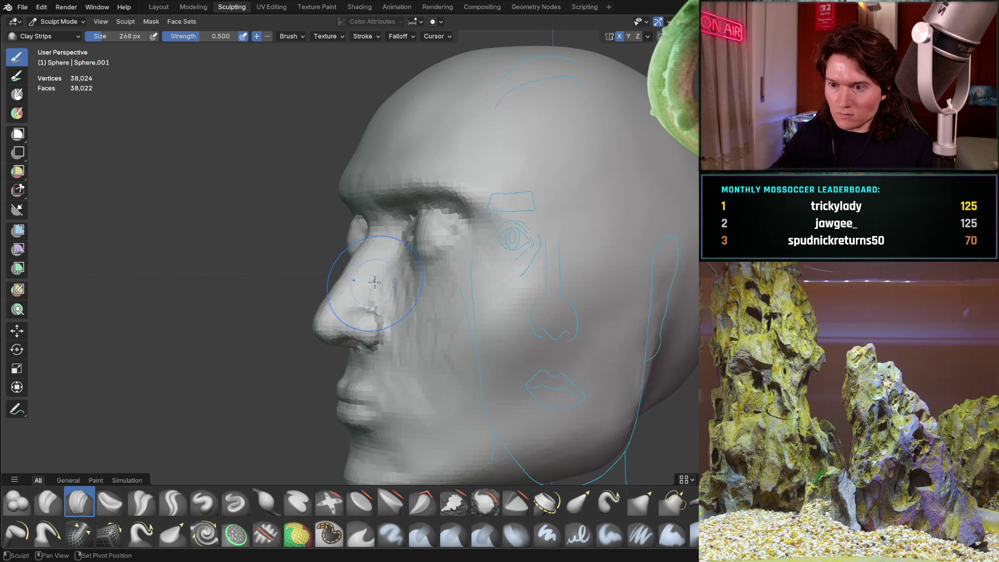
{"action": "scroll", "coordinate": [361, 342], "scroll_direction": "down", "scroll_amount": 5}
{"action": "mouse_move", "coordinate": [354, 338]}
{"action": "middle_mouse_down"}
{"action": "mouse_move", "coordinate": [343, 333]}
{"action": "mouse_move", "coordinate": [442, 323]}
{"action": "mouse_move", "coordinate": [401, 312]}
{"action": "mouse_move", "coordinate": [453, 315]}
{"action": "middle_mouse_up"}
{"action": "scroll", "coordinate": [345, 336], "scroll_direction": "down", "scroll_amount": 3}
{"action": "scroll", "coordinate": [442, 323], "scroll_direction": "up", "scroll_amount": 3}
{"action": "scroll", "coordinate": [475, 319], "scroll_direction": "down", "scroll_amount": 2}
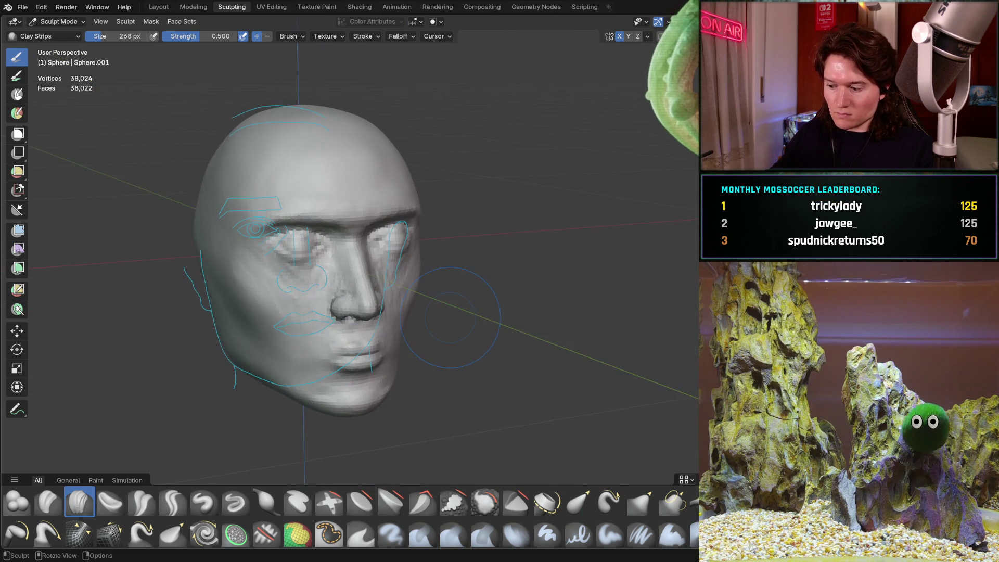
{"action": "key", "text": "ctrl+KP_1"}
{"action": "key", "text": "KP_3"}
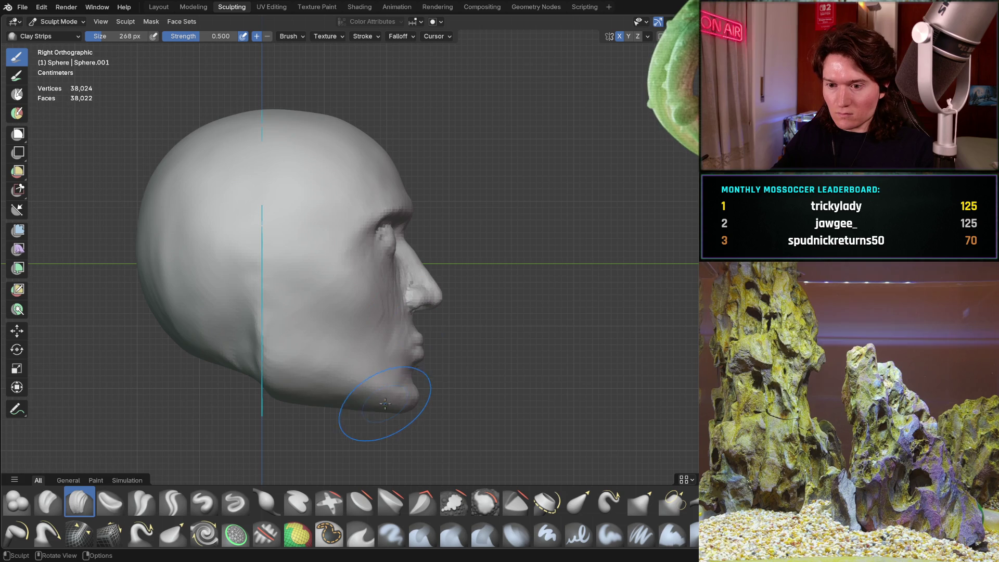
- Orbit from the right profile toward the front and back to the side to check the jaw line
{"action": "scroll", "coordinate": [385, 405], "scroll_direction": "up", "scroll_amount": 1}
{"action": "scroll", "coordinate": [391, 385], "scroll_direction": "up", "scroll_amount": 2}
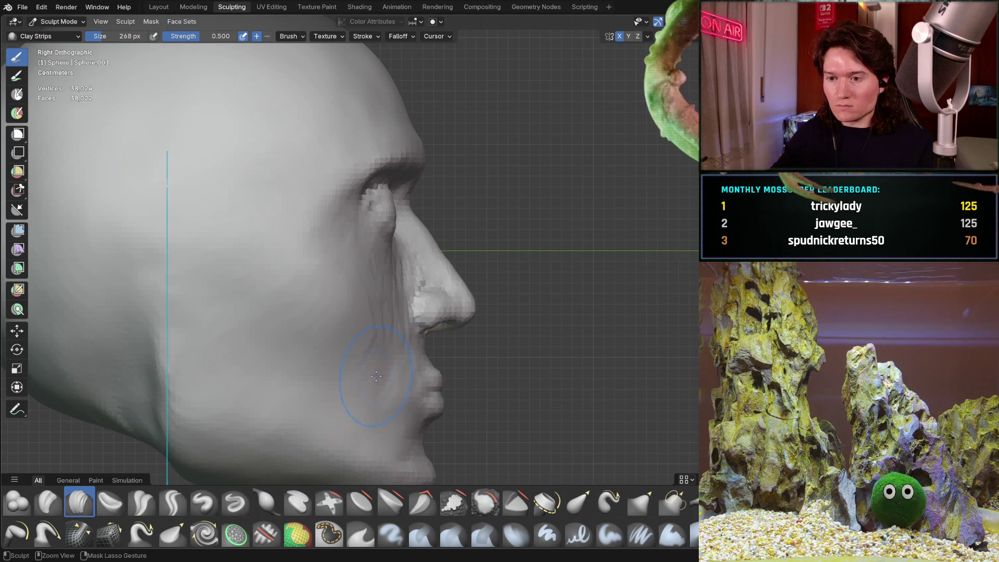
{"action": "scroll", "coordinate": [377, 380], "scroll_direction": "up", "scroll_amount": 5}
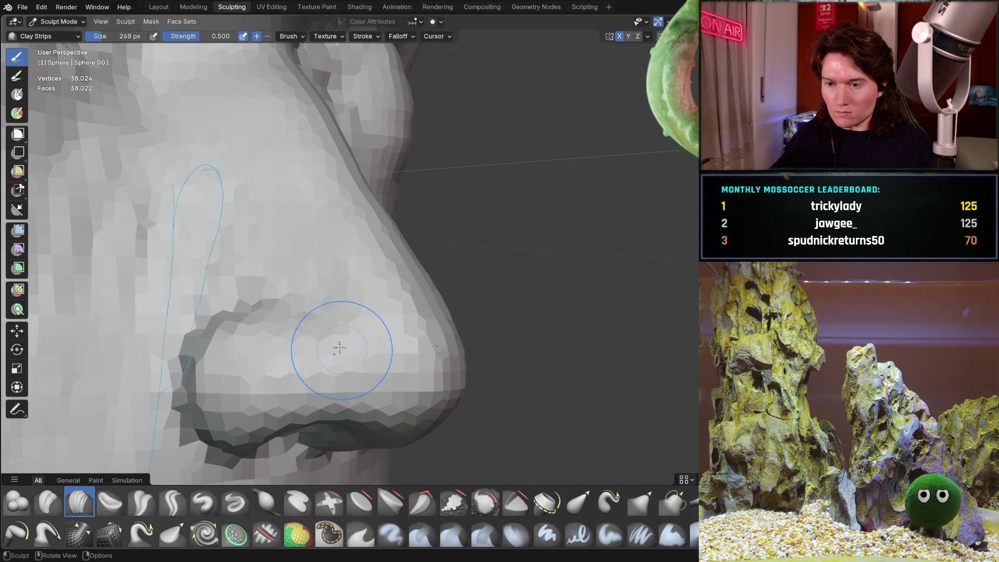
{"action": "middle_click_drag", "start_coordinate": [339, 345], "coordinate": [354, 292]}
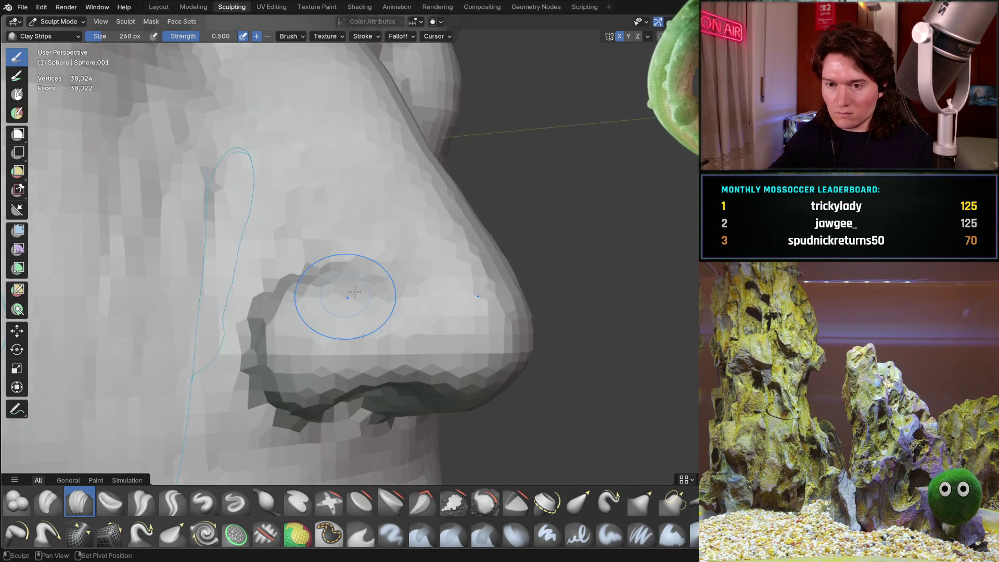
{"action": "scroll", "coordinate": [354, 292], "scroll_direction": "down", "scroll_amount": 5}
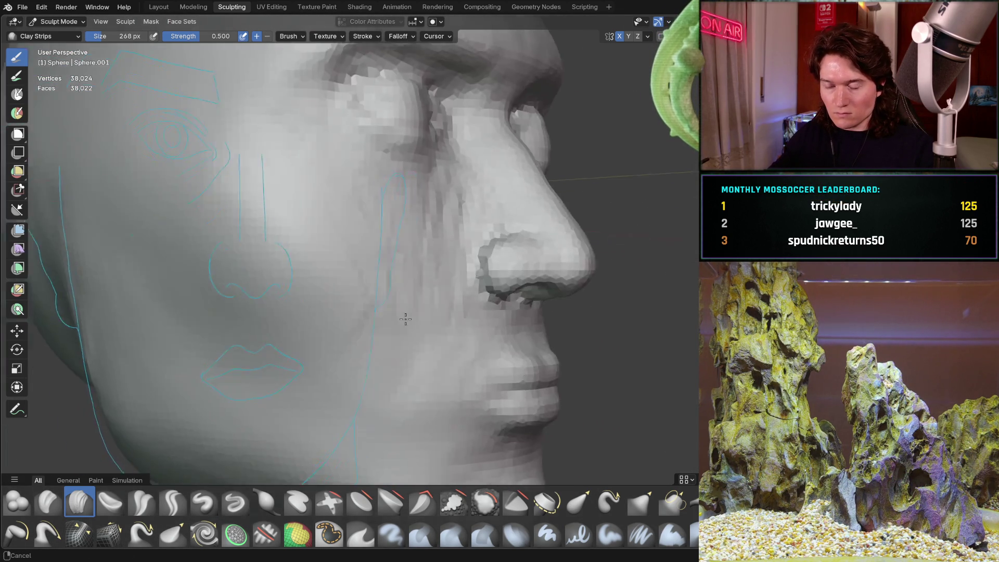
{"action": "scroll", "coordinate": [405, 319], "scroll_direction": "down", "scroll_amount": 3}
{"action": "middle_click_drag", "start_coordinate": [405, 319], "coordinate": [390, 339]}
{"action": "scroll", "coordinate": [391, 328], "scroll_direction": "up", "scroll_amount": 3}
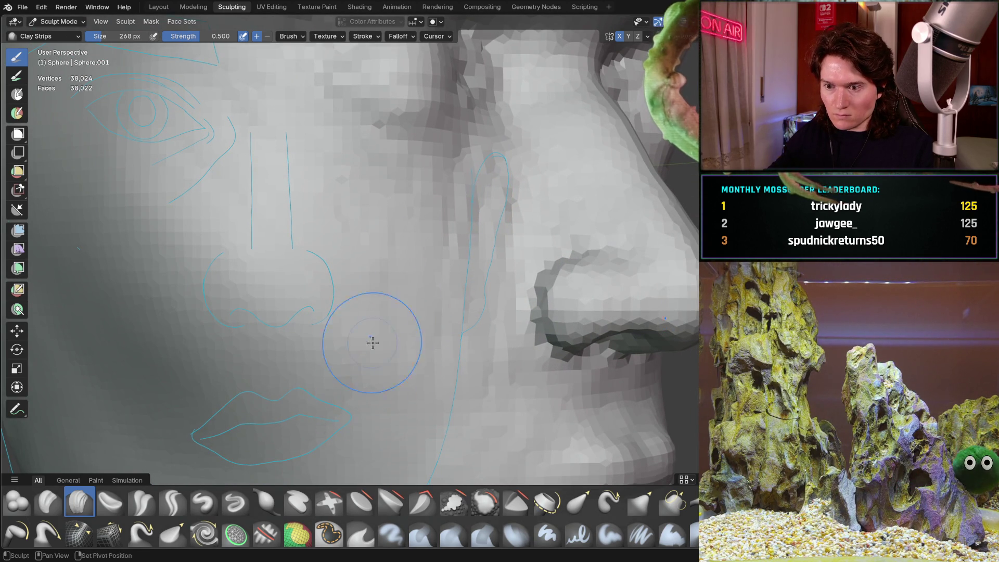
{"action": "middle_click_drag", "start_coordinate": [472, 325], "coordinate": [412, 390]}
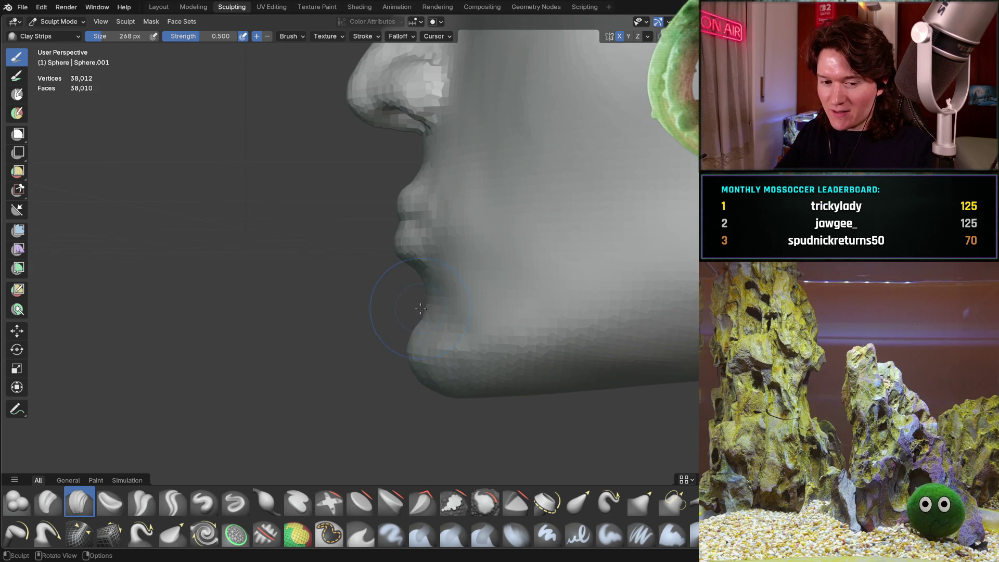
{"action": "middle_click_drag", "start_coordinate": [477, 288], "coordinate": [466, 289]}
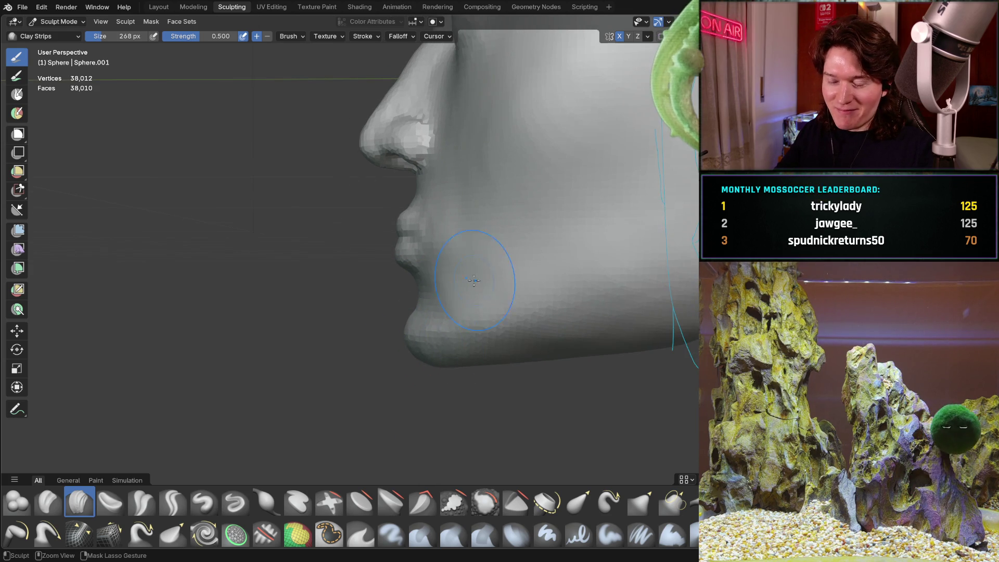
{"action": "mouse_move", "coordinate": [462, 339]}
{"action": "middle_mouse_down"}
{"action": "mouse_move", "coordinate": [415, 340]}
{"action": "mouse_move", "coordinate": [398, 353]}
{"action": "middle_mouse_up"}
- Set the Grab brush to 392 px, check front orthographic and side profile, then choose Clay Strips
{"action": "key", "text": "f"}
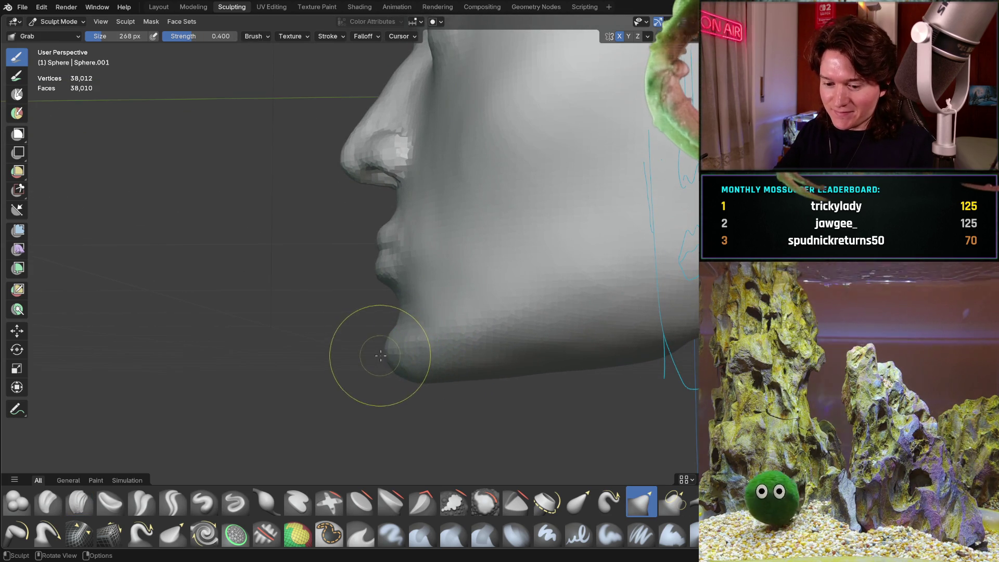
{"action": "left_click", "coordinate": [453, 348]}
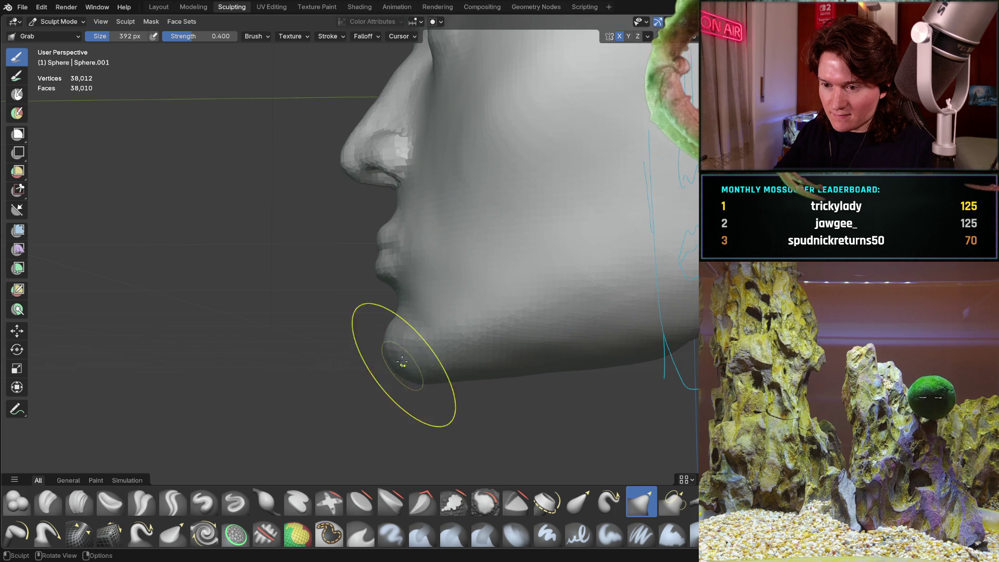
{"action": "mouse_move", "coordinate": [375, 337]}
{"action": "middle_mouse_down"}
{"action": "mouse_move", "coordinate": [553, 290]}
{"action": "mouse_move", "coordinate": [490, 357]}
{"action": "middle_mouse_up"}
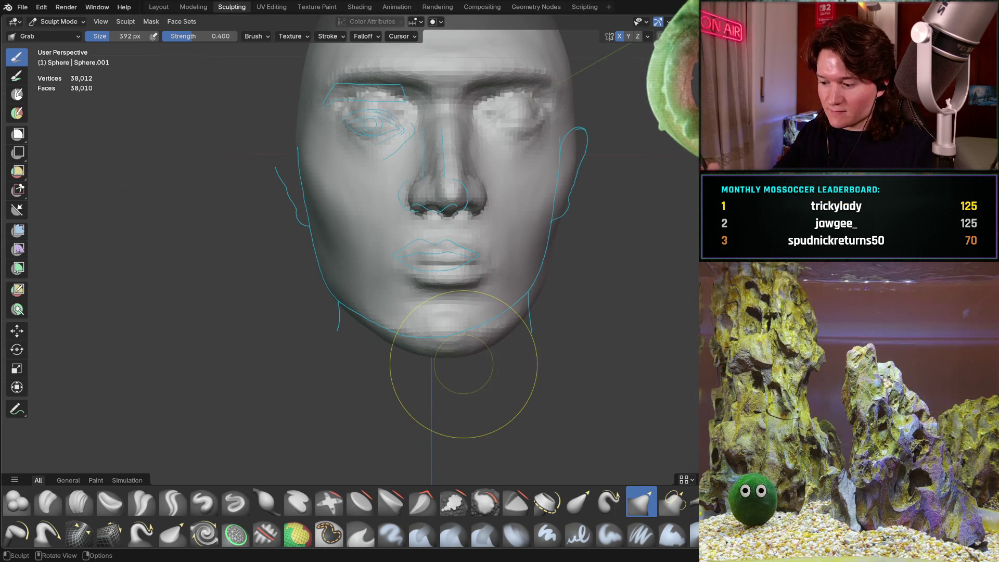
{"action": "key", "text": "ctrl+KP_1"}
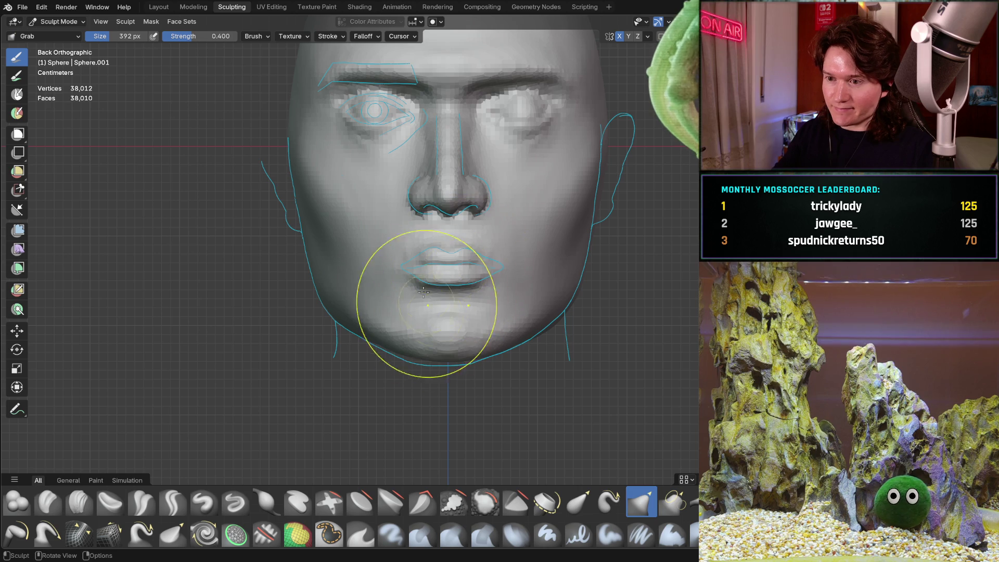
{"action": "mouse_move", "coordinate": [446, 242]}
{"action": "middle_mouse_down"}
{"action": "mouse_move", "coordinate": [462, 252]}
{"action": "mouse_move", "coordinate": [475, 230]}
{"action": "mouse_move", "coordinate": [461, 310]}
{"action": "mouse_move", "coordinate": [477, 270]}
{"action": "mouse_move", "coordinate": [496, 262]}
{"action": "mouse_move", "coordinate": [502, 278]}
{"action": "mouse_move", "coordinate": [290, 401]}
{"action": "middle_mouse_up"}
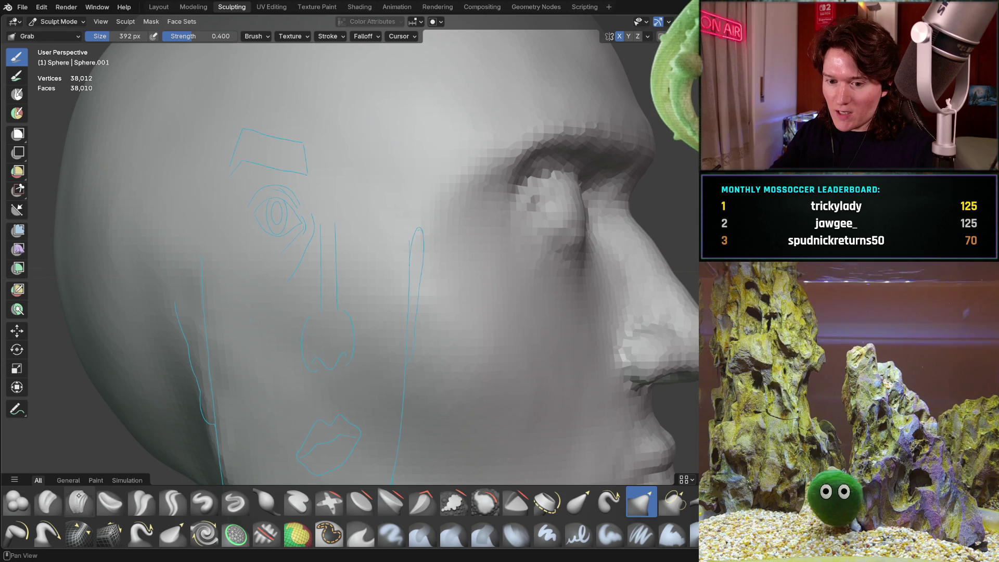
{"action": "left_click", "coordinate": [79, 501]}
- Shrink Clay Strips to 320 then 274 px, orbit the cheek, and view the head in Right Orthographic
{"action": "key", "text": "f"}
{"action": "left_click", "coordinate": [397, 336]}
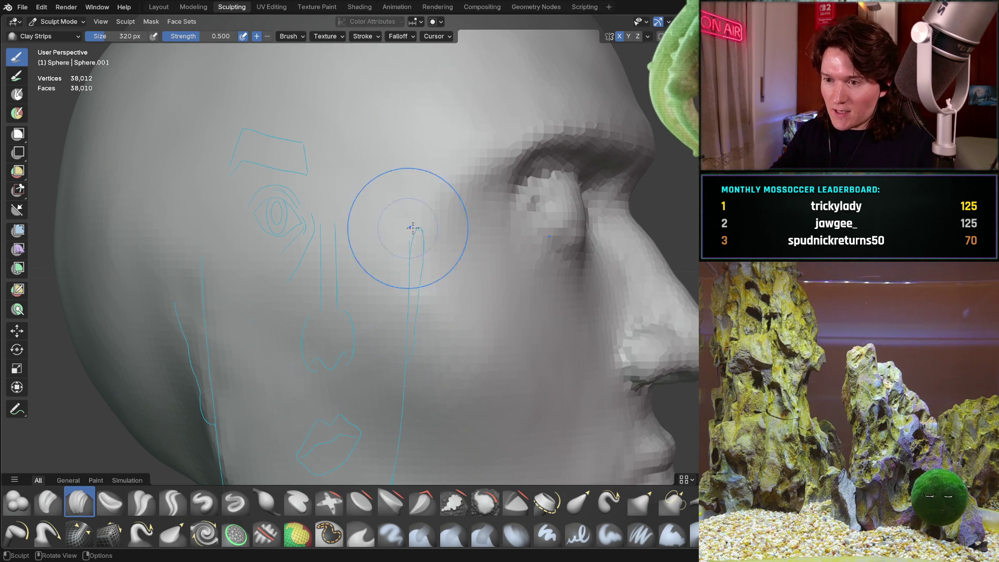
{"action": "key", "text": "f"}
{"action": "left_click", "coordinate": [422, 255]}
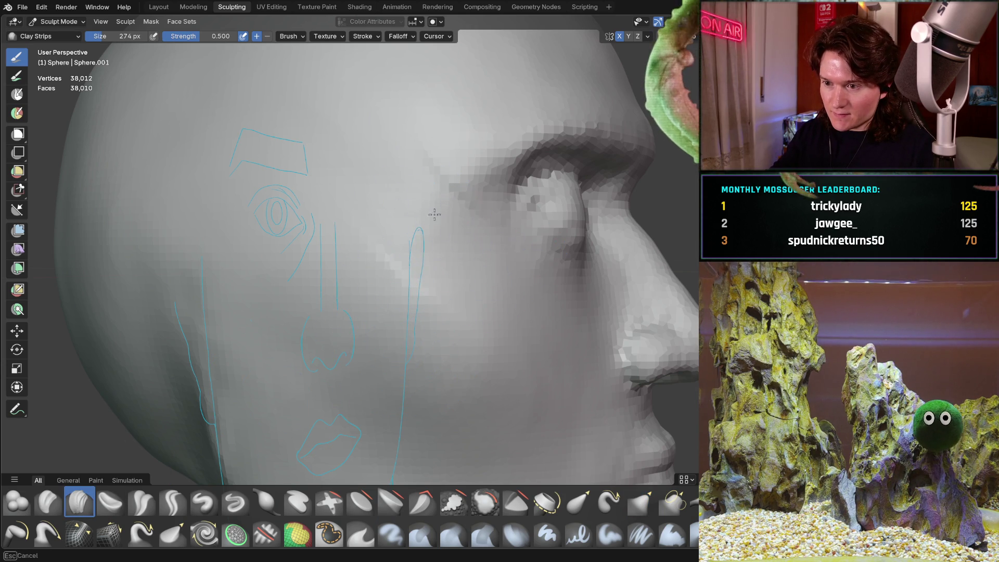
{"action": "middle_click_drag", "start_coordinate": [456, 240], "coordinate": [440, 234]}
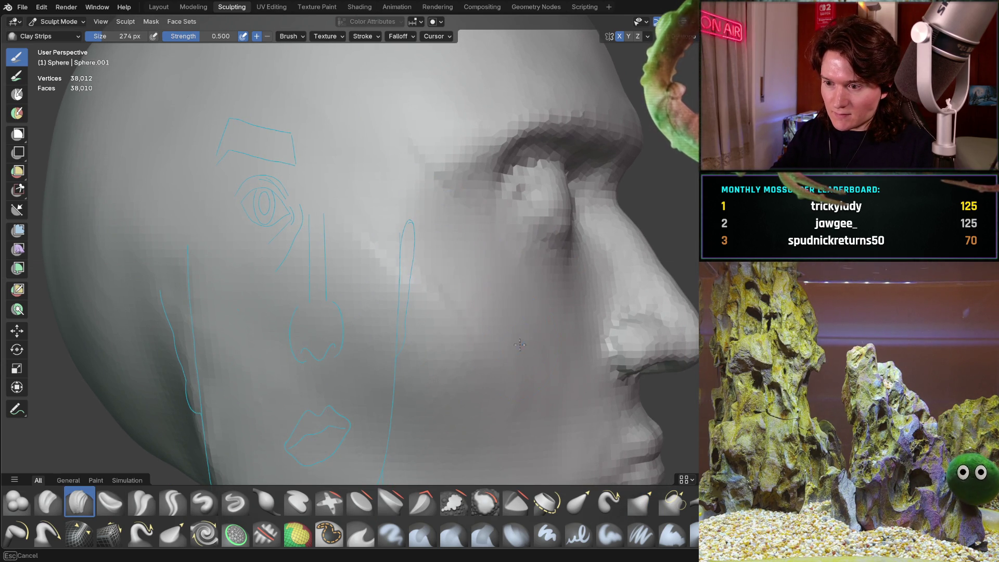
{"action": "middle_click_drag", "start_coordinate": [465, 403], "coordinate": [381, 243]}
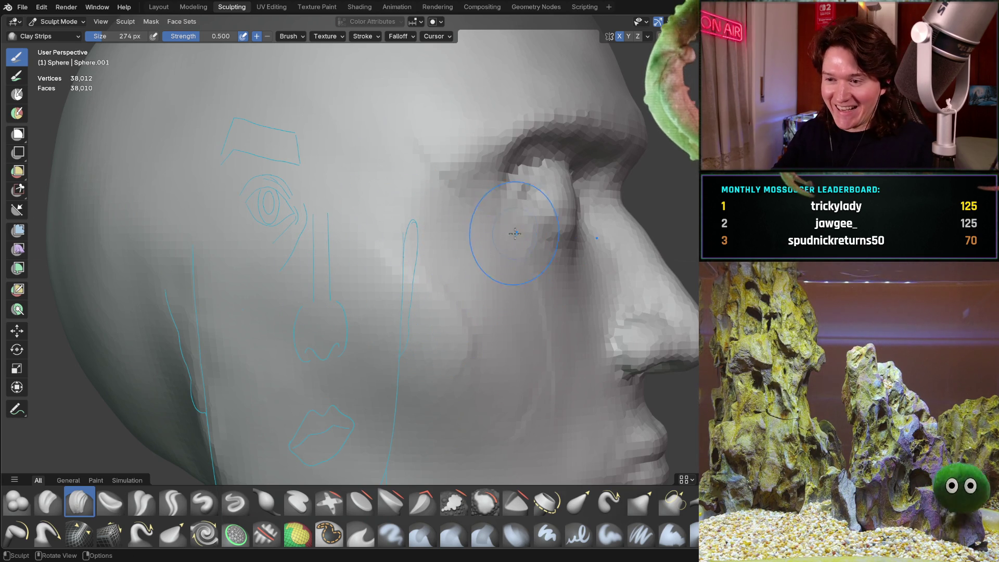
{"action": "scroll", "coordinate": [472, 314], "scroll_direction": "down", "scroll_amount": 5}
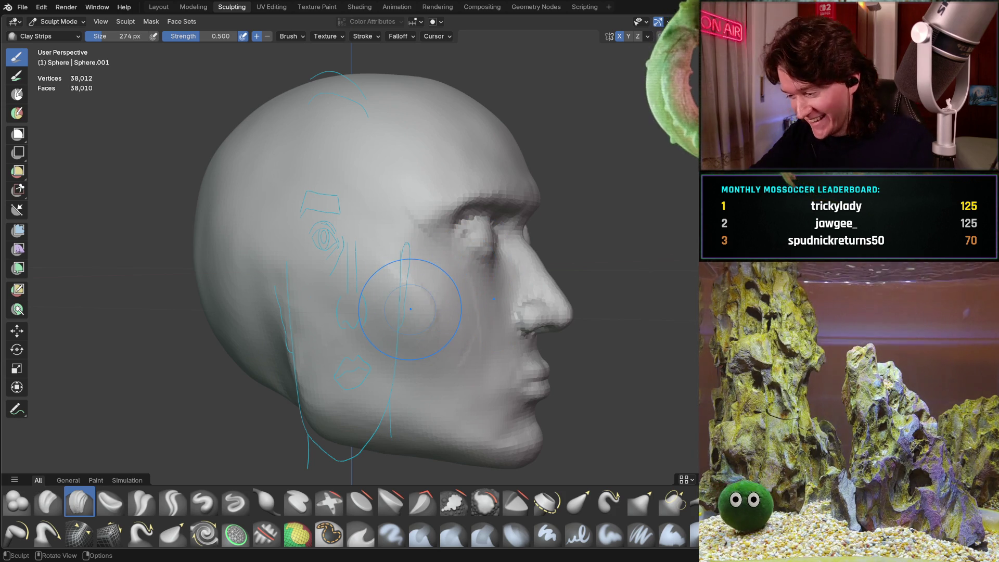
{"action": "key", "text": "KP_3"}
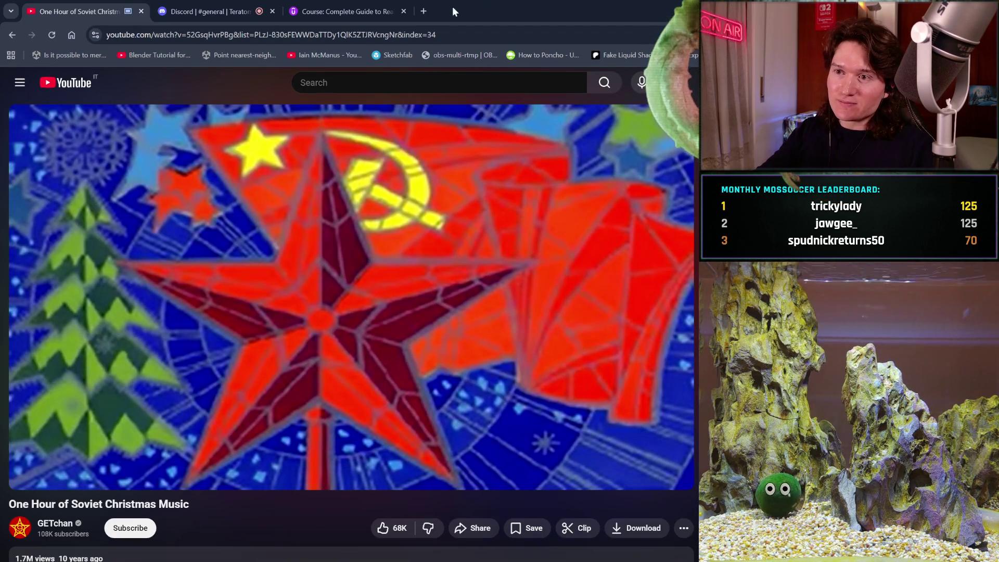
{"action": "left_click", "coordinate": [421, 11]}
{"action": "type", "text": "moon"}
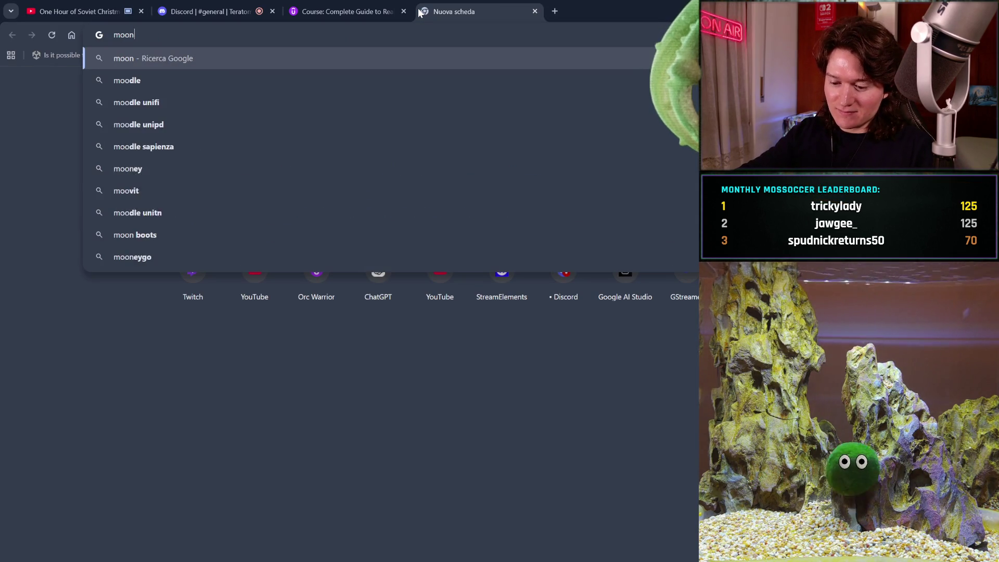
{"action": "type", "text": " cr"}
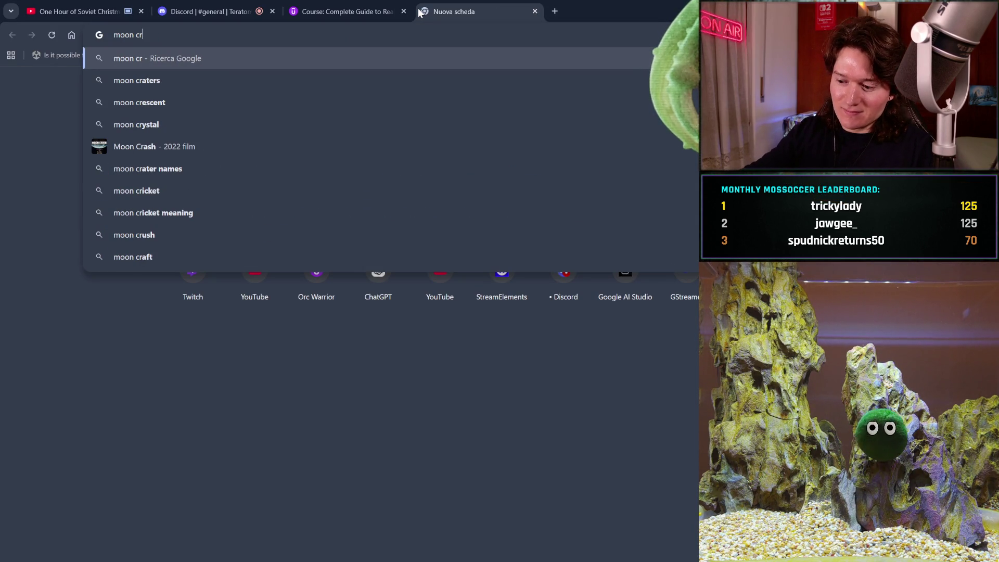
{"action": "key", "text": "BackSpace"}
{"action": "type", "text": "artoon "}
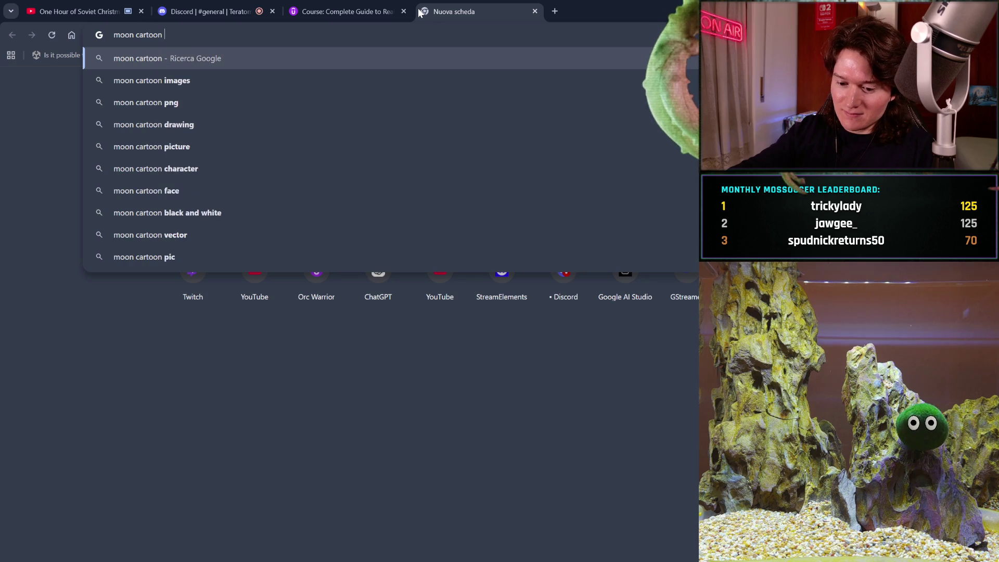
{"action": "type", "text": "sleeping"}
{"action": "key", "text": "Return"}
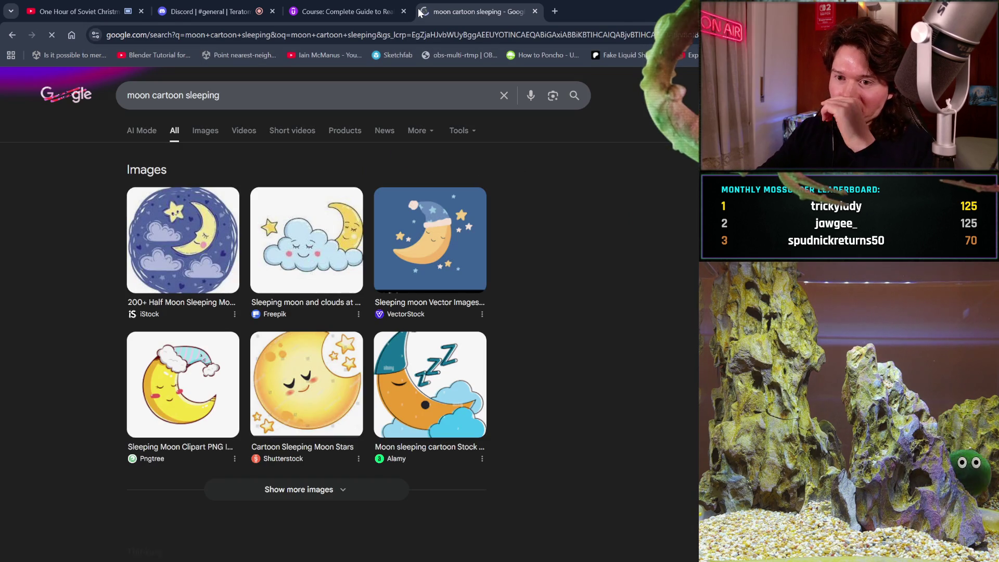
{"action": "left_click", "coordinate": [213, 131]}
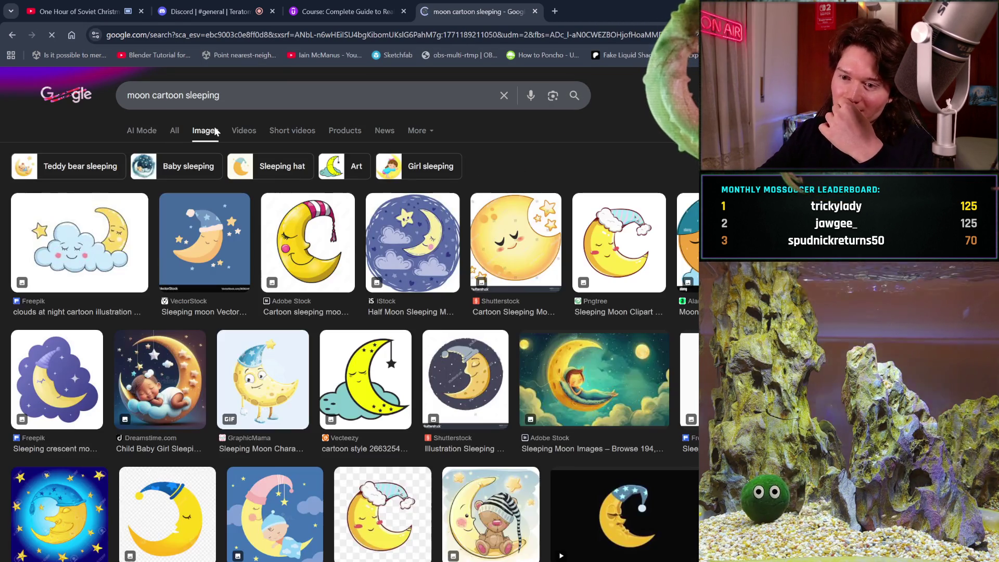
{"action": "scroll", "coordinate": [385, 368], "scroll_direction": "down", "scroll_amount": 5}
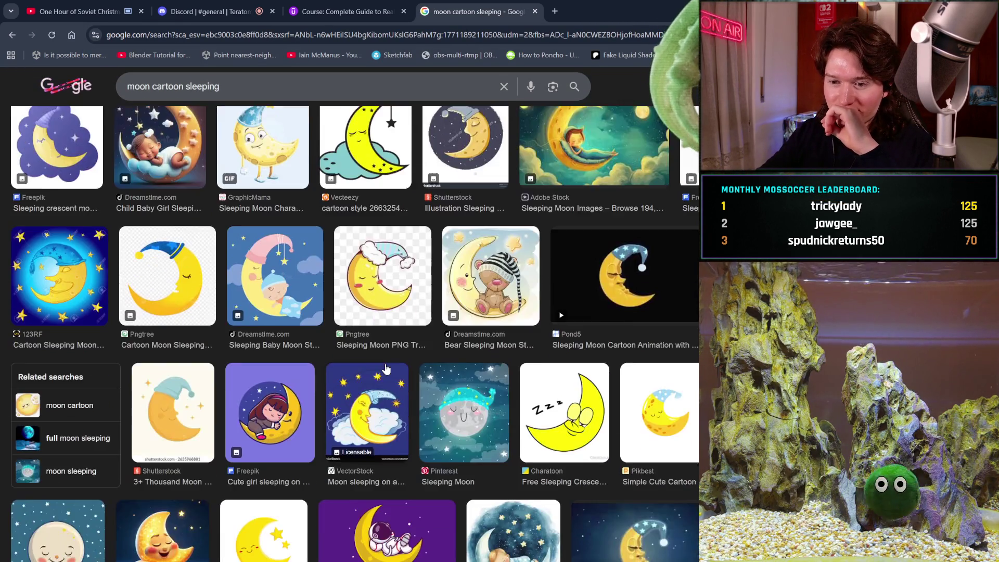
{"action": "scroll", "coordinate": [385, 369], "scroll_direction": "down", "scroll_amount": 5}
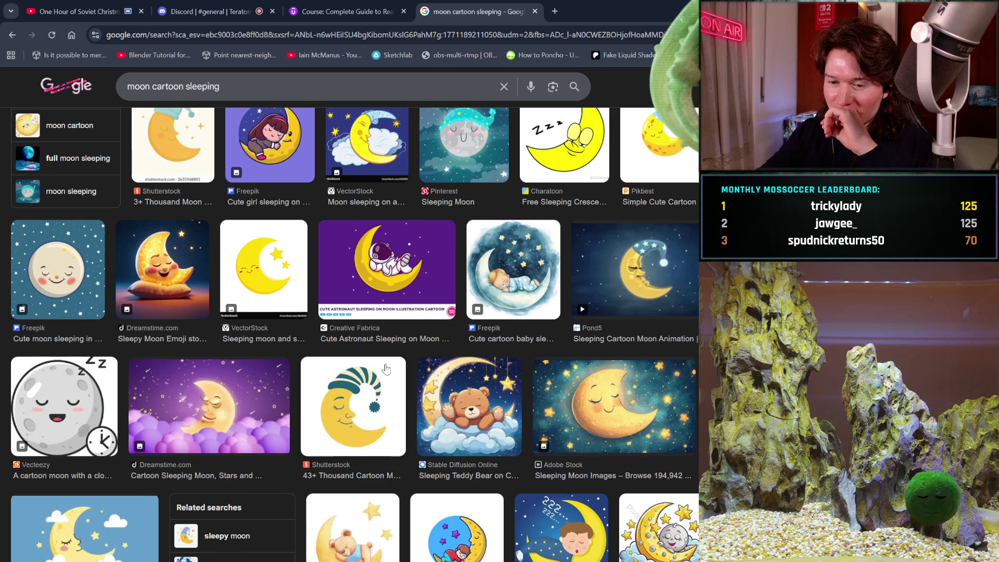
{"action": "left_click", "coordinate": [306, 89]}
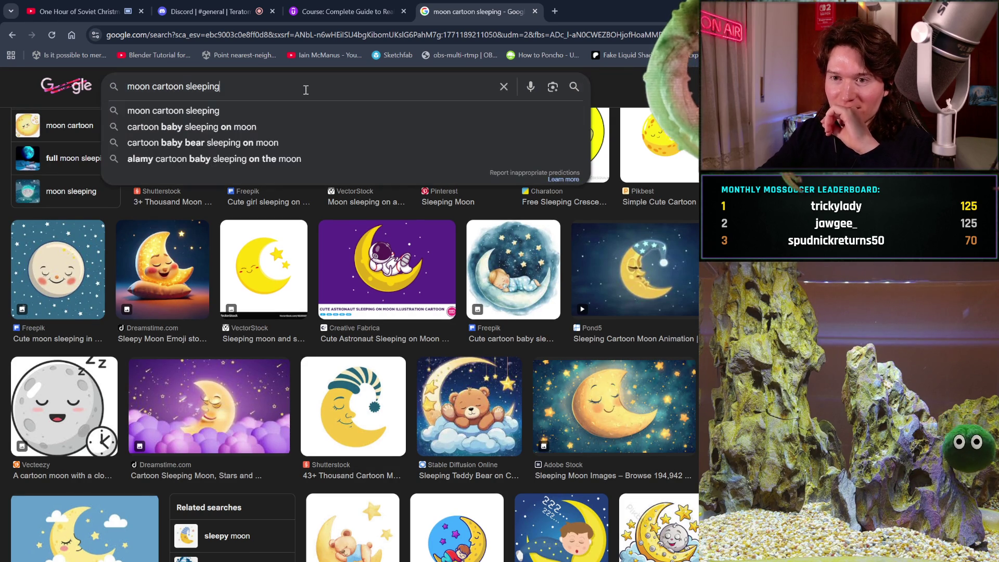
{"action": "type", "text": " old"}
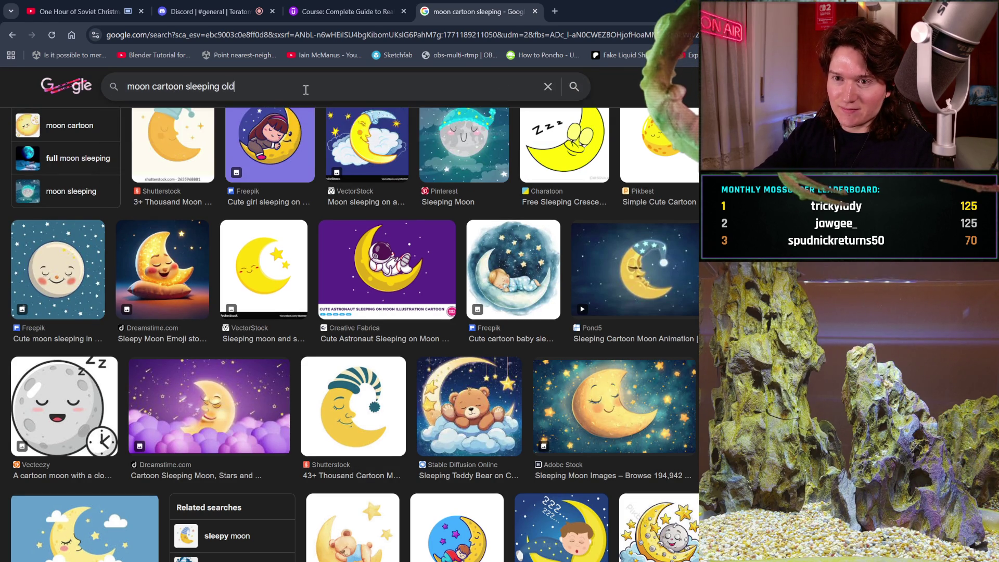
{"action": "key", "text": "Return"}
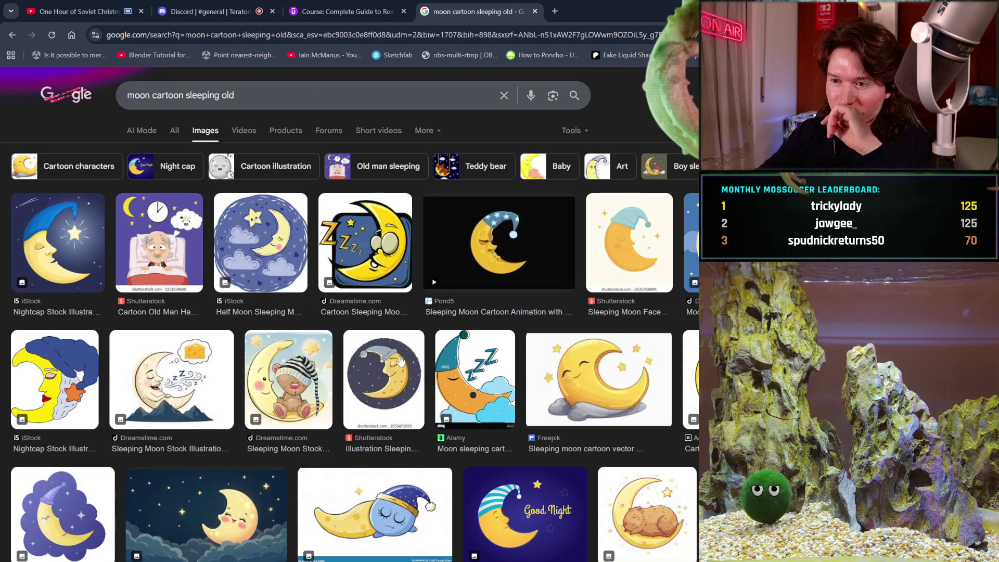
{"action": "scroll", "coordinate": [400, 361], "scroll_direction": "down", "scroll_amount": 3}
{"action": "scroll", "coordinate": [400, 361], "scroll_direction": "down", "scroll_amount": 9}
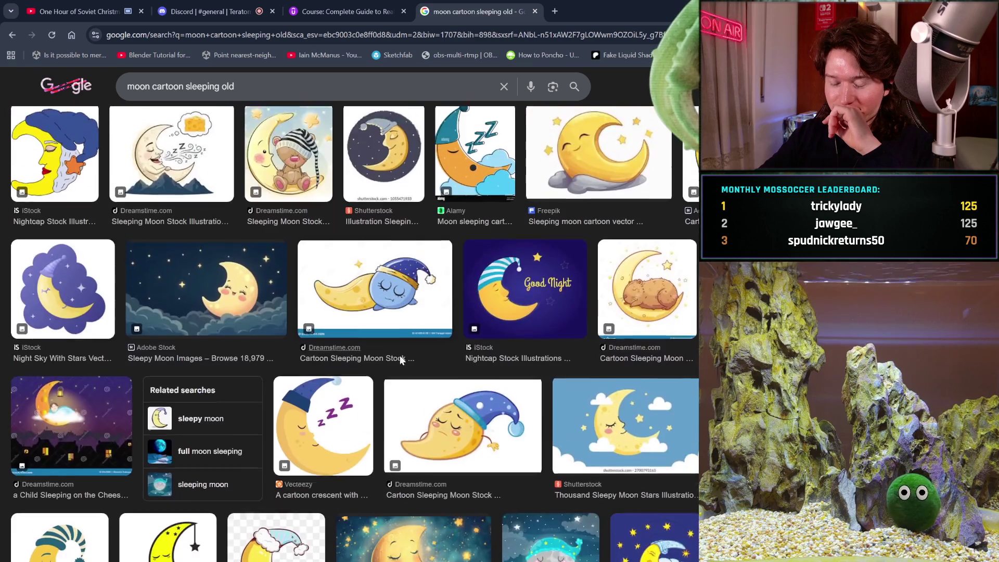
{"action": "scroll", "coordinate": [400, 361], "scroll_direction": "down", "scroll_amount": 3}
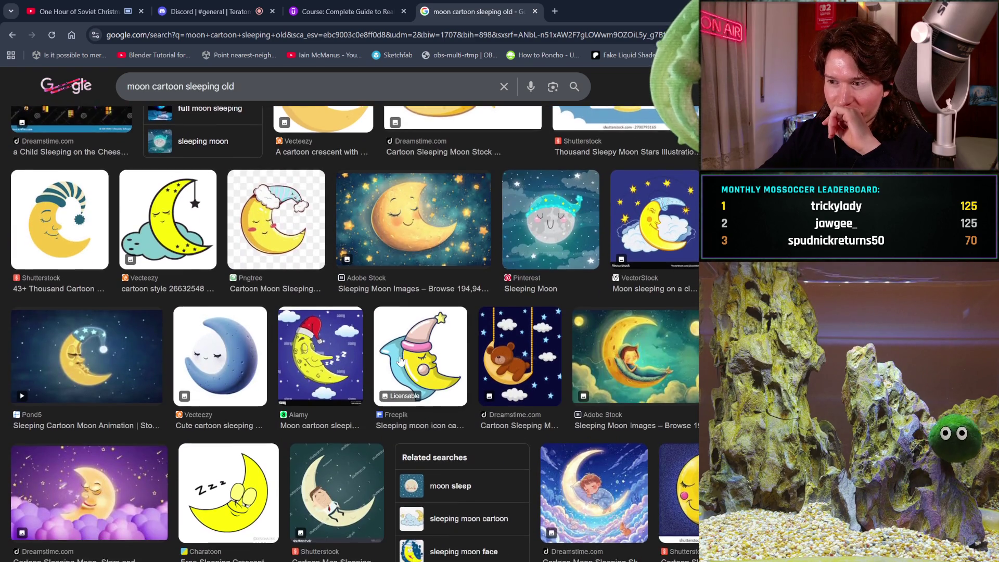
{"action": "scroll", "coordinate": [400, 360], "scroll_direction": "down", "scroll_amount": 6}
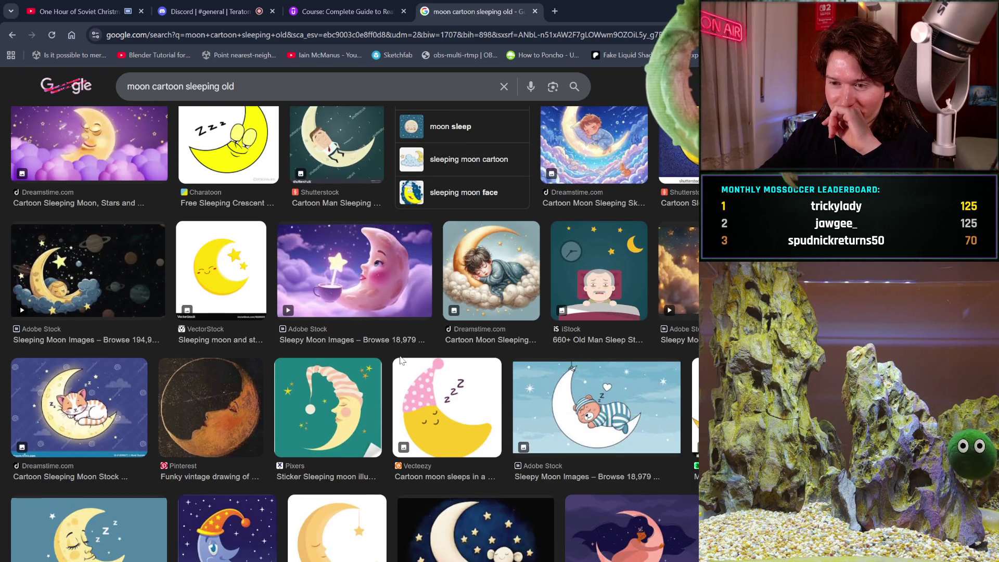
{"action": "scroll", "coordinate": [400, 361], "scroll_direction": "down", "scroll_amount": 2}
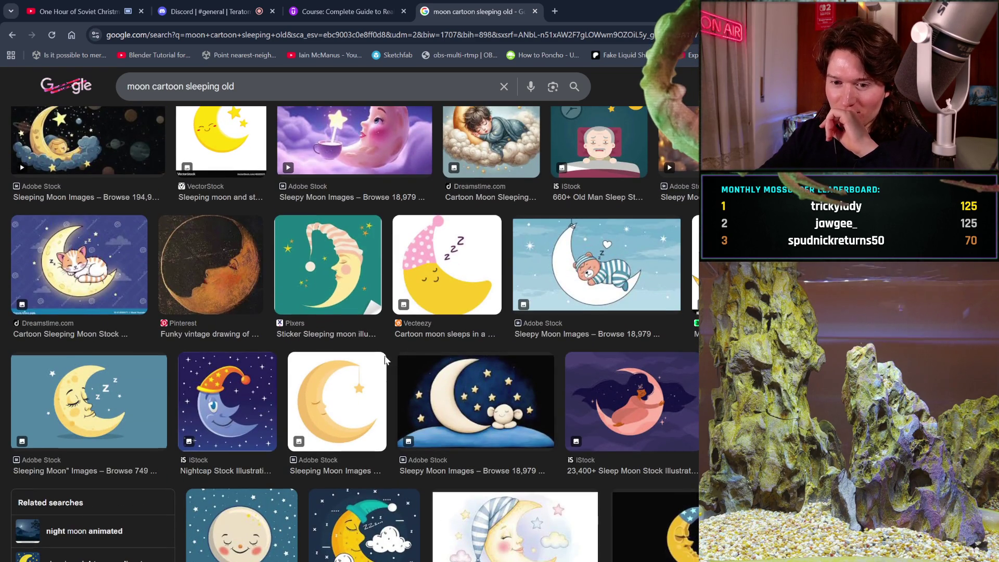
{"action": "scroll", "coordinate": [125, 405], "scroll_direction": "down", "scroll_amount": 2}
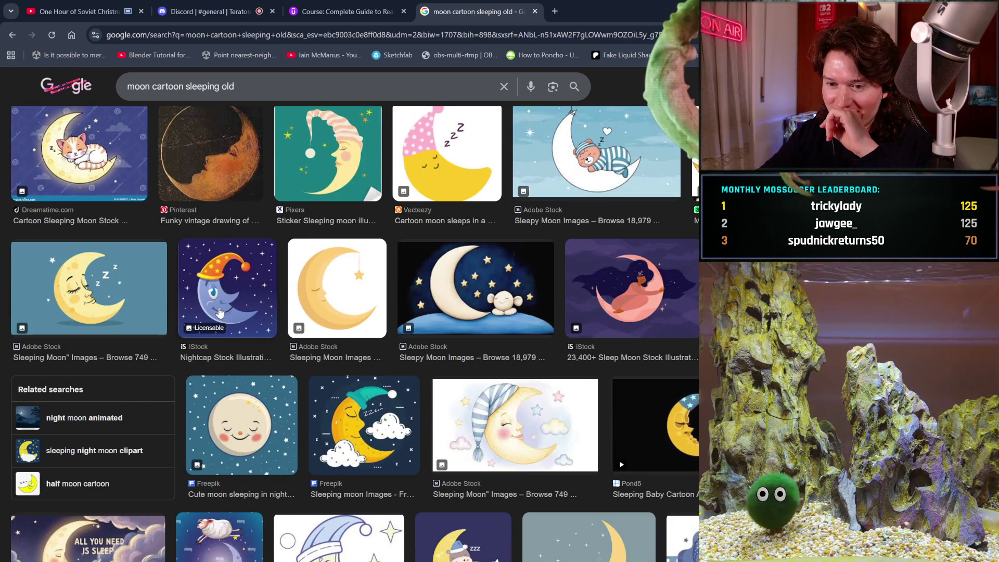
{"action": "scroll", "coordinate": [259, 337], "scroll_direction": "down", "scroll_amount": 8}
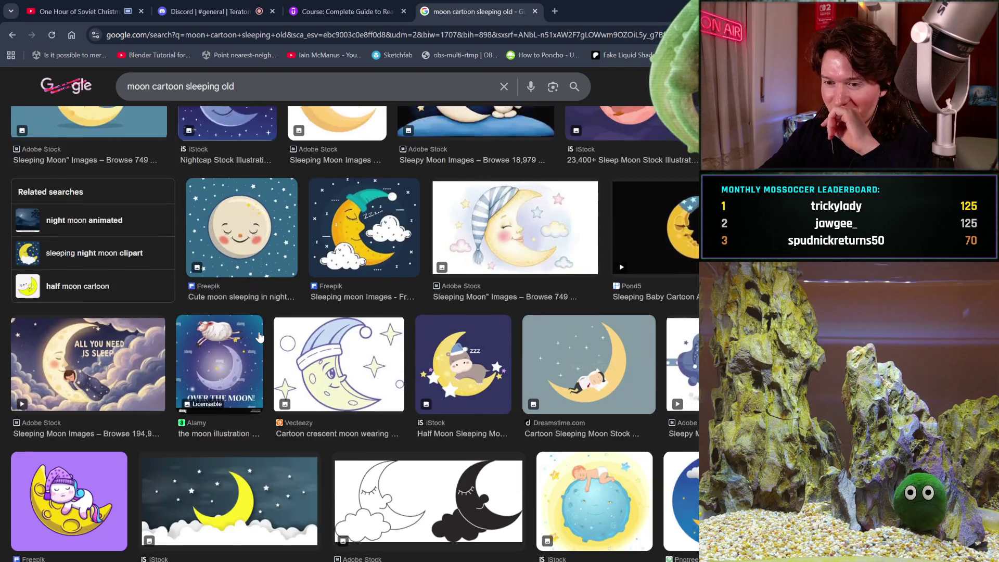
{"action": "scroll", "coordinate": [260, 337], "scroll_direction": "down", "scroll_amount": 6}
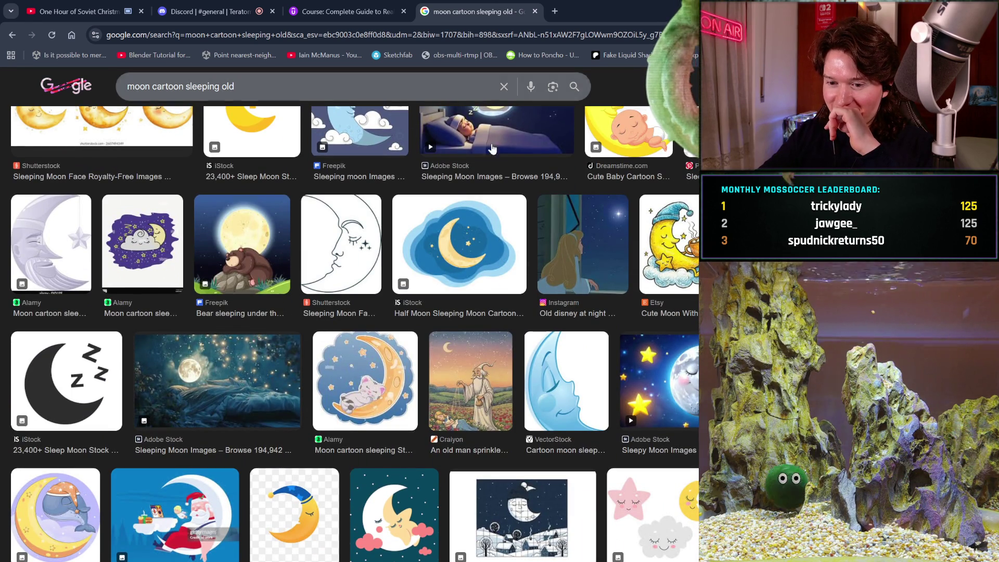
{"action": "scroll", "coordinate": [495, 124], "scroll_direction": "down", "scroll_amount": 5}
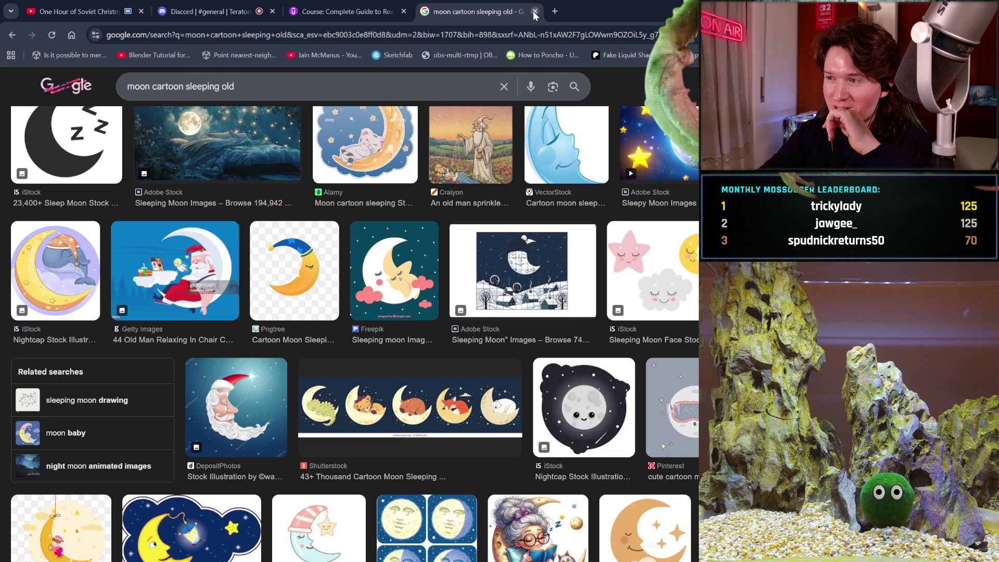
{"action": "left_click", "coordinate": [534, 11]}
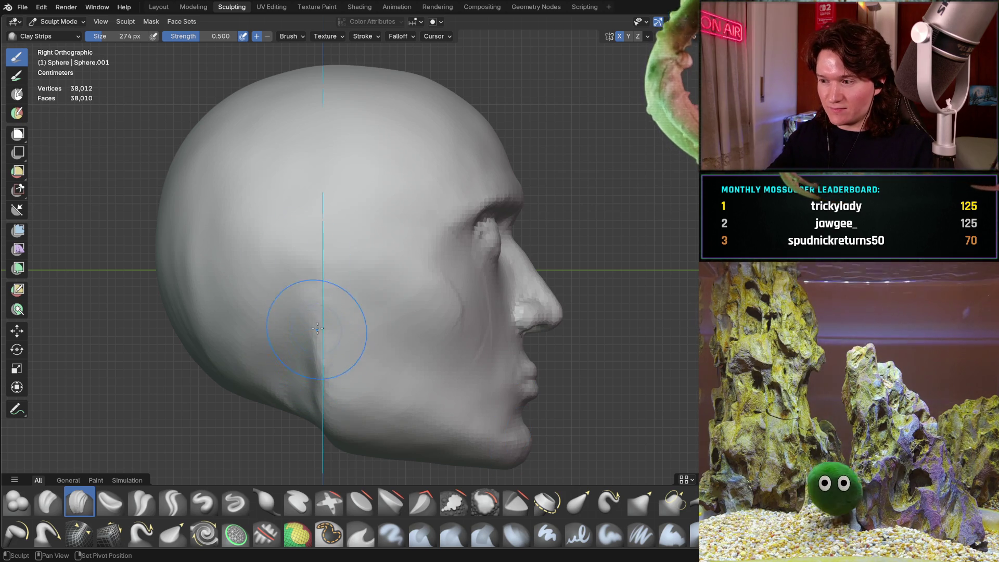
{"action": "scroll", "coordinate": [328, 328], "scroll_direction": "up", "scroll_amount": 2}
{"action": "mouse_move", "coordinate": [323, 312]}
{"action": "middle_mouse_down", "text": "ctrl"}
{"action": "mouse_move", "coordinate": [310, 297]}
{"action": "mouse_move", "coordinate": [334, 283]}
{"action": "middle_mouse_up", "text": "ctrl"}
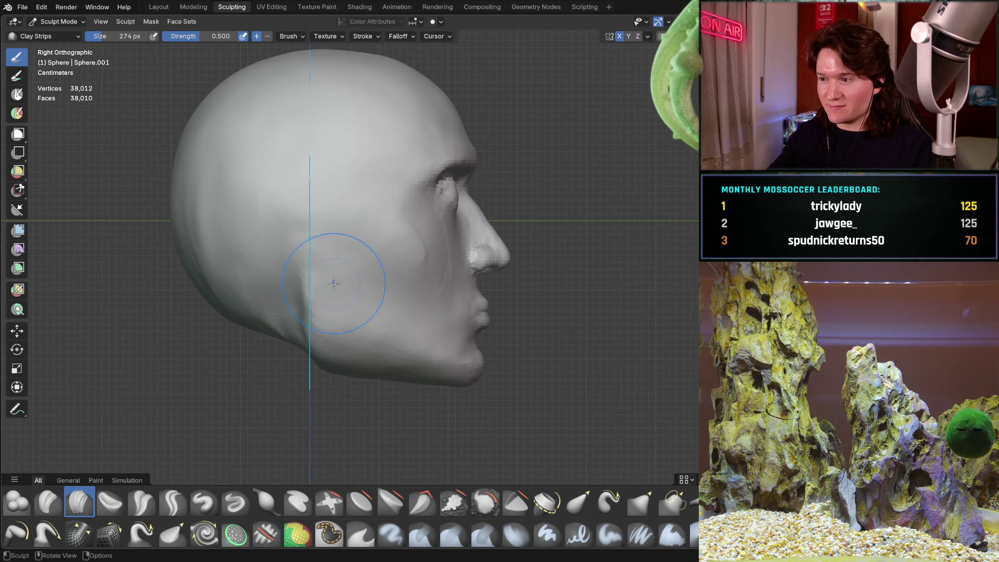
{"action": "scroll", "coordinate": [343, 275], "scroll_direction": "up", "scroll_amount": 5}
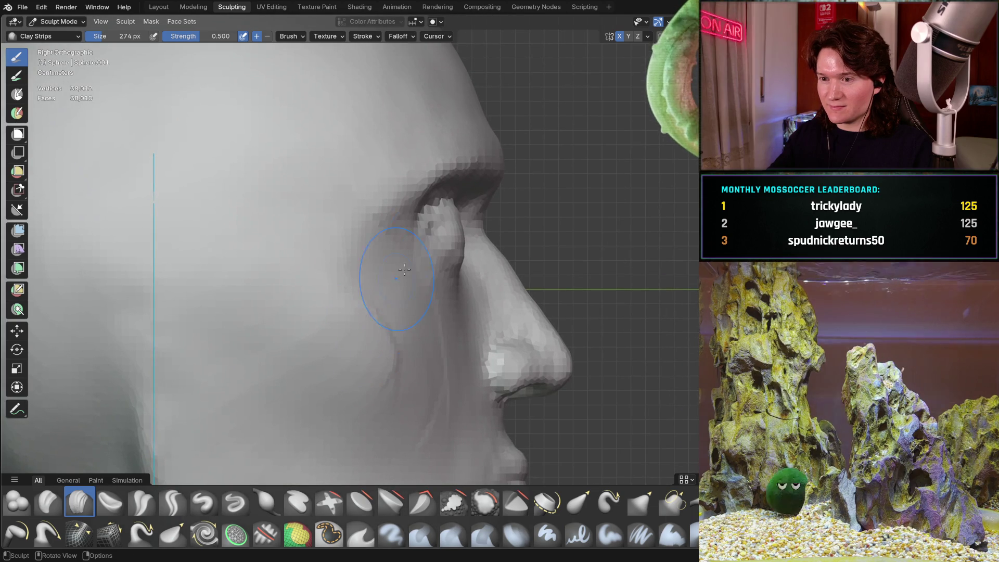
{"action": "mouse_move", "coordinate": [445, 286]}
{"action": "middle_mouse_down"}
{"action": "mouse_move", "coordinate": [356, 320]}
{"action": "mouse_move", "coordinate": [413, 290]}
{"action": "mouse_move", "coordinate": [423, 257]}
{"action": "mouse_move", "coordinate": [359, 301]}
{"action": "middle_mouse_up"}
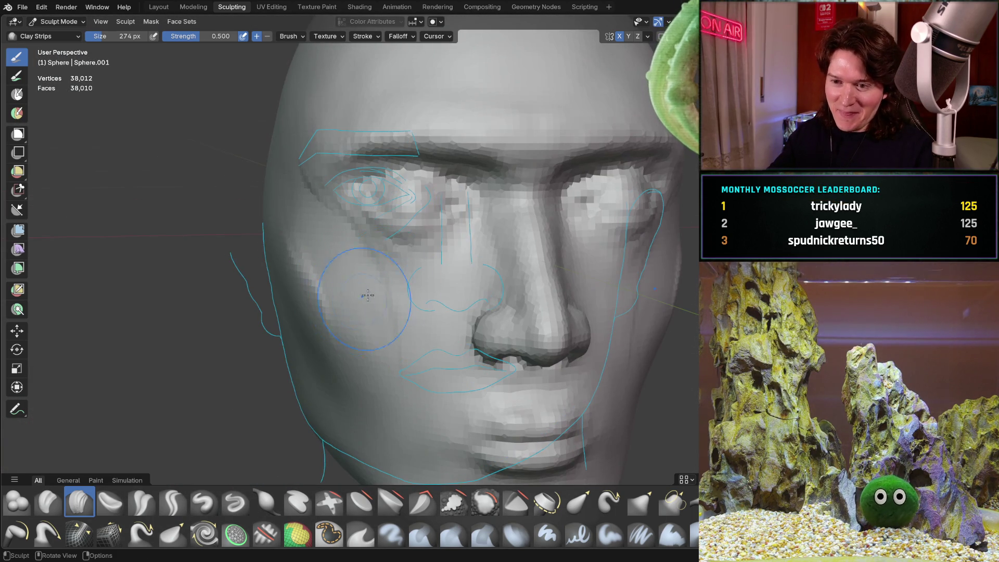
{"action": "middle_click_drag", "start_coordinate": [379, 268], "coordinate": [443, 265]}
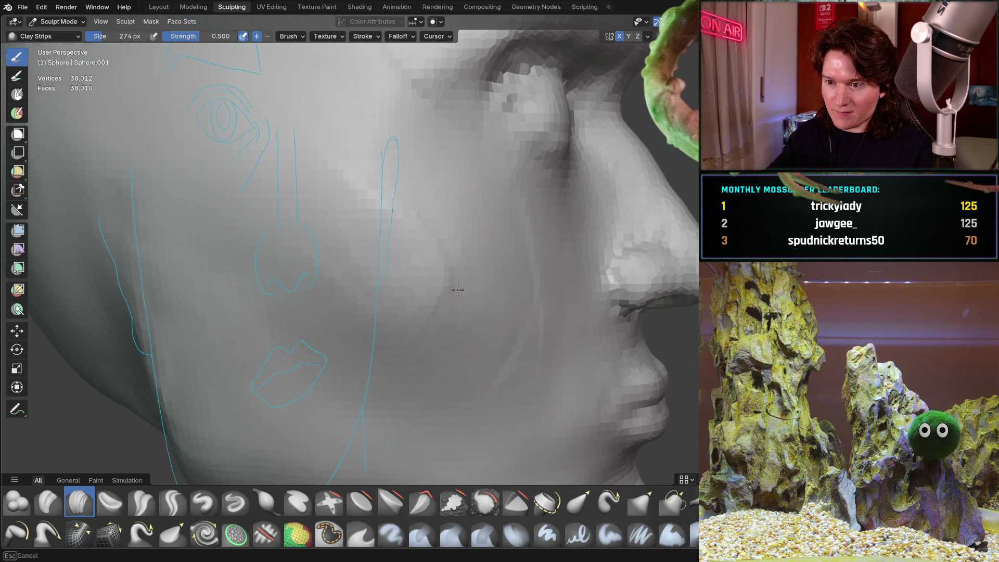
{"action": "mouse_move", "coordinate": [430, 211]}
{"action": "middle_mouse_down"}
{"action": "mouse_move", "coordinate": [274, 328]}
{"action": "mouse_move", "coordinate": [400, 272]}
{"action": "mouse_move", "coordinate": [389, 233]}
{"action": "mouse_move", "coordinate": [346, 228]}
{"action": "mouse_move", "coordinate": [360, 220]}
{"action": "middle_mouse_up"}
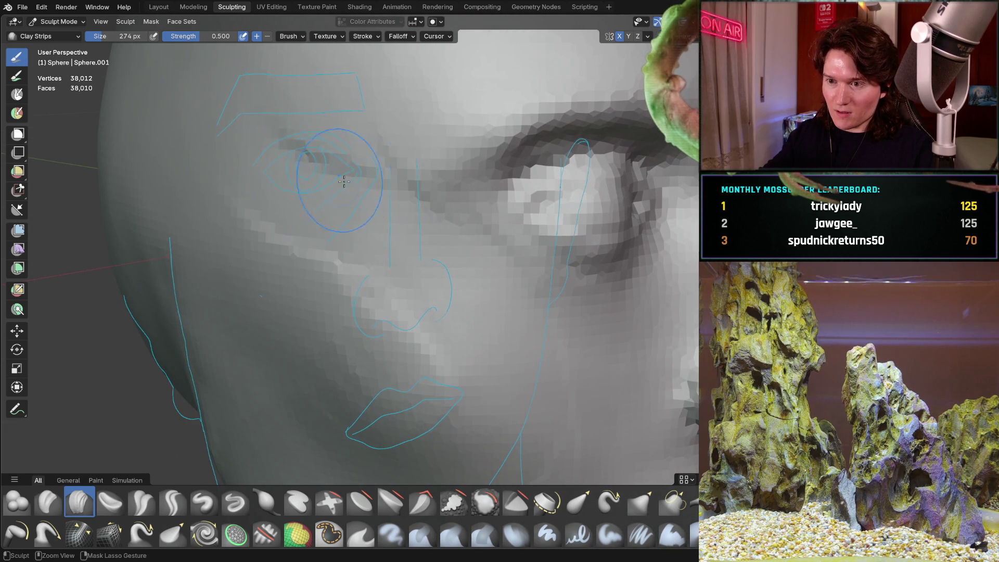
{"action": "middle_click_drag", "start_coordinate": [240, 270], "coordinate": [237, 273]}
{"action": "mouse_move", "coordinate": [411, 355]}
{"action": "middle_mouse_down"}
{"action": "mouse_move", "coordinate": [252, 240]}
{"action": "mouse_move", "coordinate": [311, 219]}
{"action": "mouse_move", "coordinate": [346, 156]}
{"action": "mouse_move", "coordinate": [345, 171]}
{"action": "mouse_move", "coordinate": [463, 173]}
{"action": "mouse_move", "coordinate": [381, 223]}
{"action": "middle_mouse_up"}
{"action": "mouse_move", "coordinate": [280, 267]}
{"action": "middle_mouse_down"}
{"action": "mouse_move", "coordinate": [241, 263]}
{"action": "mouse_move", "coordinate": [170, 323]}
{"action": "mouse_move", "coordinate": [170, 226]}
{"action": "mouse_move", "coordinate": [221, 194]}
{"action": "middle_mouse_up"}
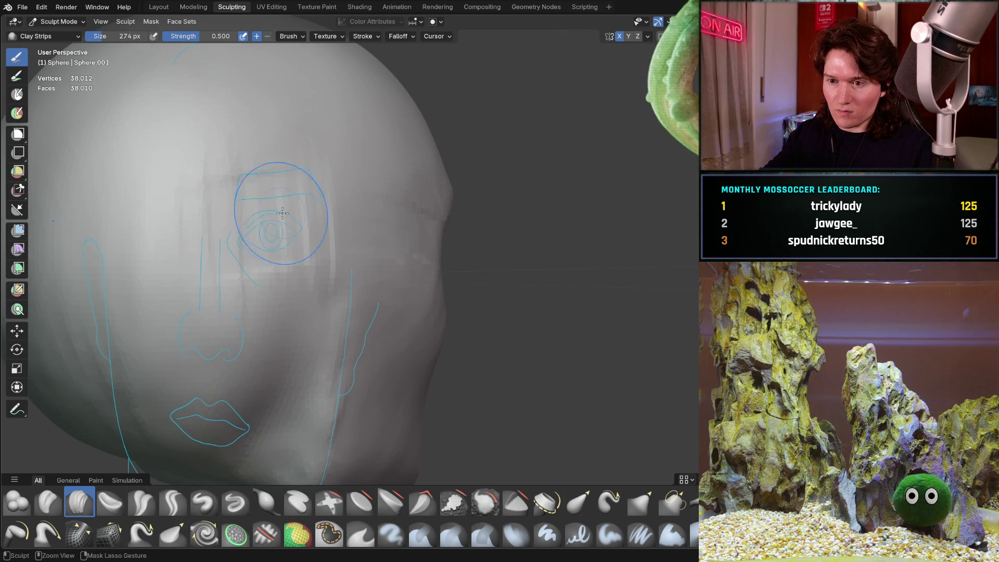
{"action": "mouse_move", "coordinate": [287, 172]}
{"action": "middle_mouse_down"}
{"action": "mouse_move", "coordinate": [247, 217]}
{"action": "mouse_move", "coordinate": [249, 239]}
{"action": "mouse_move", "coordinate": [338, 213]}
{"action": "middle_mouse_up"}
{"action": "scroll", "coordinate": [335, 172], "scroll_direction": "up", "scroll_amount": 3}
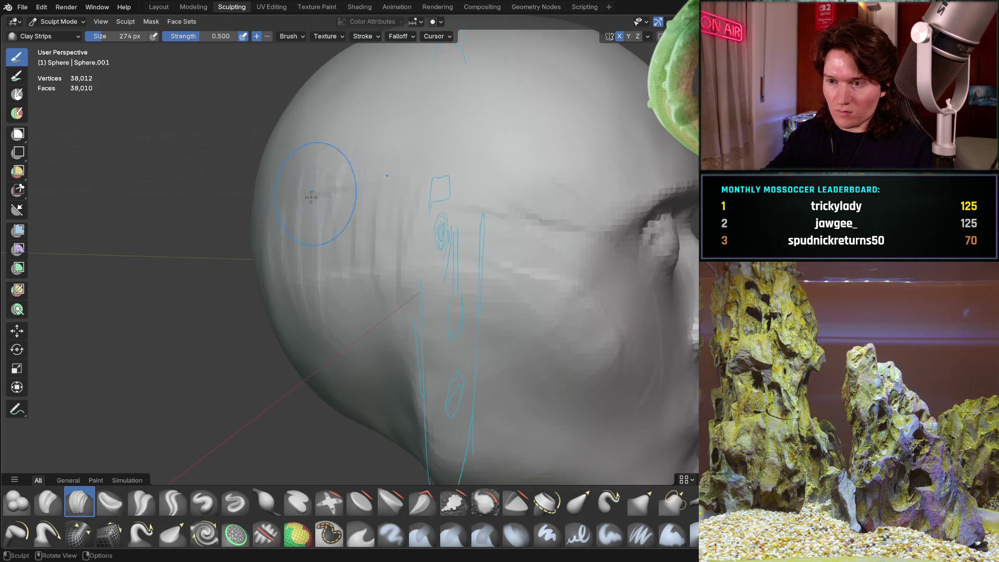
{"action": "middle_click_drag", "start_coordinate": [334, 167], "coordinate": [335, 201]}
{"action": "middle_click_drag", "start_coordinate": [259, 164], "coordinate": [316, 182]}
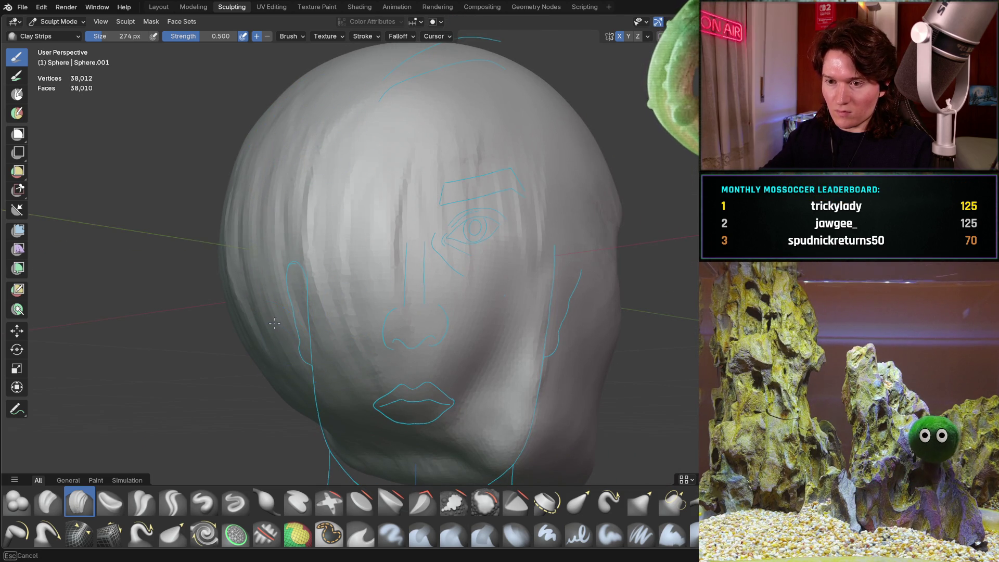
{"action": "middle_click_drag", "start_coordinate": [322, 385], "coordinate": [293, 185]}
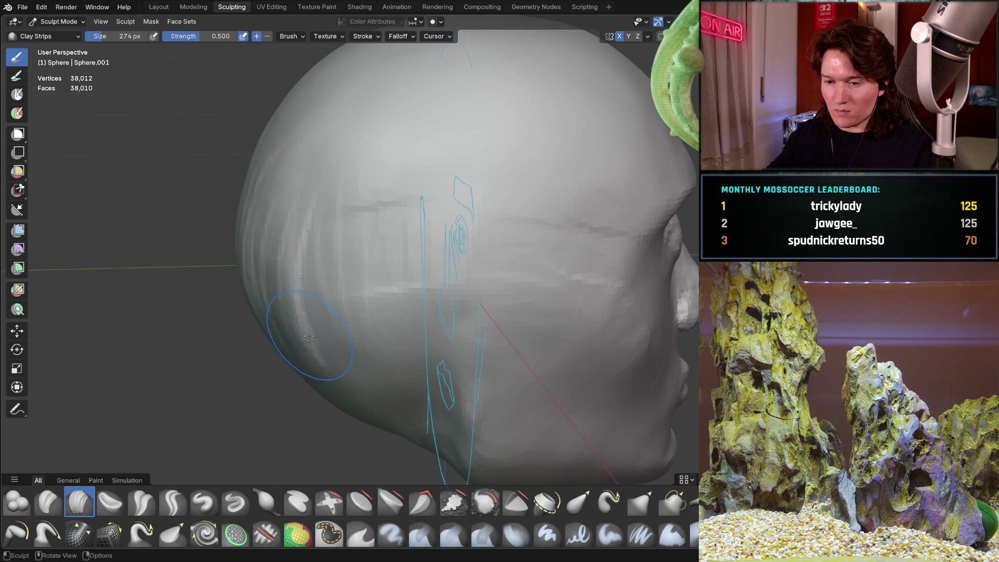
{"action": "mouse_move", "coordinate": [325, 351]}
{"action": "middle_mouse_down"}
{"action": "mouse_move", "coordinate": [310, 343]}
{"action": "mouse_move", "coordinate": [294, 354]}
{"action": "mouse_move", "coordinate": [275, 260]}
{"action": "middle_mouse_up"}
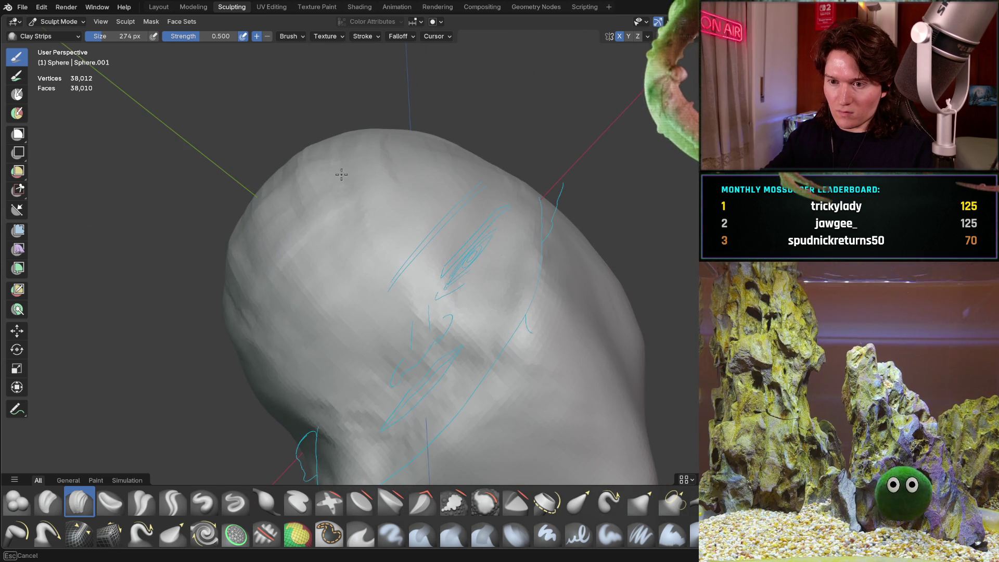
{"action": "mouse_move", "coordinate": [295, 377]}
{"action": "middle_mouse_down"}
{"action": "mouse_move", "coordinate": [223, 279]}
{"action": "mouse_move", "coordinate": [291, 276]}
{"action": "mouse_move", "coordinate": [344, 291]}
{"action": "middle_mouse_up"}
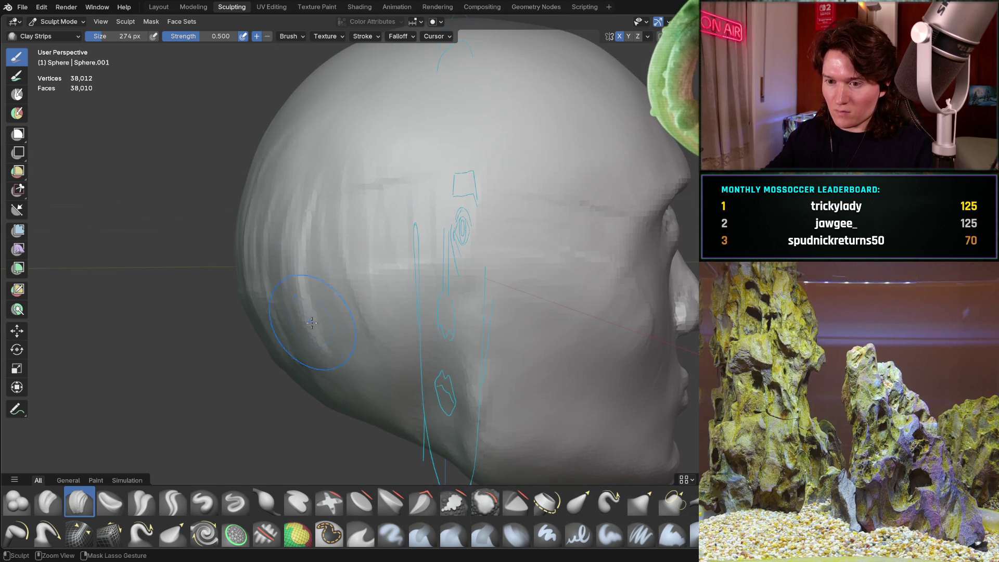
{"action": "mouse_move", "coordinate": [347, 222]}
{"action": "middle_mouse_down"}
{"action": "mouse_move", "coordinate": [288, 221]}
{"action": "mouse_move", "coordinate": [328, 216]}
{"action": "middle_mouse_up"}
{"action": "scroll", "coordinate": [269, 203], "scroll_direction": "up", "scroll_amount": 4}
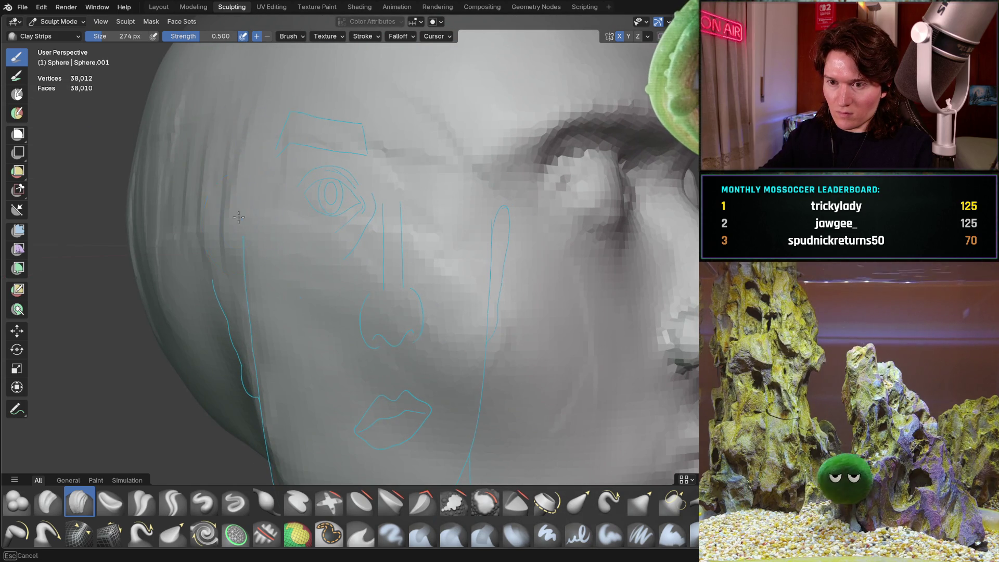
{"action": "mouse_move", "coordinate": [226, 184]}
{"action": "middle_mouse_down"}
{"action": "mouse_move", "coordinate": [161, 213]}
{"action": "mouse_move", "coordinate": [251, 223]}
{"action": "middle_mouse_up"}
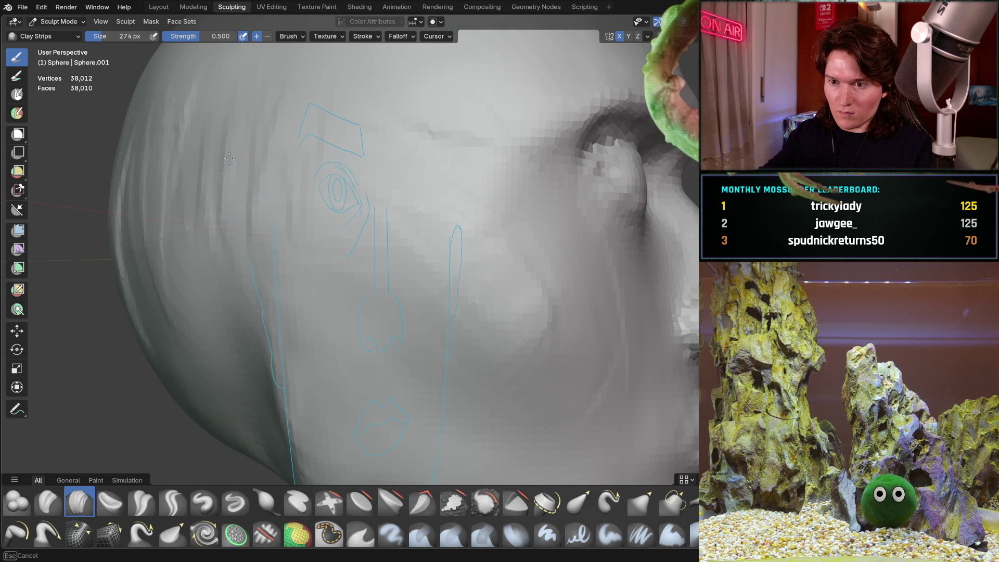
{"action": "scroll", "coordinate": [202, 152], "scroll_direction": "down", "scroll_amount": 2}
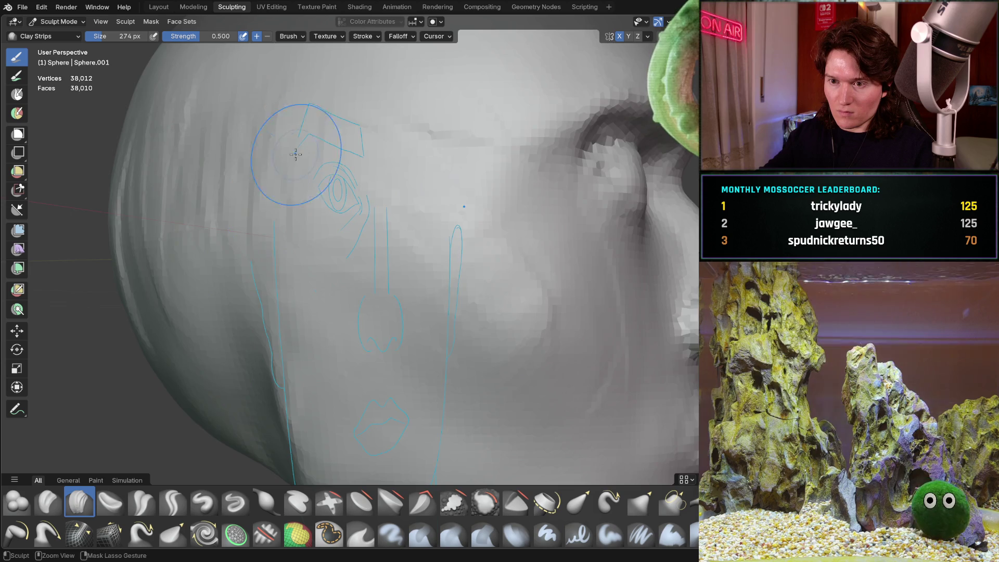
{"action": "scroll", "coordinate": [301, 138], "scroll_direction": "down", "scroll_amount": 5}
{"action": "middle_click_drag", "start_coordinate": [297, 206], "coordinate": [223, 199]}
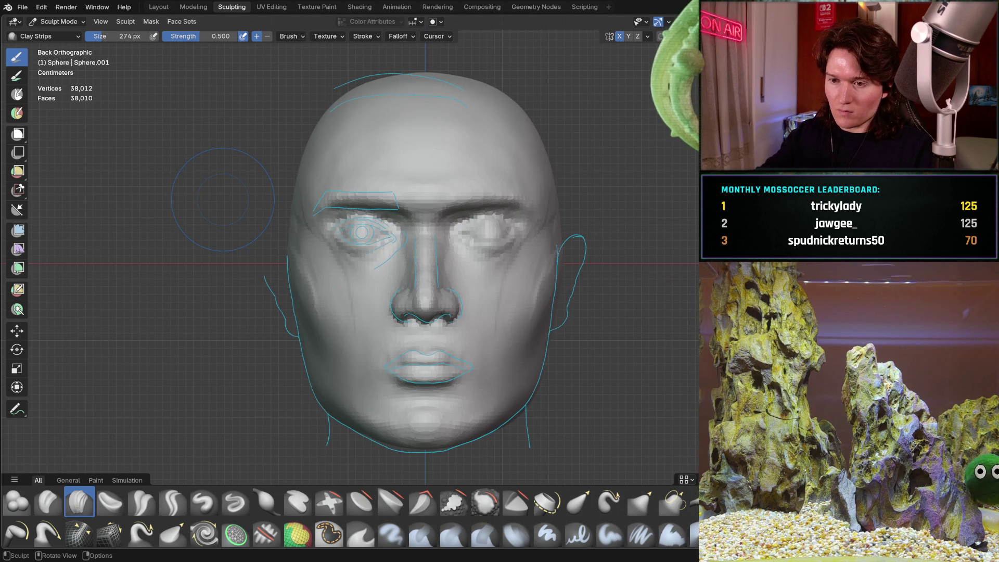
{"action": "scroll", "coordinate": [255, 297], "scroll_direction": "up", "scroll_amount": 5}
{"action": "middle_click_drag", "start_coordinate": [255, 297], "coordinate": [196, 222]}
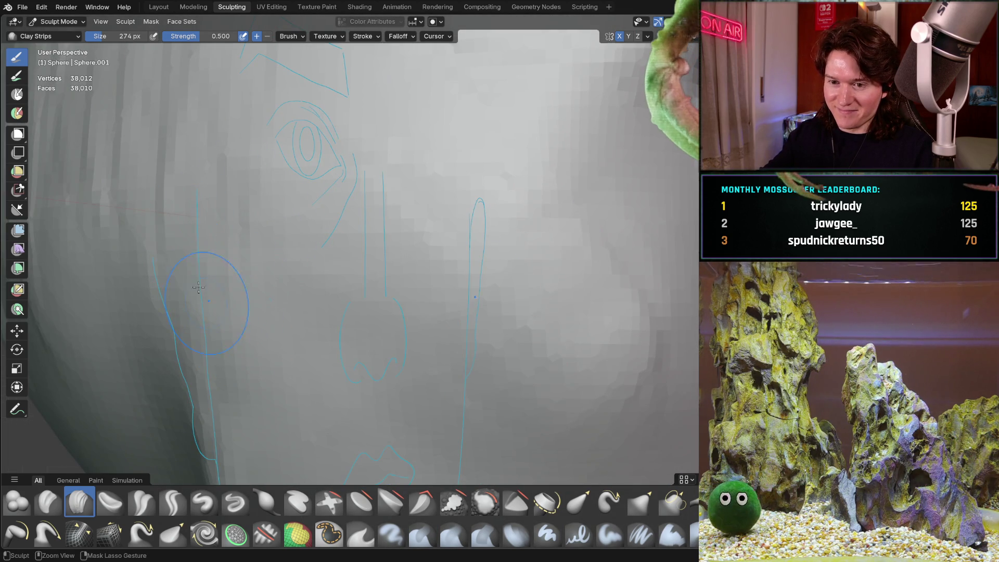
{"action": "mouse_move", "coordinate": [325, 186]}
{"action": "middle_mouse_down"}
{"action": "mouse_move", "coordinate": [306, 210]}
{"action": "mouse_move", "coordinate": [232, 208]}
{"action": "middle_mouse_up"}
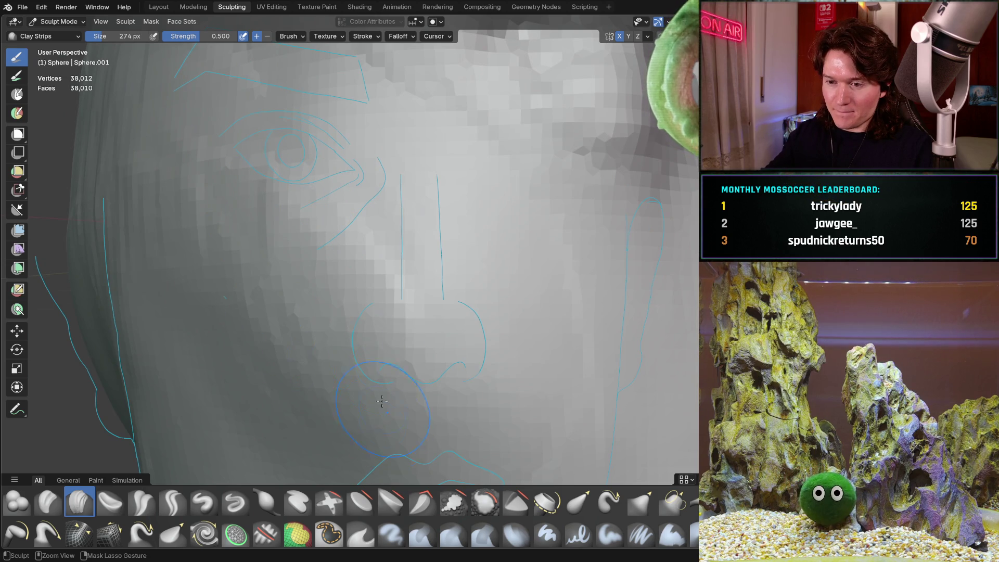
{"action": "scroll", "coordinate": [377, 241], "scroll_direction": "down", "scroll_amount": 5}
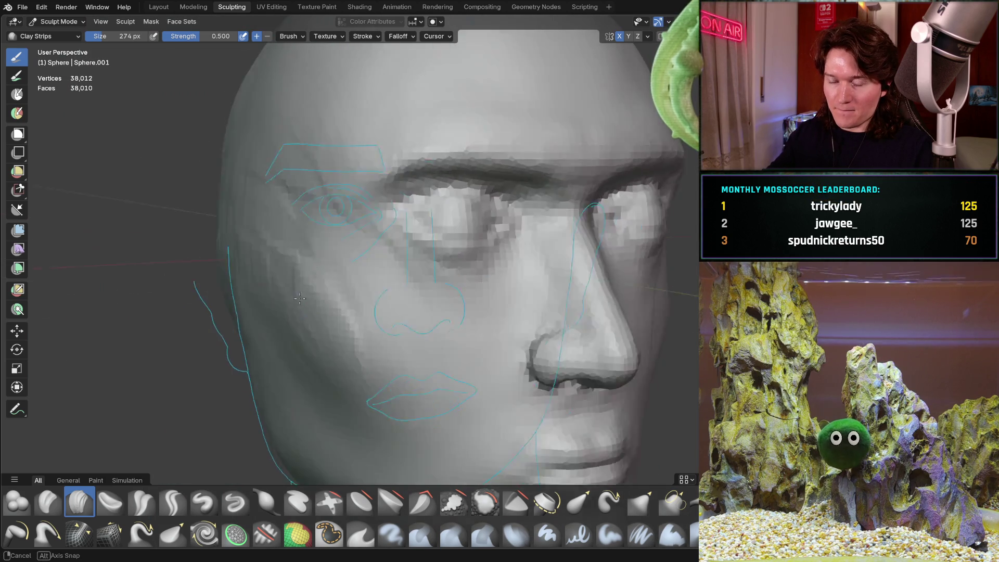
{"action": "mouse_move", "coordinate": [298, 255]}
{"action": "middle_mouse_down"}
{"action": "mouse_move", "coordinate": [317, 258]}
{"action": "mouse_move", "coordinate": [282, 262]}
{"action": "middle_mouse_up"}
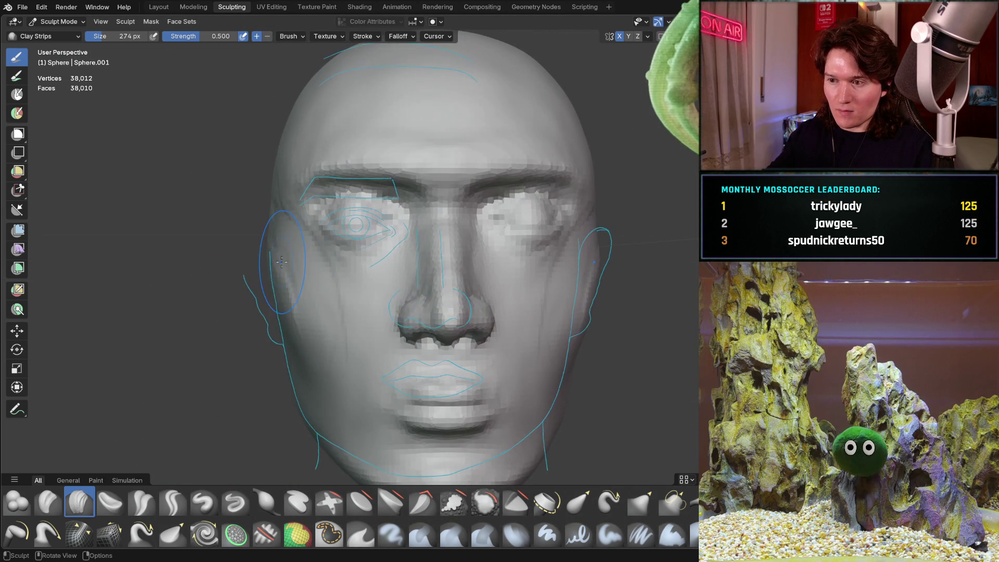
{"action": "key", "text": "ctrl+KP_1"}
{"action": "mouse_move", "coordinate": [313, 309]}
{"action": "middle_mouse_down"}
{"action": "mouse_move", "coordinate": [336, 336]}
{"action": "mouse_move", "coordinate": [396, 292]}
{"action": "mouse_move", "coordinate": [349, 213]}
{"action": "middle_mouse_up"}
{"action": "scroll", "coordinate": [397, 291], "scroll_direction": "up", "scroll_amount": 5}
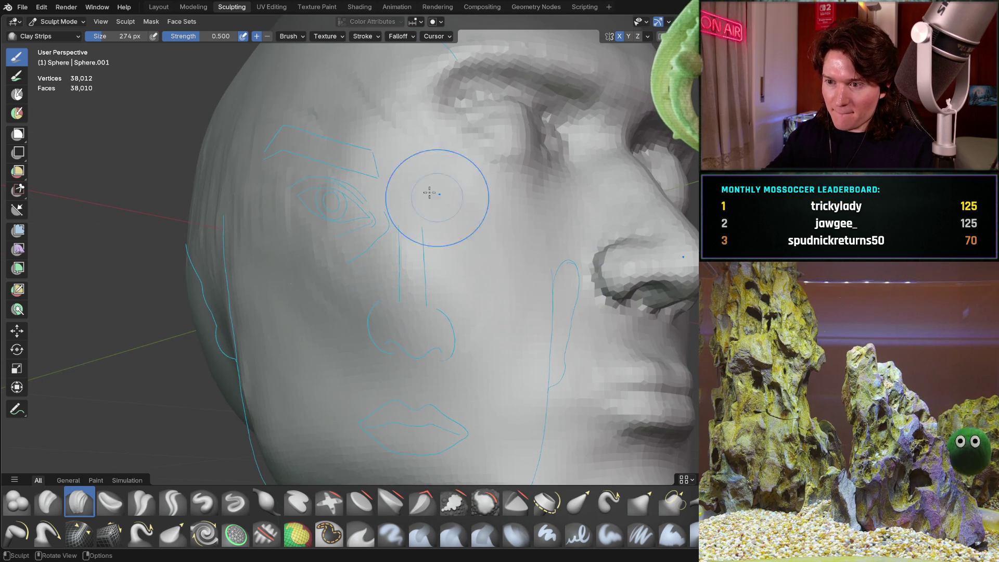
{"action": "middle_click_drag", "start_coordinate": [446, 200], "coordinate": [462, 218]}
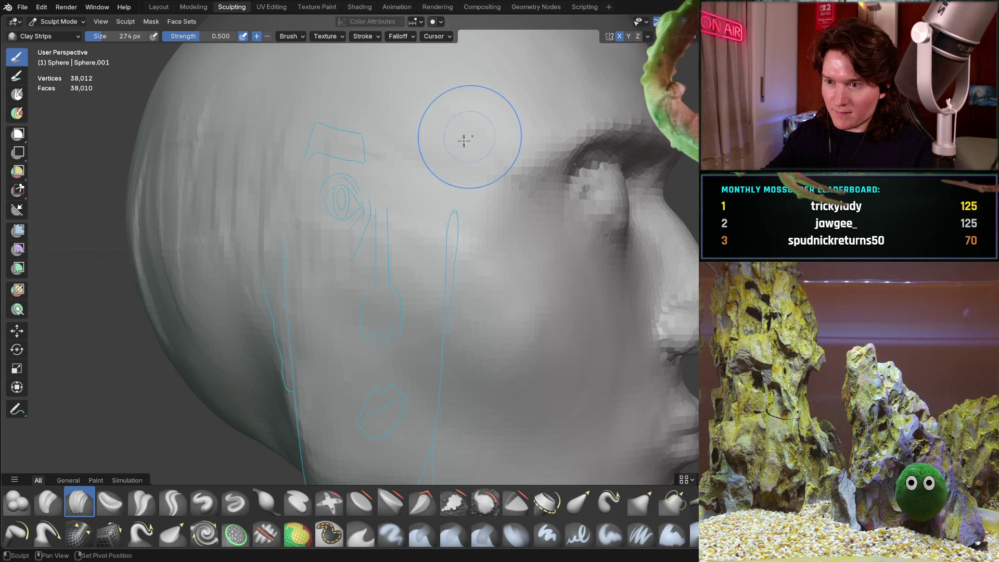
{"action": "middle_click_drag", "start_coordinate": [278, 173], "coordinate": [518, 151]}
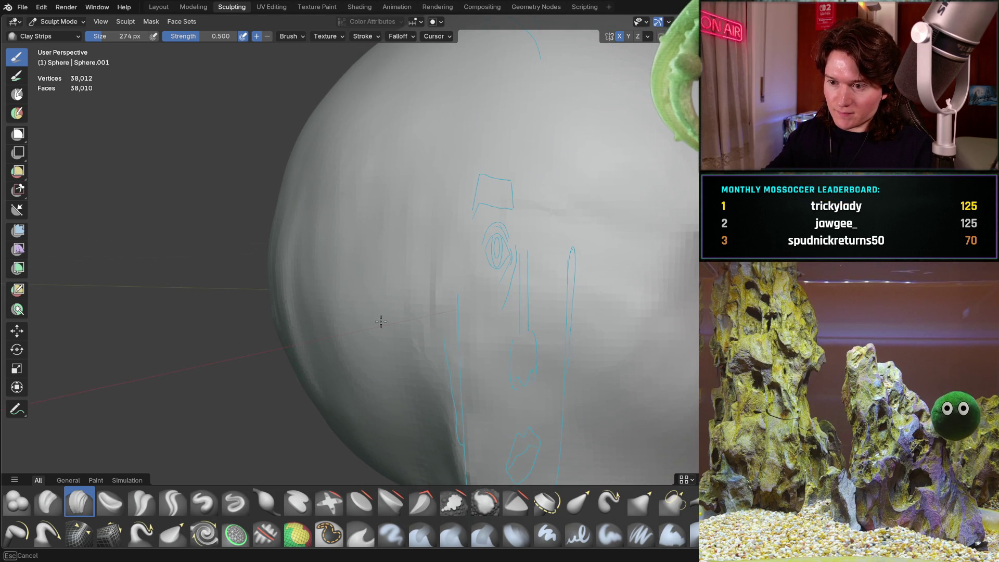
{"action": "mouse_move", "coordinate": [464, 200]}
{"action": "middle_mouse_down"}
{"action": "mouse_move", "coordinate": [541, 207]}
{"action": "mouse_move", "coordinate": [492, 201]}
{"action": "mouse_move", "coordinate": [474, 274]}
{"action": "mouse_move", "coordinate": [507, 261]}
{"action": "middle_mouse_up"}
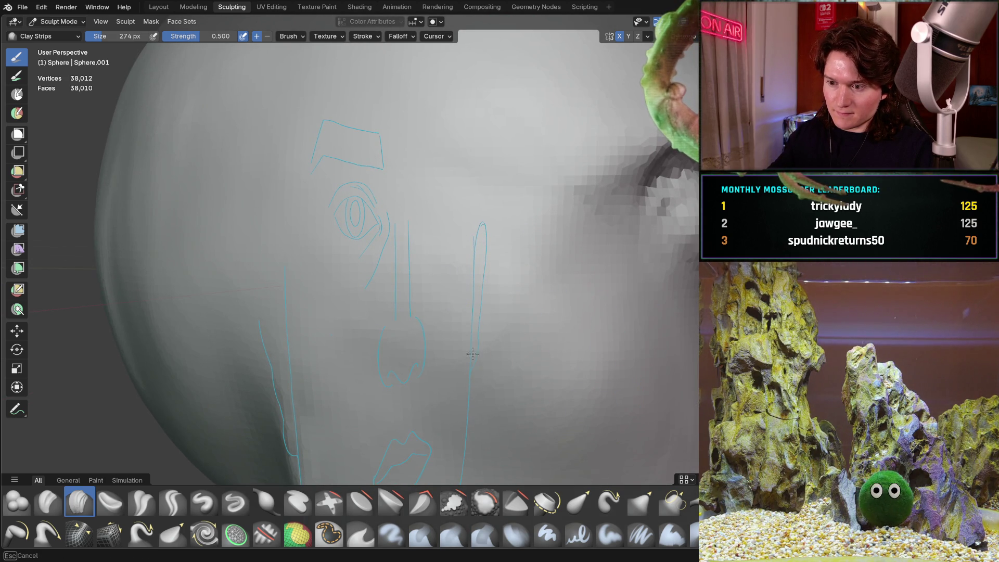
{"action": "key", "text": "KP_1"}
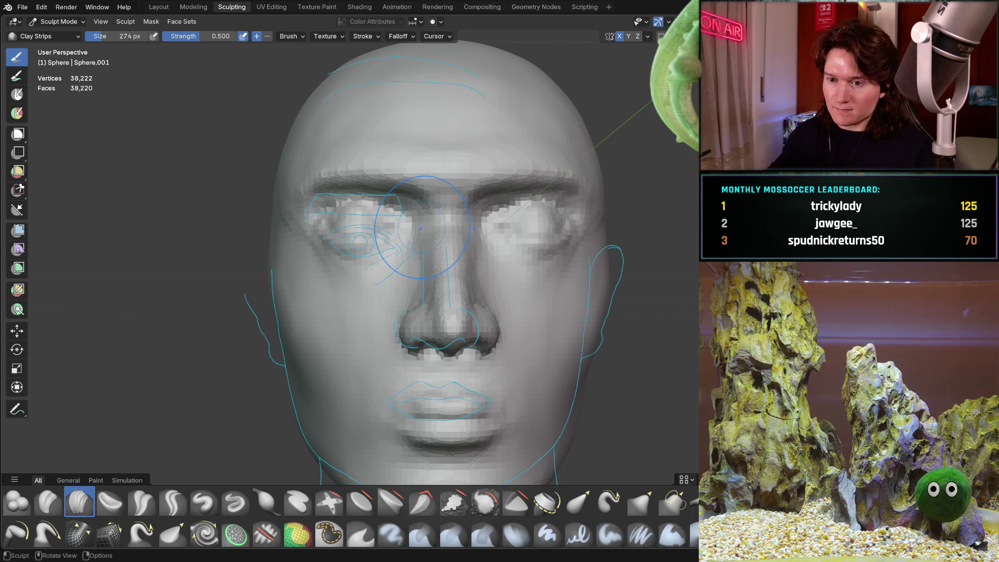
{"action": "middle_click_drag", "start_coordinate": [329, 312], "coordinate": [393, 327]}
{"action": "scroll", "coordinate": [412, 297], "scroll_direction": "up", "scroll_amount": 5}
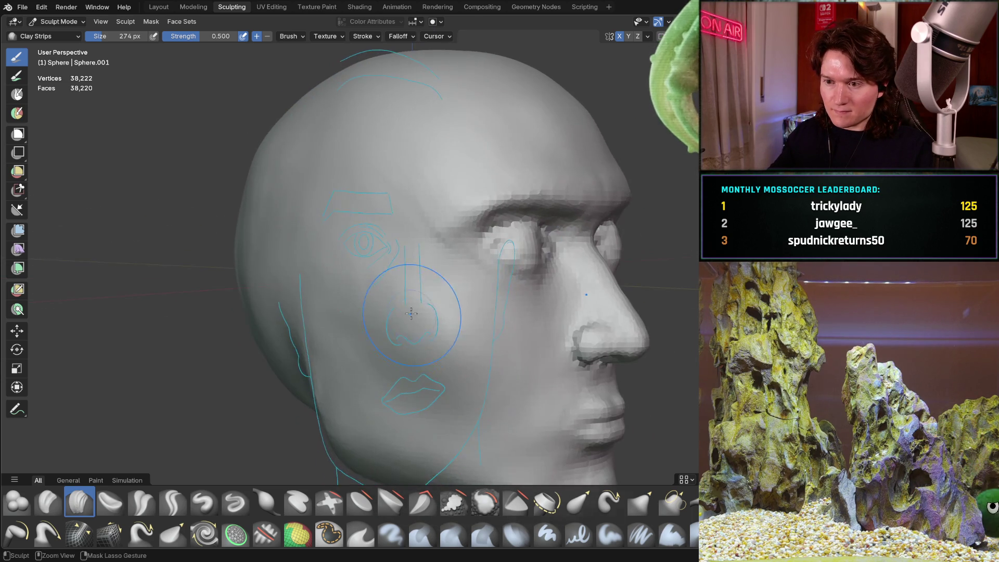
{"action": "mouse_move", "coordinate": [418, 237]}
{"action": "middle_mouse_down"}
{"action": "mouse_move", "coordinate": [421, 252]}
{"action": "mouse_move", "coordinate": [494, 220]}
{"action": "middle_mouse_up"}
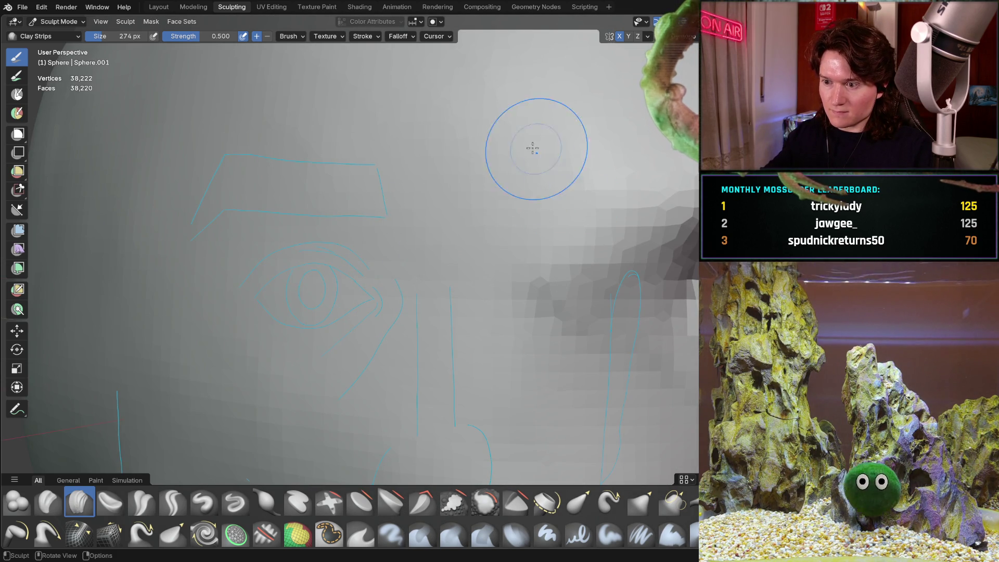
{"action": "scroll", "coordinate": [542, 156], "scroll_direction": "down", "scroll_amount": 5}
{"action": "middle_click_drag", "start_coordinate": [493, 225], "coordinate": [471, 266]}
{"action": "scroll", "coordinate": [470, 266], "scroll_direction": "up", "scroll_amount": 5}
{"action": "mouse_move", "coordinate": [462, 161]}
{"action": "middle_mouse_down"}
{"action": "mouse_move", "coordinate": [439, 232]}
{"action": "mouse_move", "coordinate": [408, 257]}
{"action": "mouse_move", "coordinate": [423, 238]}
{"action": "middle_mouse_up"}
{"action": "middle_click_drag", "start_coordinate": [449, 284], "coordinate": [434, 211]}
{"action": "middle_click_drag", "start_coordinate": [208, 88], "coordinate": [318, 207], "text": "ctrl"}
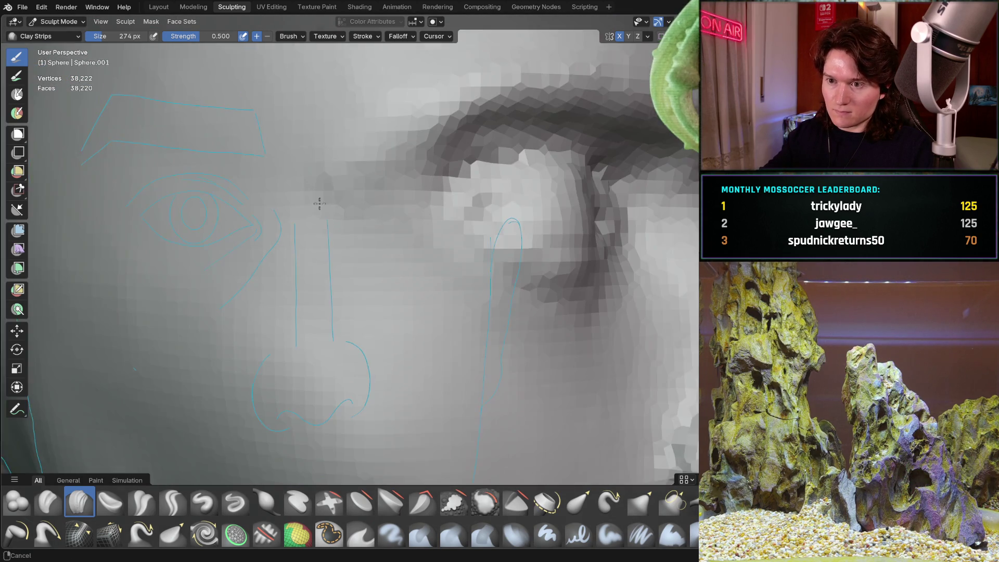
{"action": "mouse_move", "coordinate": [459, 281]}
{"action": "middle_mouse_down", "text": "ctrl"}
{"action": "mouse_move", "coordinate": [414, 280]}
{"action": "mouse_move", "coordinate": [397, 262]}
{"action": "mouse_move", "coordinate": [398, 283]}
{"action": "middle_mouse_up", "text": "ctrl"}
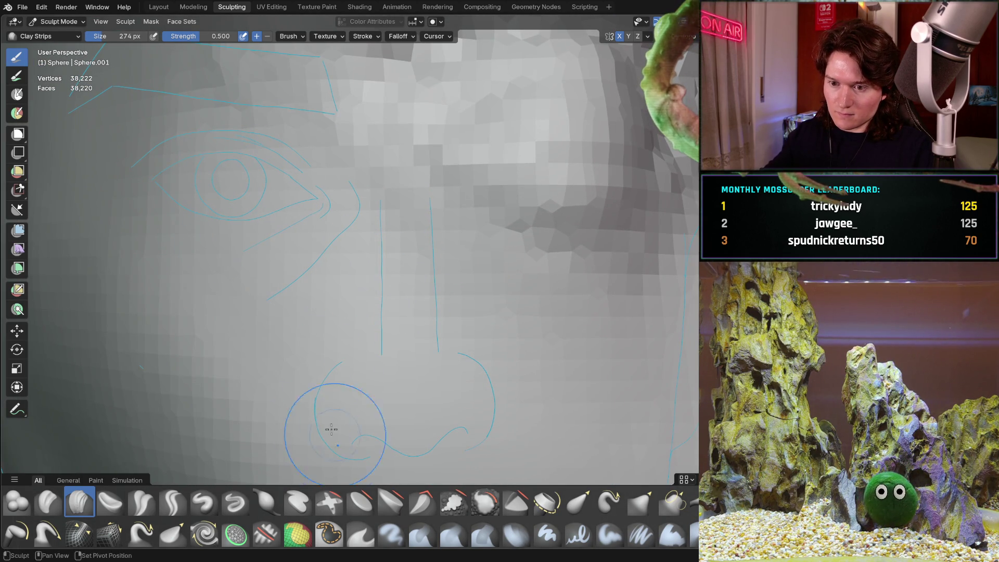
{"action": "mouse_move", "coordinate": [336, 235]}
{"action": "middle_mouse_down"}
{"action": "mouse_move", "coordinate": [366, 208]}
{"action": "mouse_move", "coordinate": [339, 236]}
{"action": "middle_mouse_up"}
{"action": "mouse_move", "coordinate": [373, 186]}
{"action": "middle_mouse_down"}
{"action": "mouse_move", "coordinate": [401, 211]}
{"action": "mouse_move", "coordinate": [361, 229]}
{"action": "mouse_move", "coordinate": [386, 314]}
{"action": "middle_mouse_up"}
{"action": "scroll", "coordinate": [361, 229], "scroll_direction": "down", "scroll_amount": 5}
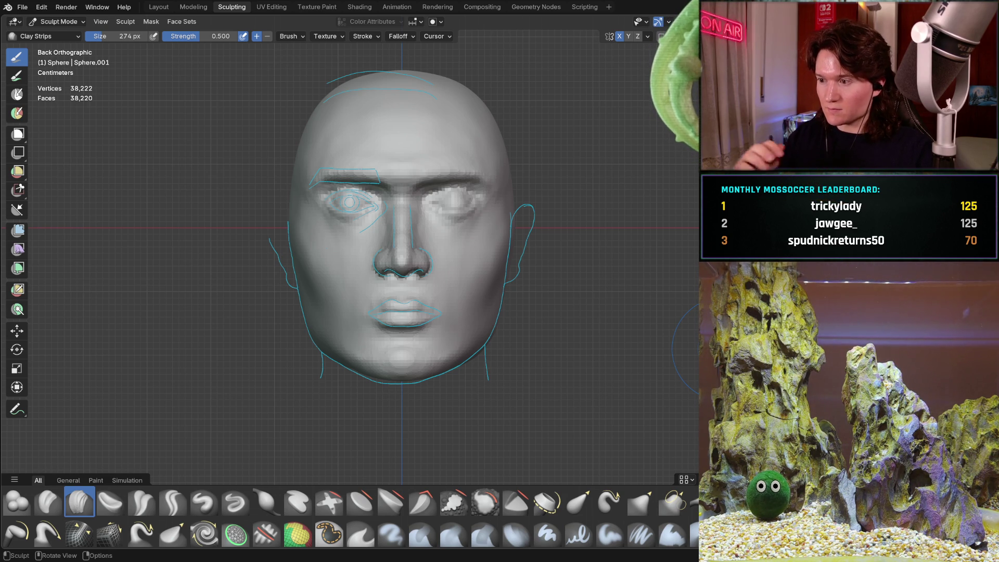
{"action": "mouse_move", "coordinate": [341, 272]}
{"action": "middle_mouse_down"}
{"action": "mouse_move", "coordinate": [380, 324]}
{"action": "mouse_move", "coordinate": [366, 312]}
{"action": "mouse_move", "coordinate": [334, 329]}
{"action": "mouse_move", "coordinate": [348, 325]}
{"action": "middle_mouse_up"}
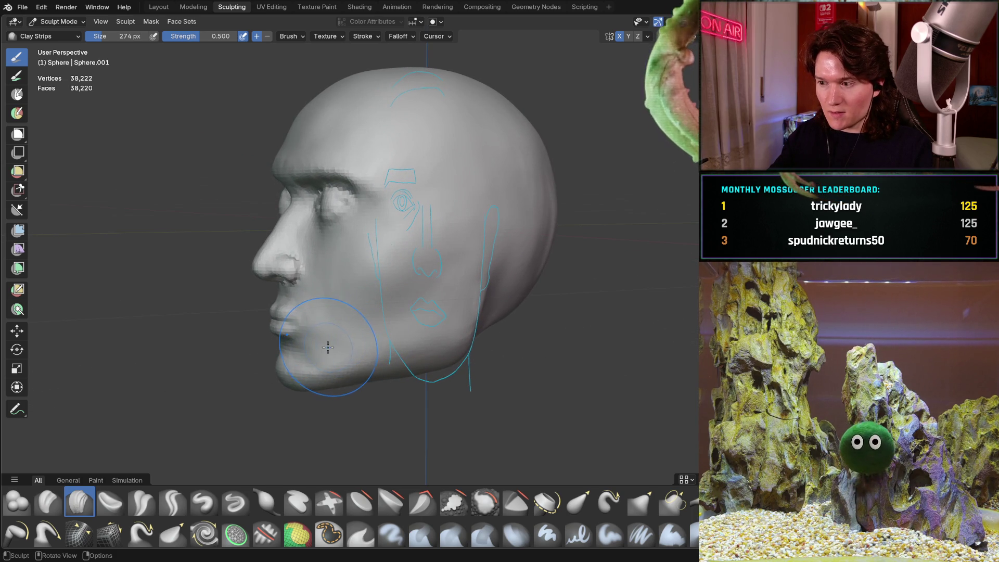
{"action": "scroll", "coordinate": [329, 338], "scroll_direction": "up", "scroll_amount": 3}
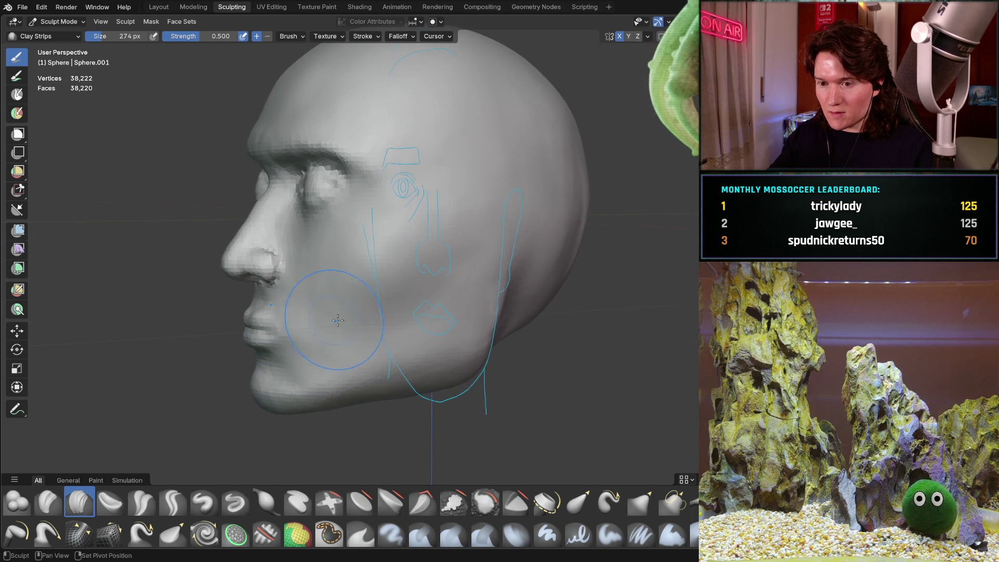
{"action": "middle_click_drag", "start_coordinate": [332, 320], "coordinate": [416, 335], "text": "shift"}
{"action": "scroll", "coordinate": [408, 344], "scroll_direction": "up", "scroll_amount": 2}
{"action": "middle_click_drag", "start_coordinate": [328, 310], "coordinate": [376, 311], "text": "shift"}
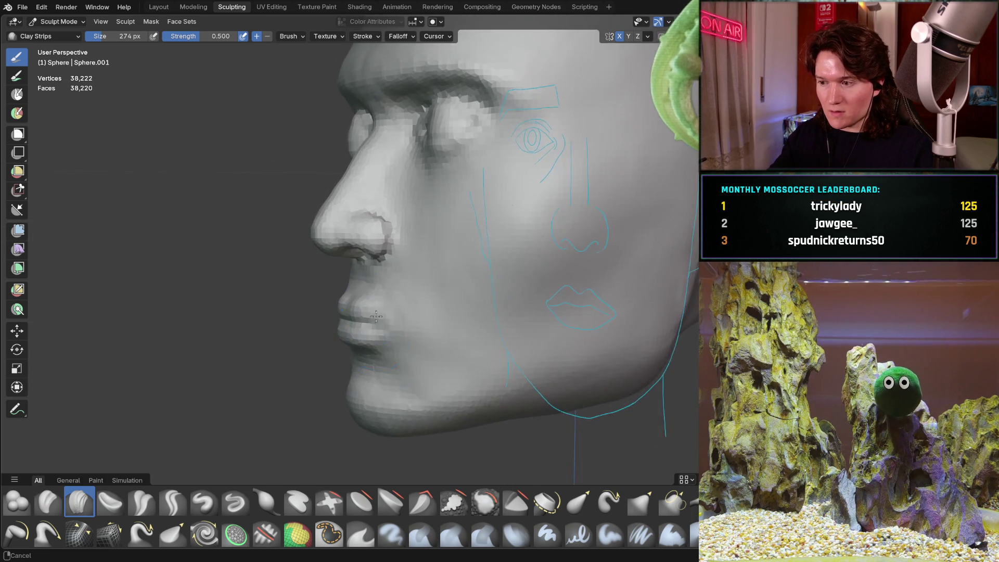
{"action": "scroll", "coordinate": [376, 310], "scroll_direction": "up", "scroll_amount": 6}
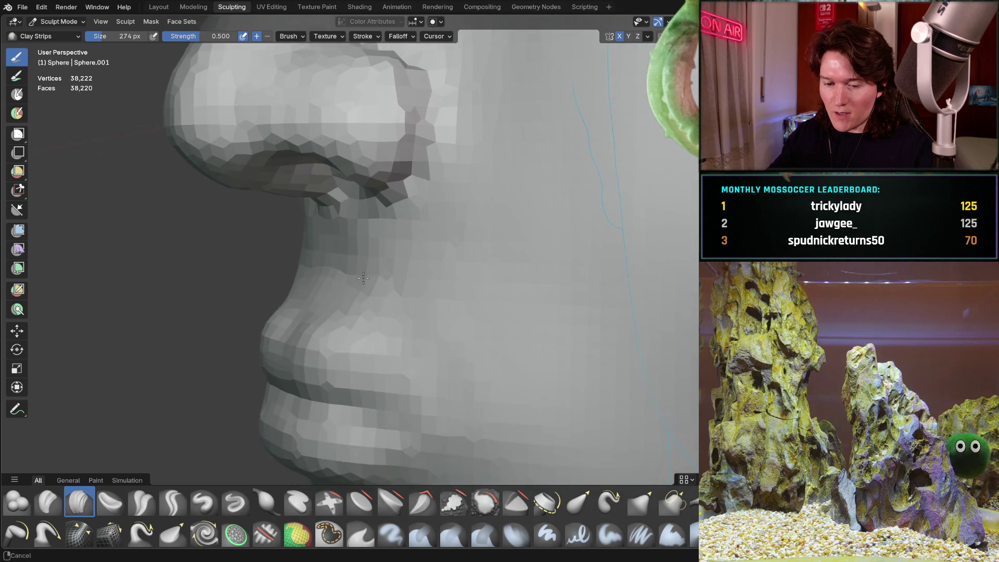
{"action": "scroll", "coordinate": [362, 271], "scroll_direction": "up", "scroll_amount": 2}
{"action": "left_click_drag", "start_coordinate": [323, 261], "coordinate": [305, 304]}
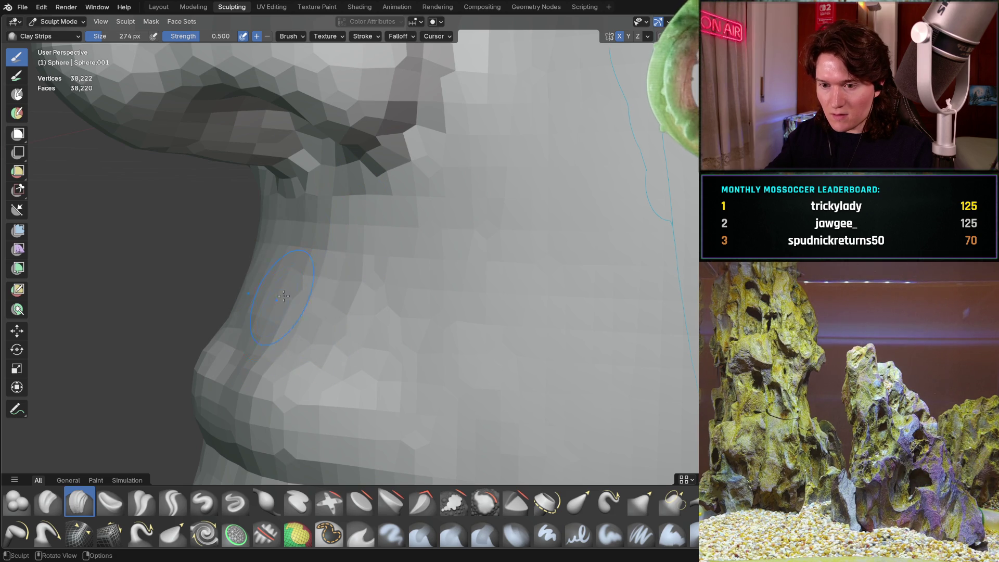
{"action": "left_click_drag", "start_coordinate": [276, 239], "coordinate": [378, 271]}
{"action": "scroll", "coordinate": [374, 330], "scroll_direction": "down", "scroll_amount": 5}
{"action": "mouse_move", "coordinate": [374, 329]}
{"action": "middle_mouse_down"}
{"action": "mouse_move", "coordinate": [416, 312]}
{"action": "mouse_move", "coordinate": [297, 302]}
{"action": "mouse_move", "coordinate": [313, 311]}
{"action": "mouse_move", "coordinate": [359, 297]}
{"action": "mouse_move", "coordinate": [400, 364]}
{"action": "middle_mouse_up"}
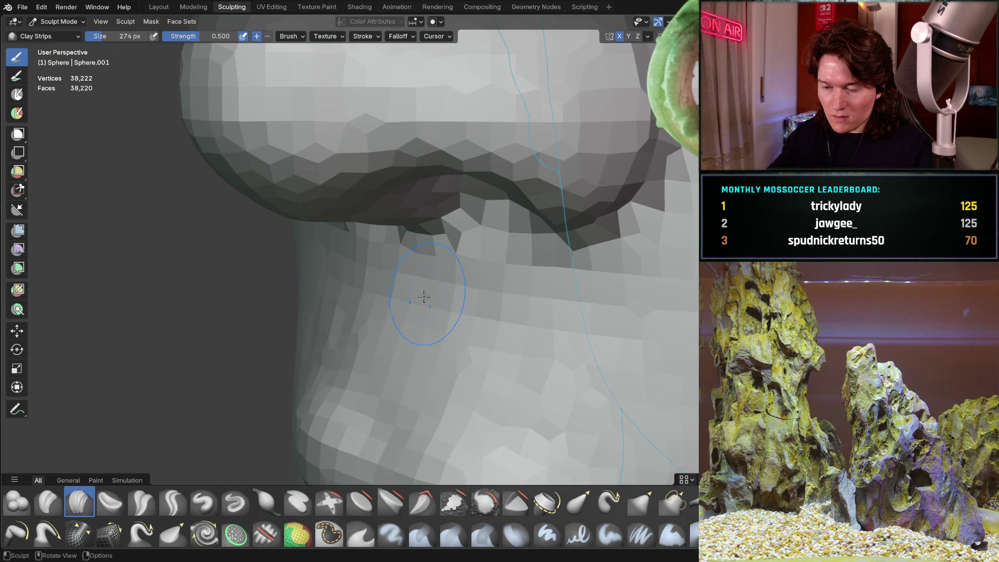
{"action": "scroll", "coordinate": [427, 292], "scroll_direction": "down", "scroll_amount": 5}
{"action": "mouse_move", "coordinate": [379, 290]}
{"action": "middle_mouse_down"}
{"action": "mouse_move", "coordinate": [254, 345]}
{"action": "mouse_move", "coordinate": [252, 335]}
{"action": "mouse_move", "coordinate": [244, 357]}
{"action": "middle_mouse_up"}
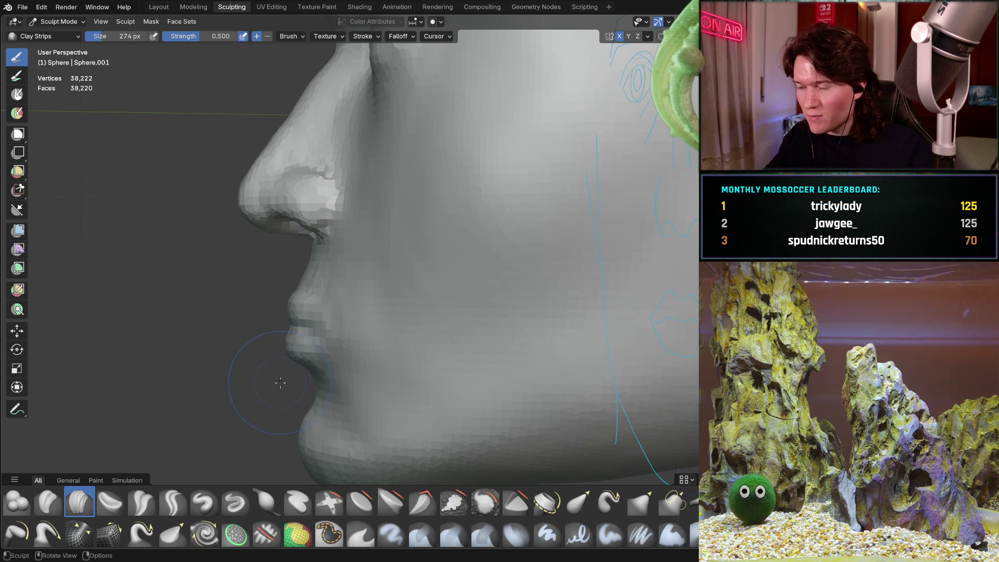
{"action": "scroll", "coordinate": [289, 337], "scroll_direction": "up", "scroll_amount": 4}
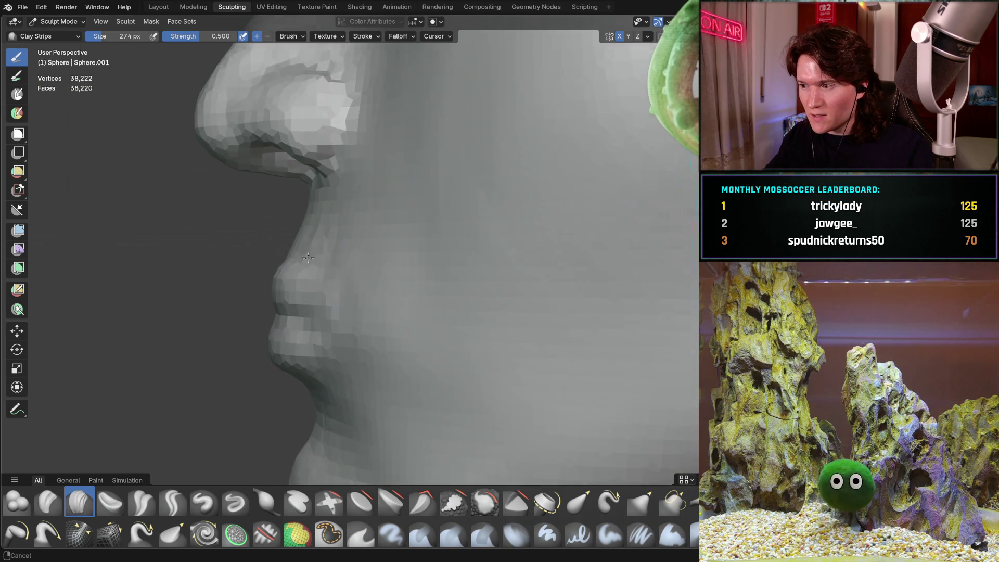
{"action": "middle_click_drag", "start_coordinate": [338, 279], "coordinate": [315, 283]}
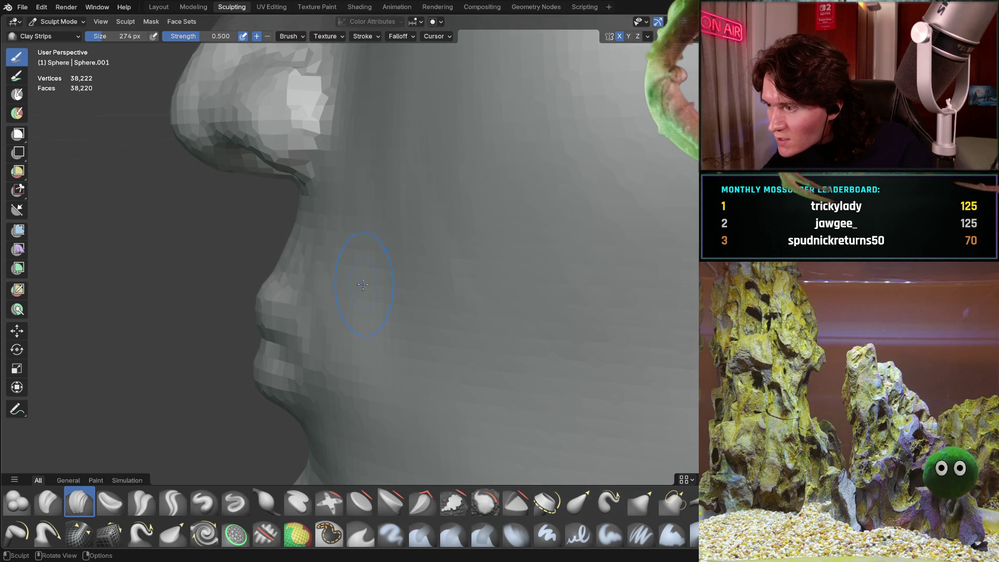
{"action": "mouse_move", "coordinate": [291, 291]}
{"action": "middle_mouse_down"}
{"action": "mouse_move", "coordinate": [268, 298]}
{"action": "mouse_move", "coordinate": [283, 301]}
{"action": "mouse_move", "coordinate": [345, 263]}
{"action": "mouse_move", "coordinate": [330, 254]}
{"action": "mouse_move", "coordinate": [339, 257]}
{"action": "mouse_move", "coordinate": [311, 270]}
{"action": "middle_mouse_up"}
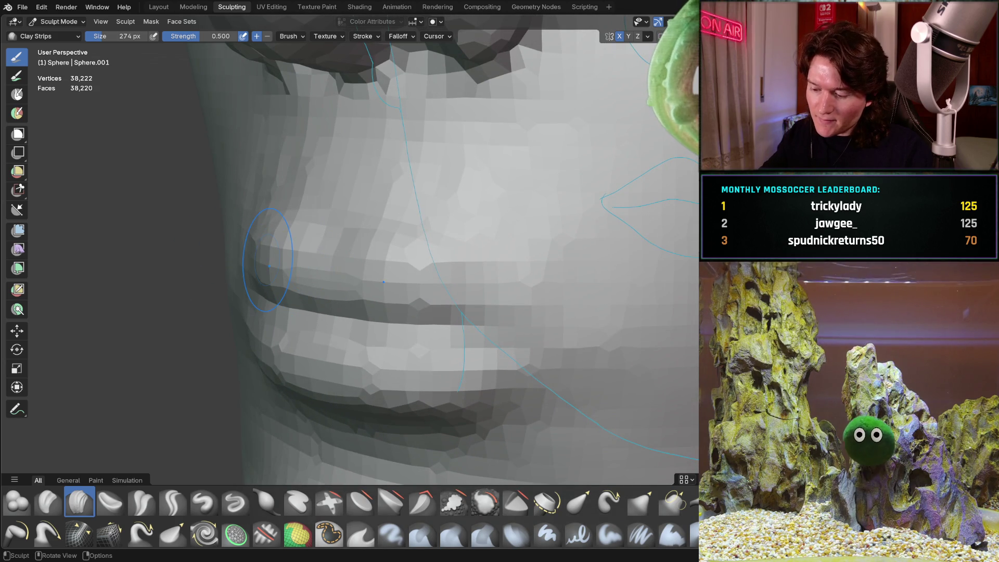
{"action": "key", "text": "ctrl+KP_1"}
- Compare front and back orthographic lip views, then build up the upper lip with Clay Strips along the guides
{"action": "key", "text": "KP_1"}
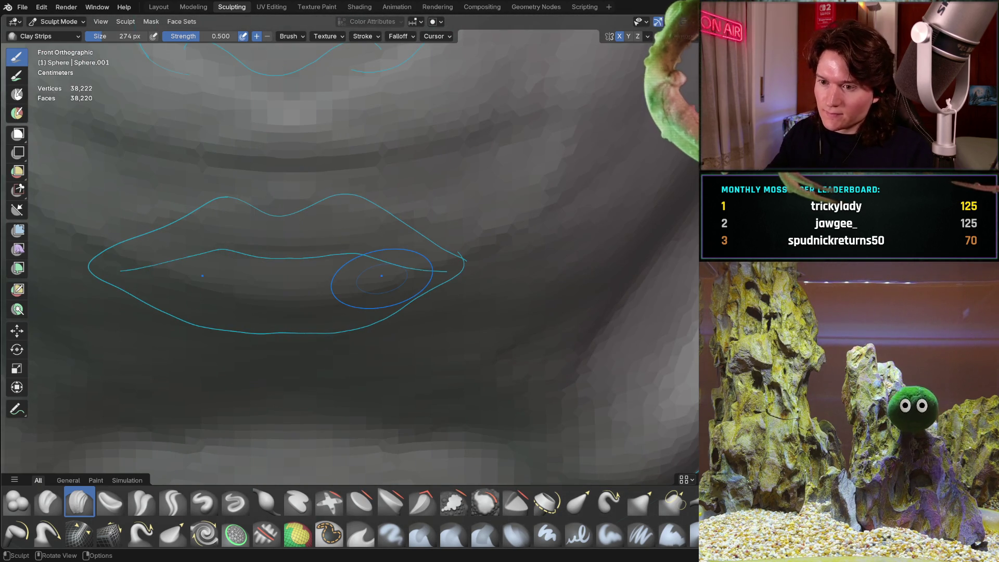
{"action": "key", "text": "ctrl+KP_1"}
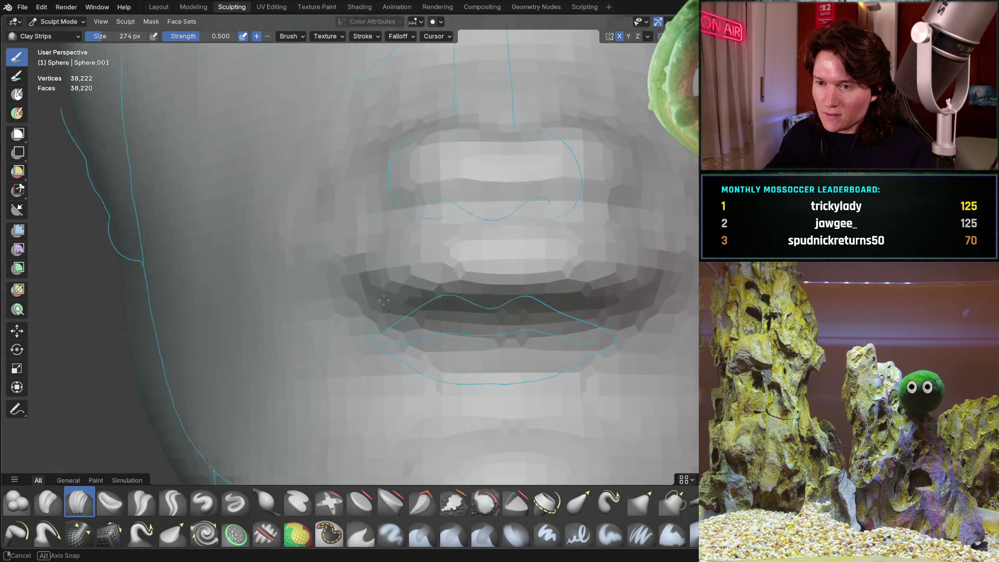
{"action": "key", "text": "KP_1"}
{"action": "key", "text": "ctrl+KP_1"}
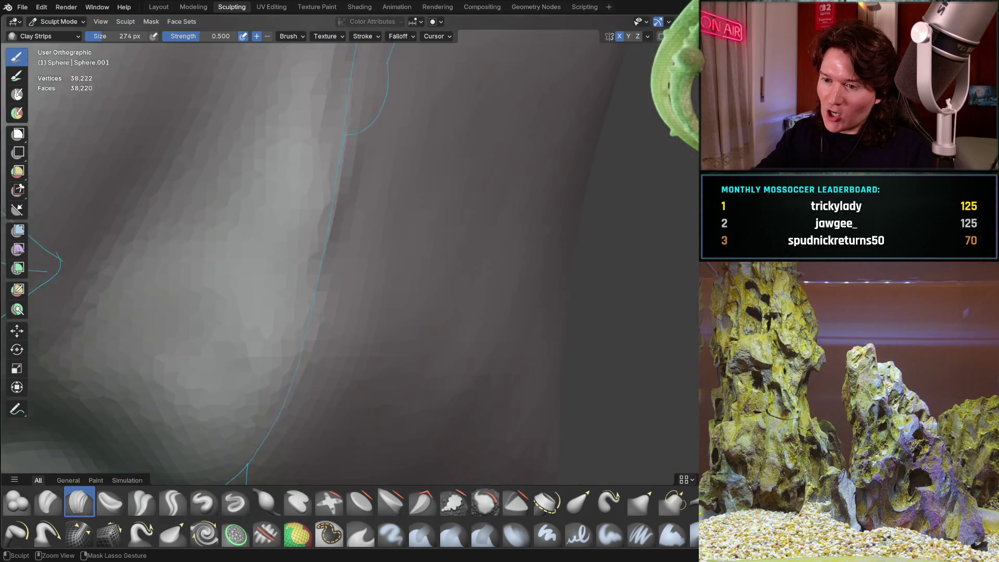
{"action": "scroll", "coordinate": [340, 385], "scroll_direction": "up", "scroll_amount": 5}
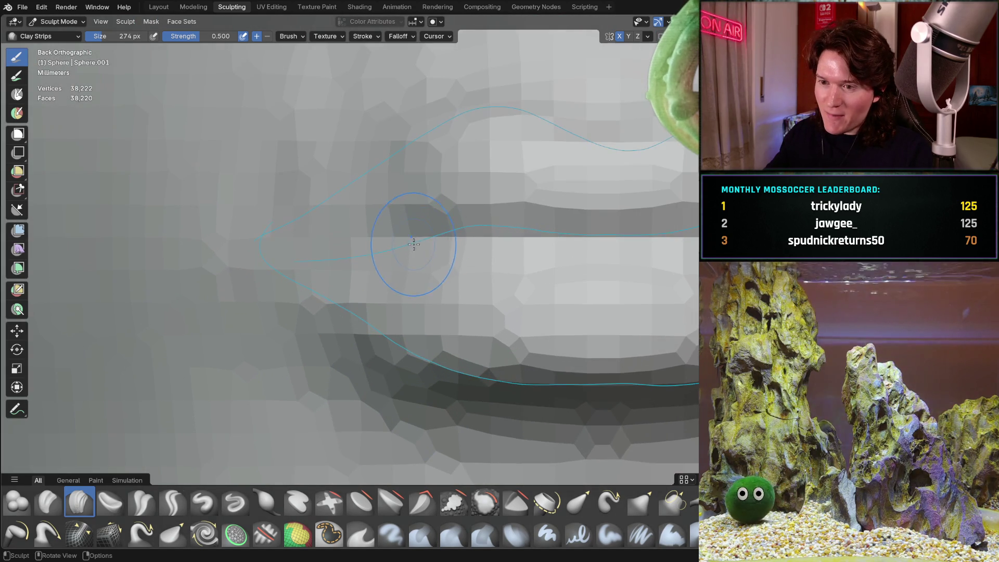
{"action": "scroll", "coordinate": [278, 313], "scroll_direction": "up", "scroll_amount": 1}
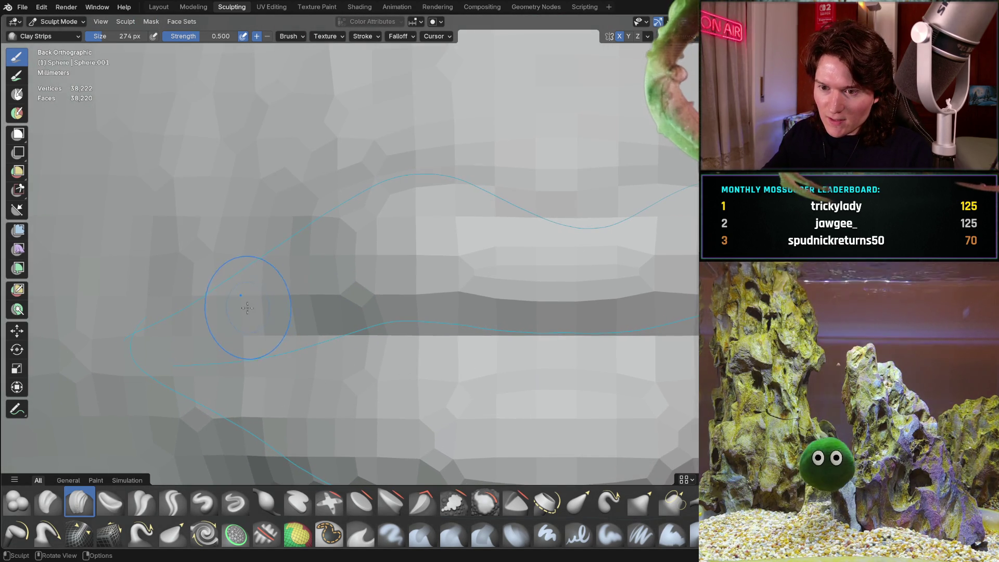
{"action": "left_click_drag", "start_coordinate": [260, 310], "coordinate": [401, 253]}
{"action": "mouse_move", "coordinate": [317, 291]}
{"action": "left_mouse_down"}
{"action": "mouse_move", "coordinate": [439, 236]}
{"action": "mouse_move", "coordinate": [490, 260]}
{"action": "left_mouse_up"}
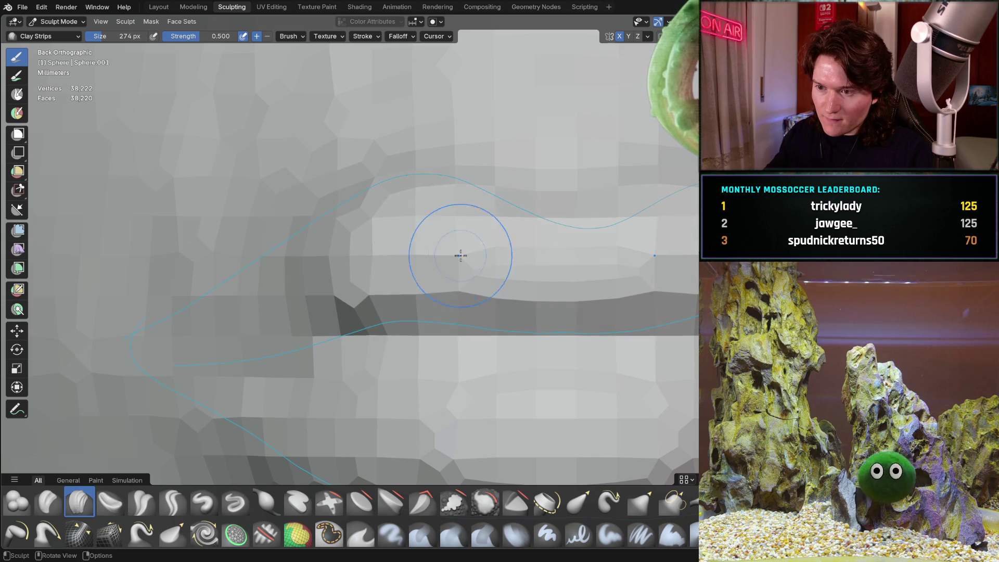
{"action": "middle_click_drag", "start_coordinate": [504, 261], "coordinate": [382, 288], "text": "shift"}
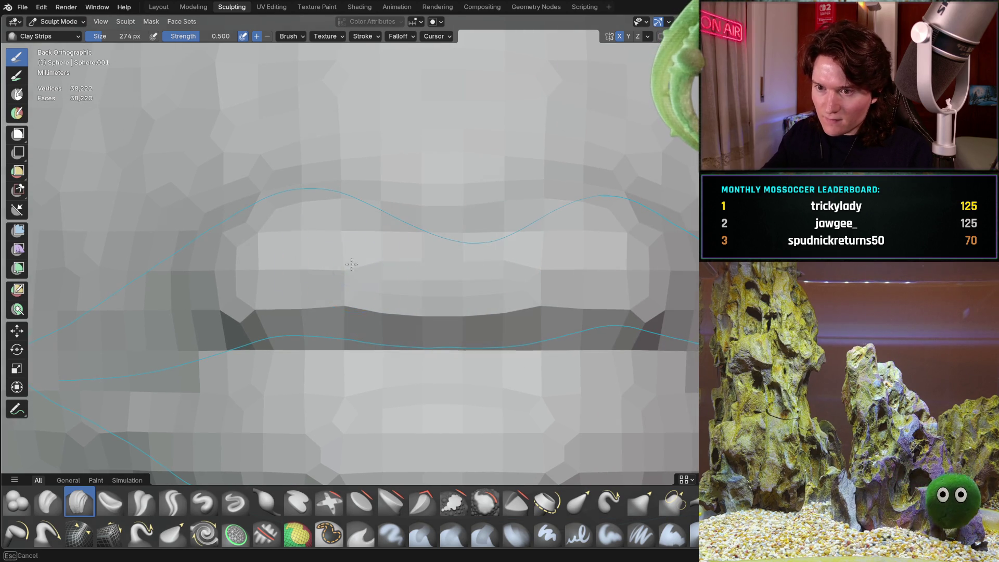
{"action": "left_click_drag", "start_coordinate": [240, 307], "coordinate": [89, 339]}
{"action": "mouse_move", "coordinate": [88, 339]}
{"action": "middle_mouse_down"}
{"action": "mouse_move", "coordinate": [241, 303]}
{"action": "mouse_move", "coordinate": [280, 321]}
{"action": "mouse_move", "coordinate": [346, 286]}
{"action": "mouse_move", "coordinate": [216, 256]}
{"action": "mouse_move", "coordinate": [282, 310]}
{"action": "mouse_move", "coordinate": [293, 298]}
{"action": "mouse_move", "coordinate": [267, 344]}
{"action": "mouse_move", "coordinate": [207, 333]}
{"action": "middle_mouse_up"}
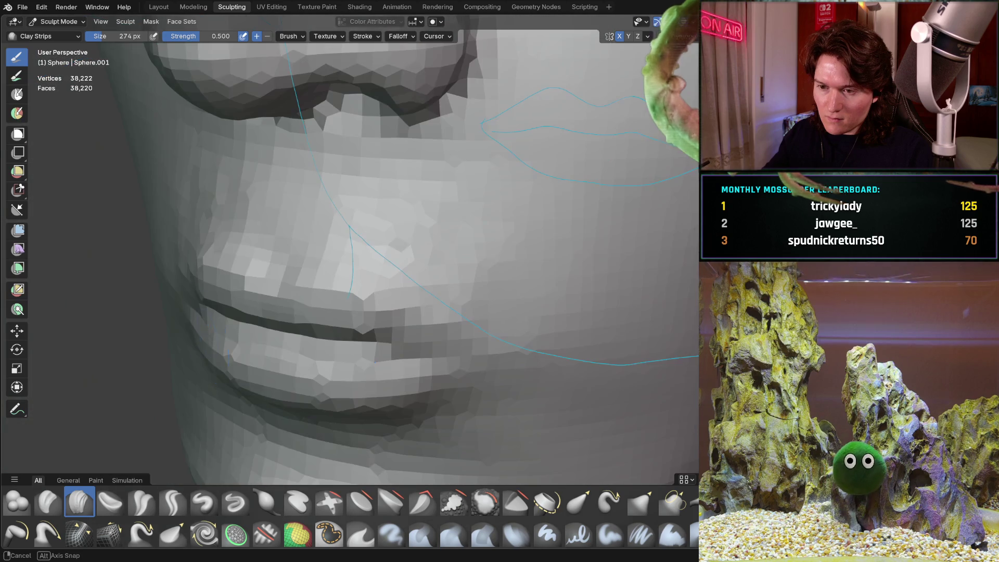
- Inspect the reshaped upper lip from both side profiles and the front
{"action": "mouse_move", "coordinate": [277, 310]}
{"action": "middle_mouse_down"}
{"action": "mouse_move", "coordinate": [196, 283]}
{"action": "mouse_move", "coordinate": [203, 330]}
{"action": "mouse_move", "coordinate": [196, 323]}
{"action": "mouse_move", "coordinate": [214, 308]}
{"action": "middle_mouse_up"}
{"action": "key", "text": "KP_3"}
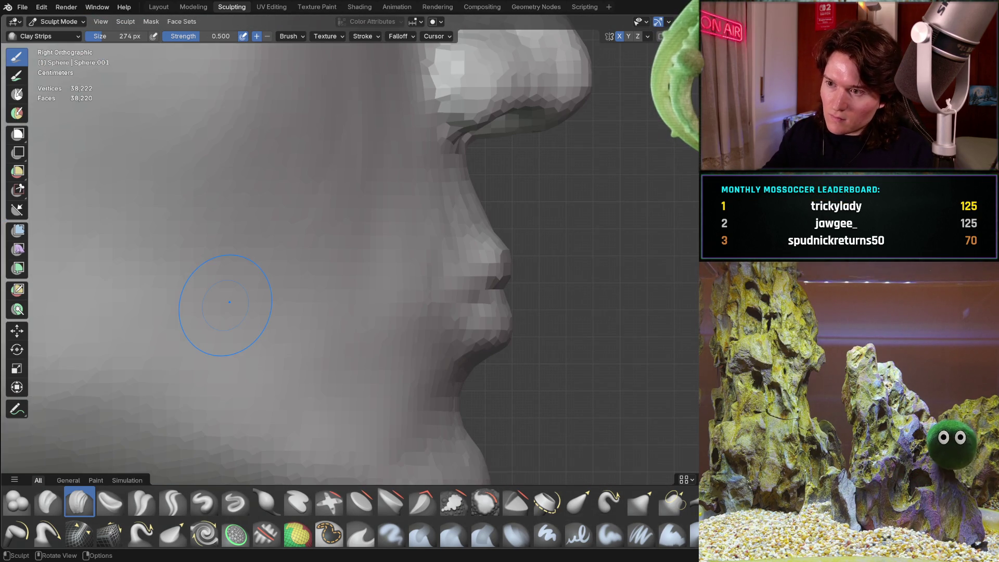
{"action": "mouse_move", "coordinate": [381, 294]}
{"action": "middle_mouse_down"}
{"action": "mouse_move", "coordinate": [200, 290]}
{"action": "mouse_move", "coordinate": [269, 243]}
{"action": "middle_mouse_up"}
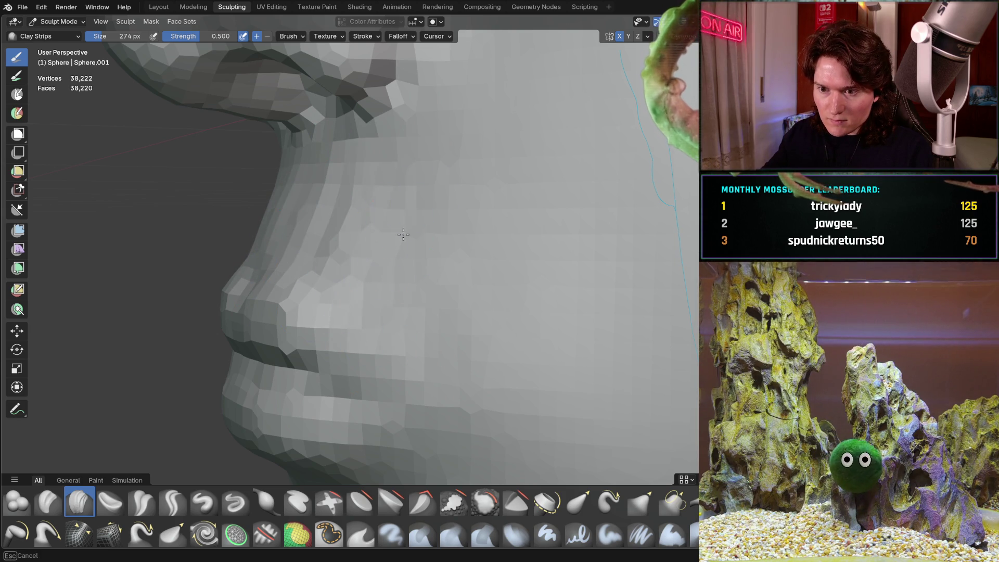
{"action": "mouse_move", "coordinate": [334, 267]}
{"action": "middle_mouse_down"}
{"action": "mouse_move", "coordinate": [390, 297]}
{"action": "mouse_move", "coordinate": [349, 321]}
{"action": "mouse_move", "coordinate": [371, 272]}
{"action": "middle_mouse_up"}
{"action": "mouse_move", "coordinate": [212, 264]}
{"action": "middle_mouse_down"}
{"action": "mouse_move", "coordinate": [273, 263]}
{"action": "mouse_move", "coordinate": [163, 275]}
{"action": "middle_mouse_up"}
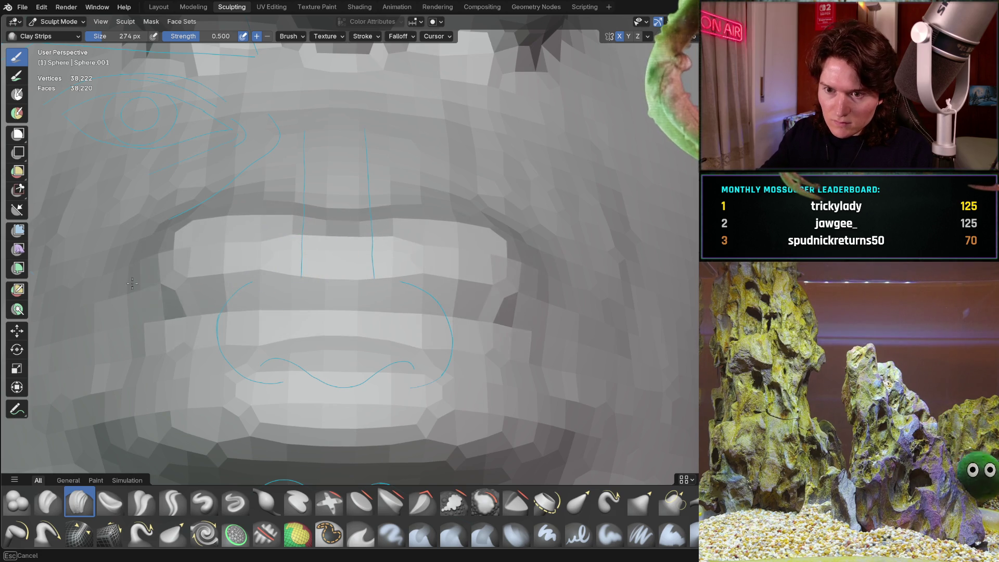
{"action": "mouse_move", "coordinate": [83, 296]}
{"action": "middle_mouse_down"}
{"action": "mouse_move", "coordinate": [310, 248]}
{"action": "mouse_move", "coordinate": [387, 245]}
{"action": "middle_mouse_up"}
{"action": "mouse_move", "coordinate": [458, 261]}
{"action": "middle_mouse_down"}
{"action": "mouse_move", "coordinate": [383, 261]}
{"action": "mouse_move", "coordinate": [340, 283]}
{"action": "mouse_move", "coordinate": [267, 256]}
{"action": "middle_mouse_up"}
{"action": "scroll", "coordinate": [250, 289], "scroll_direction": "down", "scroll_amount": 4}
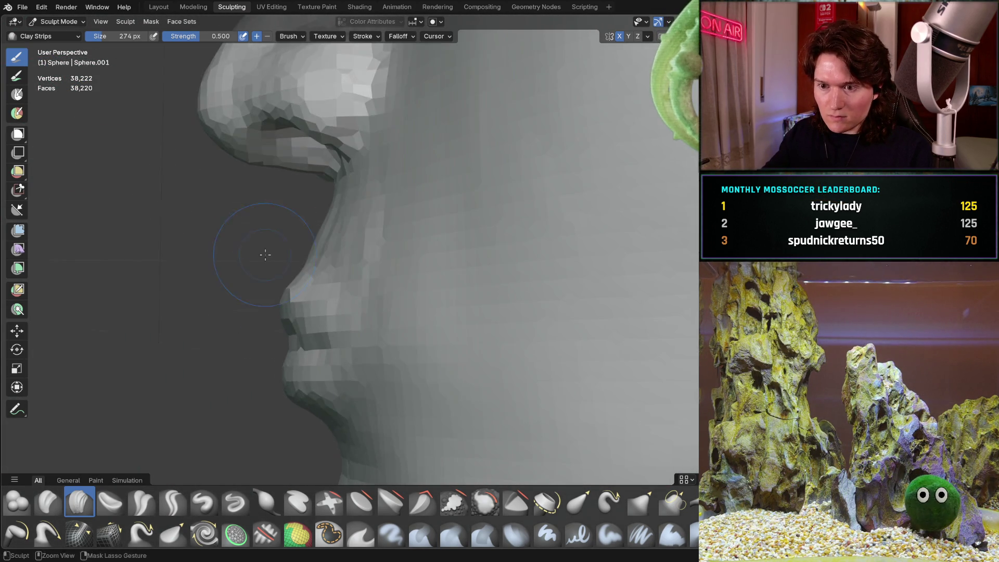
{"action": "mouse_move", "coordinate": [245, 301]}
{"action": "middle_mouse_down"}
{"action": "mouse_move", "coordinate": [308, 256]}
{"action": "mouse_move", "coordinate": [307, 291]}
{"action": "mouse_move", "coordinate": [348, 276]}
{"action": "mouse_move", "coordinate": [351, 265]}
{"action": "mouse_move", "coordinate": [331, 266]}
{"action": "mouse_move", "coordinate": [347, 240]}
{"action": "middle_mouse_up"}
{"action": "scroll", "coordinate": [332, 263], "scroll_direction": "up", "scroll_amount": 5}
{"action": "key", "text": "ctrl+KP_1"}
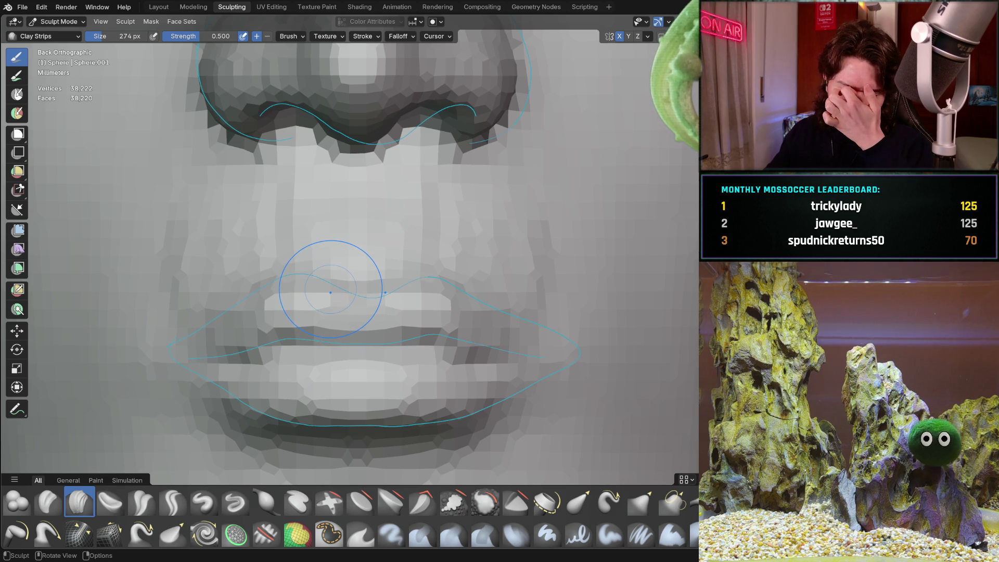
{"action": "middle_click_drag", "start_coordinate": [286, 258], "coordinate": [307, 248]}
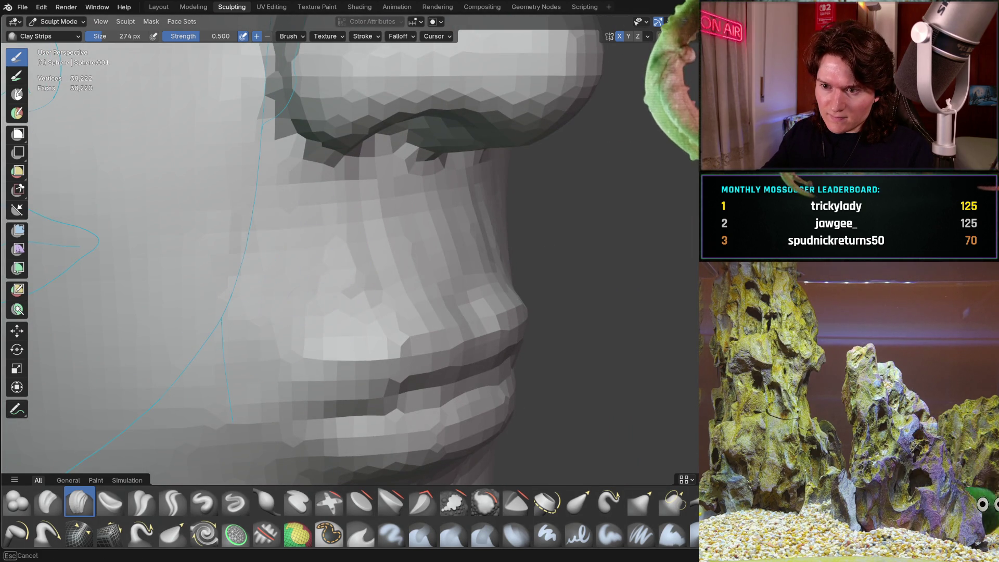
{"action": "mouse_move", "coordinate": [264, 278]}
{"action": "middle_mouse_down"}
{"action": "mouse_move", "coordinate": [203, 230]}
{"action": "mouse_move", "coordinate": [256, 239]}
{"action": "mouse_move", "coordinate": [312, 184]}
{"action": "middle_mouse_up"}
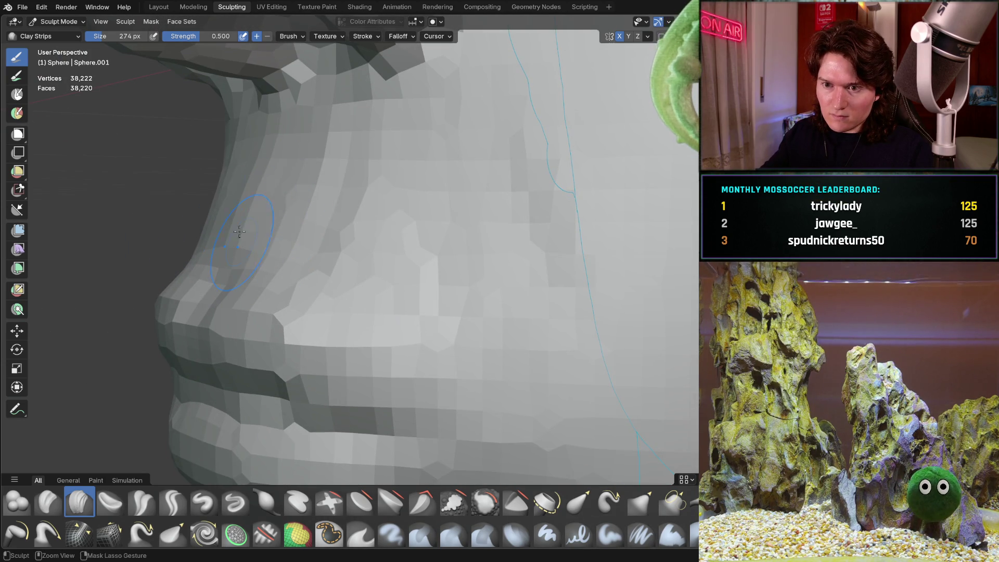
{"action": "scroll", "coordinate": [255, 222], "scroll_direction": "down", "scroll_amount": 3}
{"action": "middle_click_drag", "start_coordinate": [255, 222], "coordinate": [345, 234]}
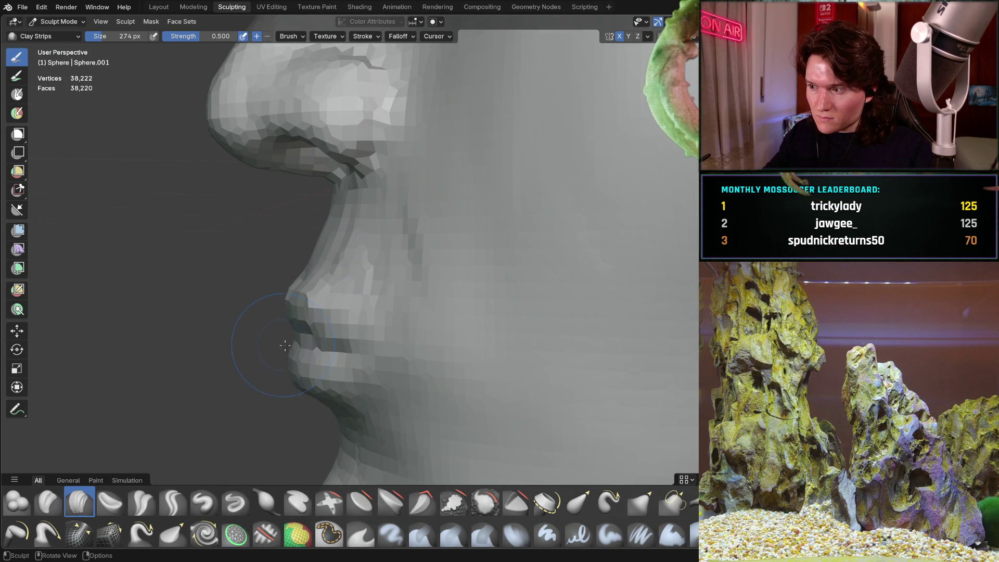
{"action": "mouse_move", "coordinate": [302, 358]}
{"action": "middle_mouse_down"}
{"action": "mouse_move", "coordinate": [279, 307]}
{"action": "mouse_move", "coordinate": [406, 281]}
{"action": "middle_mouse_up"}
{"action": "mouse_move", "coordinate": [249, 302]}
{"action": "middle_mouse_down"}
{"action": "mouse_move", "coordinate": [328, 281]}
{"action": "mouse_move", "coordinate": [371, 285]}
{"action": "mouse_move", "coordinate": [385, 300]}
{"action": "middle_mouse_up"}
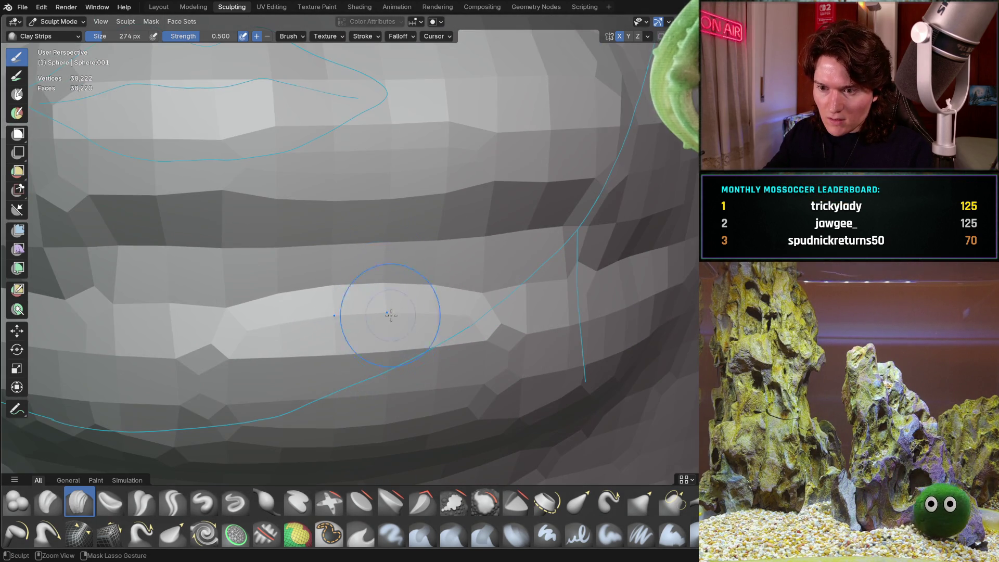
{"action": "middle_click_drag", "start_coordinate": [285, 336], "coordinate": [390, 325]}
{"action": "mouse_move", "coordinate": [301, 328]}
{"action": "middle_mouse_down"}
{"action": "mouse_move", "coordinate": [315, 297]}
{"action": "mouse_move", "coordinate": [425, 284]}
{"action": "middle_mouse_up"}
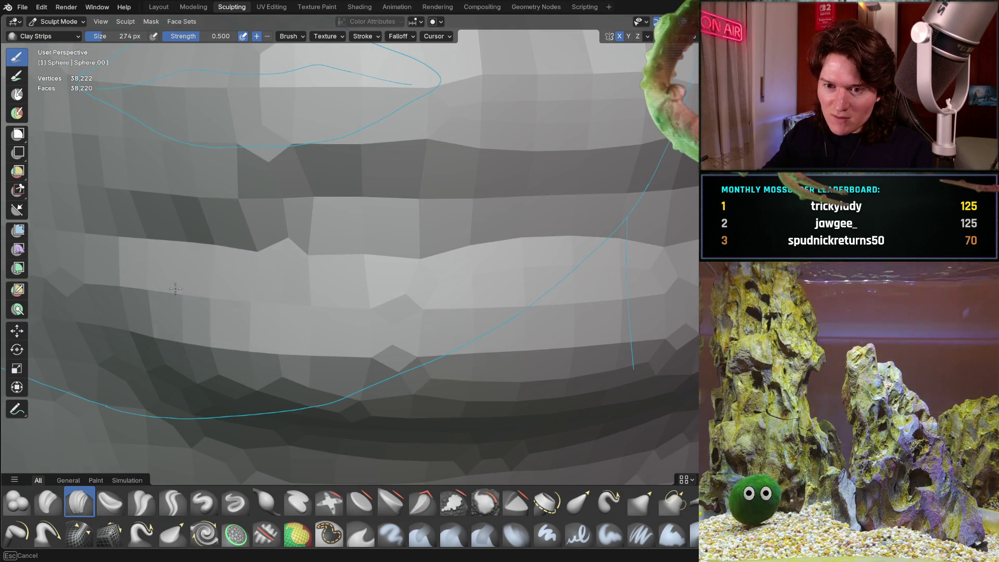
{"action": "mouse_move", "coordinate": [363, 292]}
{"action": "middle_mouse_down"}
{"action": "mouse_move", "coordinate": [211, 275]}
{"action": "mouse_move", "coordinate": [329, 285]}
{"action": "mouse_move", "coordinate": [290, 301]}
{"action": "middle_mouse_up"}
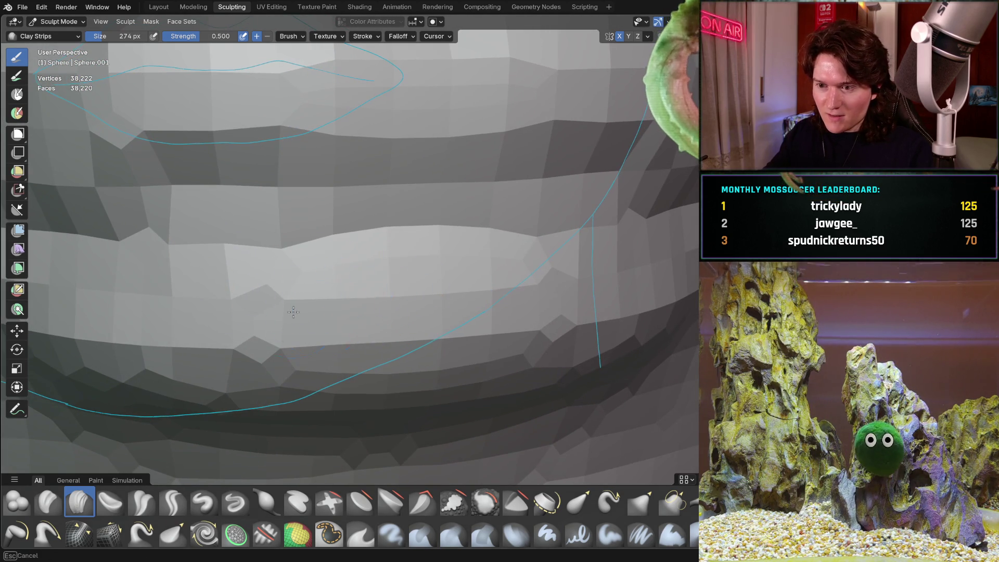
{"action": "middle_click_drag", "start_coordinate": [485, 280], "coordinate": [442, 267]}
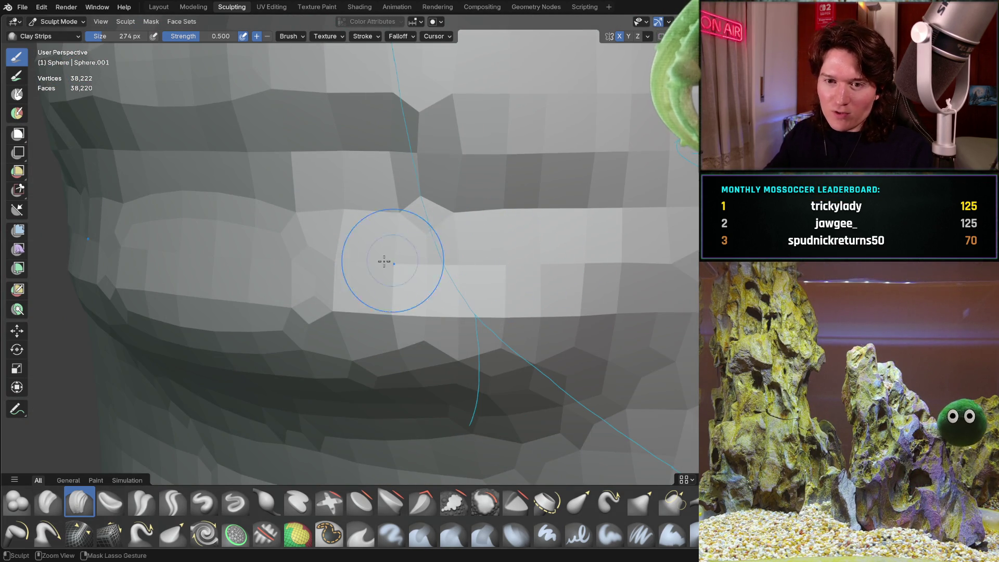
{"action": "mouse_move", "coordinate": [511, 215]}
{"action": "middle_mouse_down"}
{"action": "mouse_move", "coordinate": [323, 280]}
{"action": "mouse_move", "coordinate": [473, 272]}
{"action": "middle_mouse_up"}
{"action": "middle_click_drag", "start_coordinate": [149, 326], "coordinate": [220, 267]}
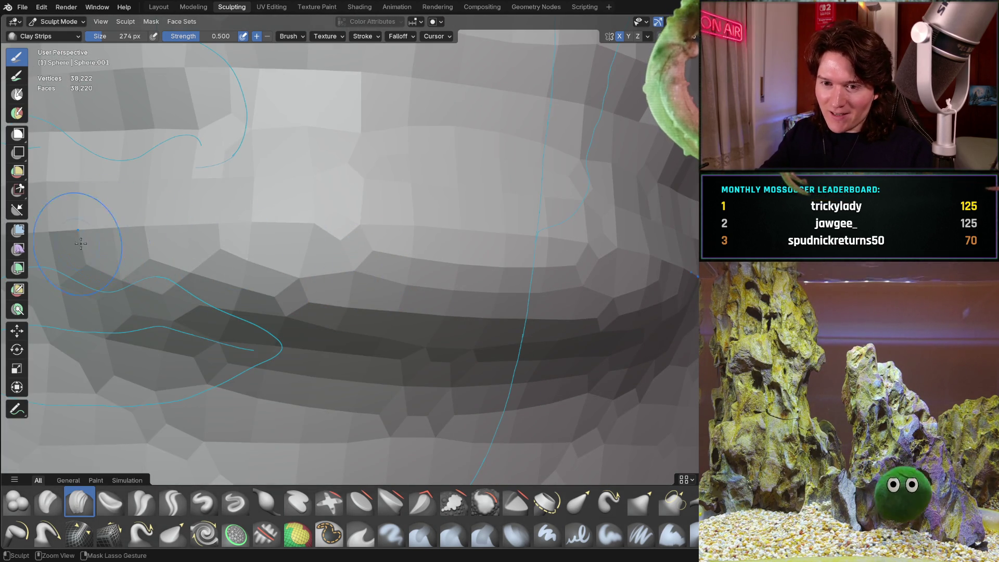
{"action": "key", "text": "ctrl+KP_1"}
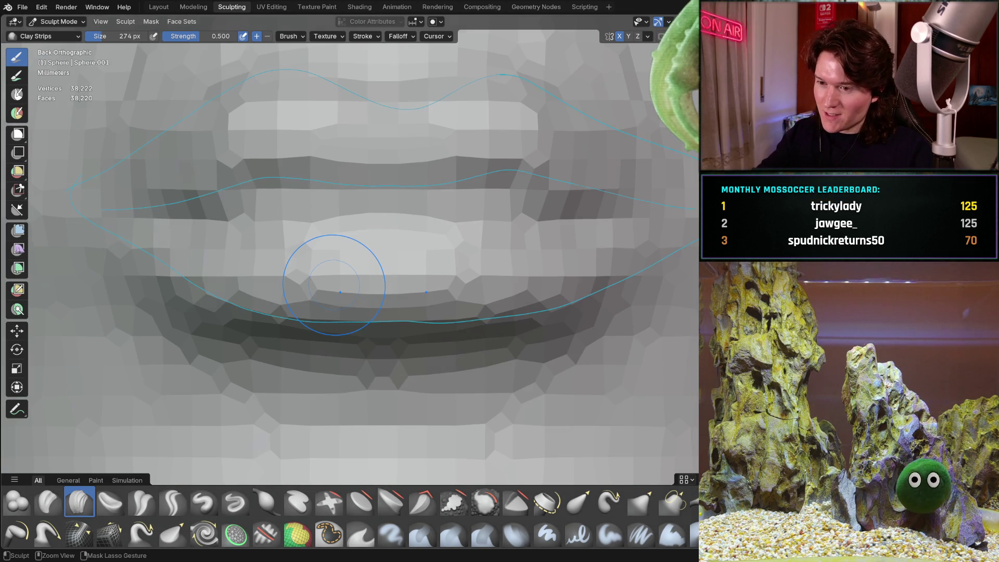
{"action": "mouse_move", "coordinate": [448, 263]}
{"action": "middle_mouse_down"}
{"action": "mouse_move", "coordinate": [373, 265]}
{"action": "mouse_move", "coordinate": [333, 292]}
{"action": "middle_mouse_up"}
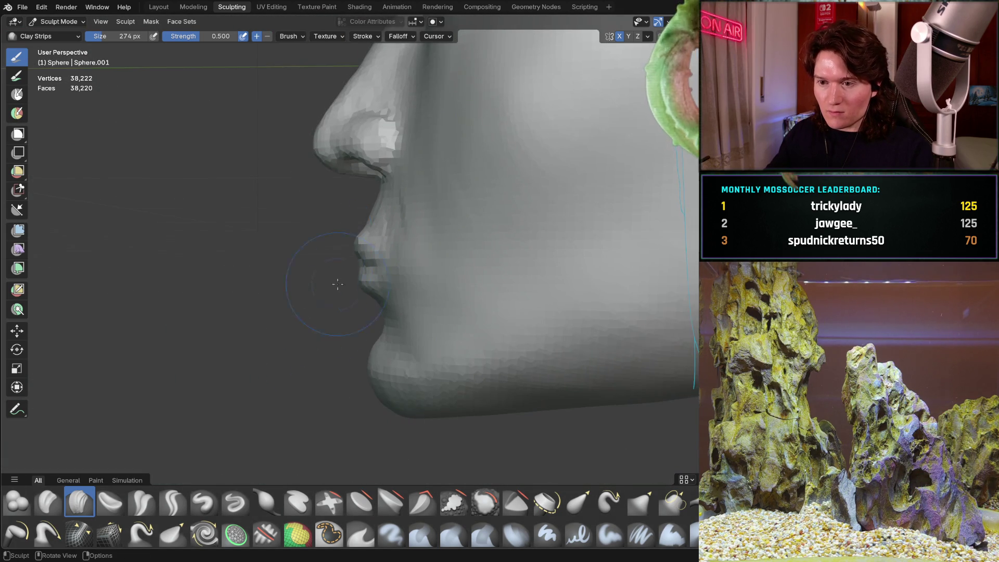
{"action": "mouse_move", "coordinate": [421, 250]}
{"action": "middle_mouse_down"}
{"action": "mouse_move", "coordinate": [468, 260]}
{"action": "mouse_move", "coordinate": [432, 265]}
{"action": "mouse_move", "coordinate": [442, 276]}
{"action": "mouse_move", "coordinate": [521, 291]}
{"action": "mouse_move", "coordinate": [507, 291]}
{"action": "mouse_move", "coordinate": [593, 285]}
{"action": "mouse_move", "coordinate": [488, 298]}
{"action": "mouse_move", "coordinate": [419, 268]}
{"action": "mouse_move", "coordinate": [454, 280]}
{"action": "middle_mouse_up"}
{"action": "scroll", "coordinate": [416, 264], "scroll_direction": "up", "scroll_amount": 5}
{"action": "scroll", "coordinate": [415, 264], "scroll_direction": "down", "scroll_amount": 6}
{"action": "scroll", "coordinate": [454, 280], "scroll_direction": "down", "scroll_amount": 3}
{"action": "scroll", "coordinate": [406, 301], "scroll_direction": "down", "scroll_amount": 2}
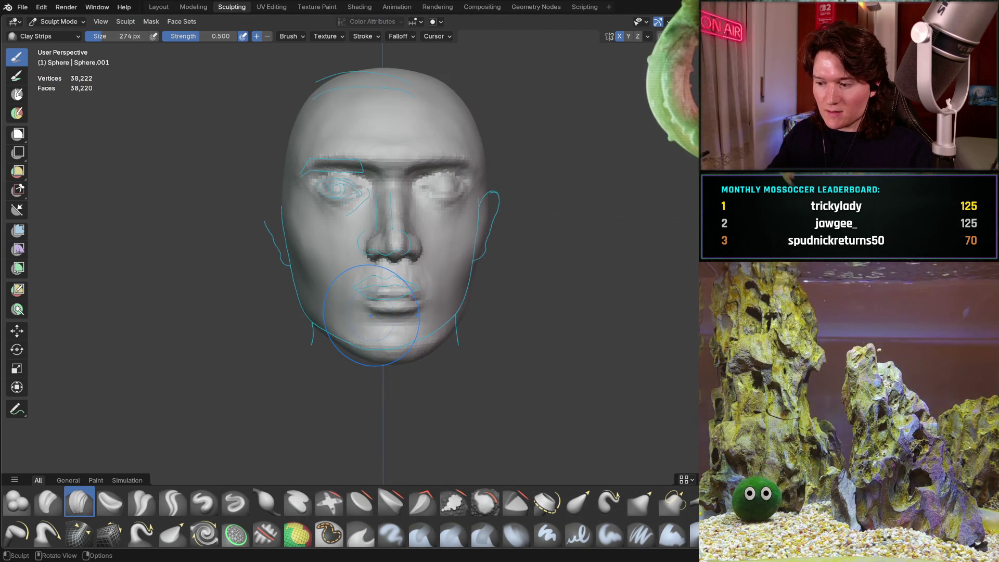
{"action": "key", "text": "ctrl+KP_1"}
{"action": "scroll", "coordinate": [408, 309], "scroll_direction": "up", "scroll_amount": 5}
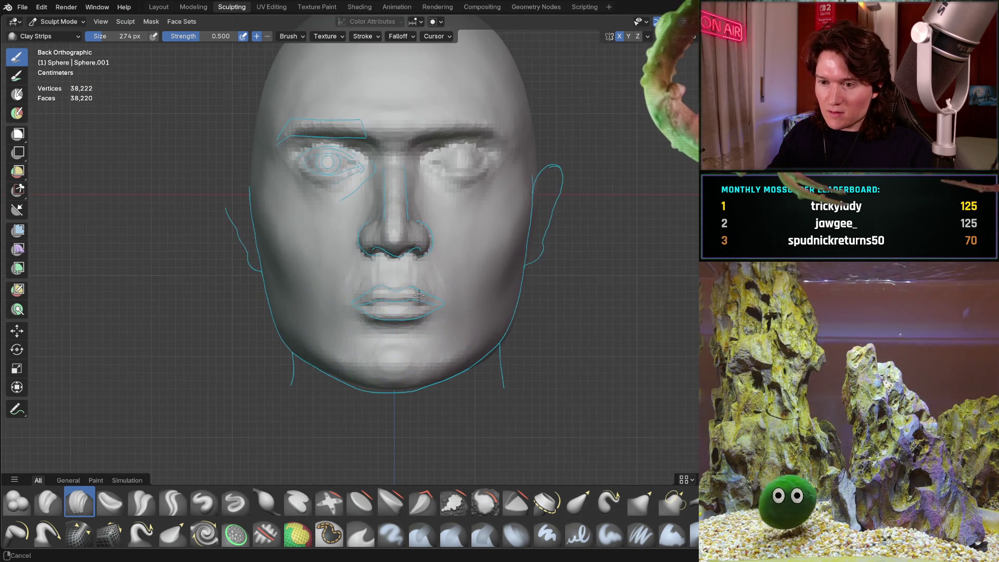
{"action": "mouse_move", "coordinate": [425, 281]}
{"action": "middle_mouse_down"}
{"action": "mouse_move", "coordinate": [462, 361]}
{"action": "mouse_move", "coordinate": [357, 290]}
{"action": "middle_mouse_up"}
{"action": "scroll", "coordinate": [437, 312], "scroll_direction": "up", "scroll_amount": 3}
{"action": "scroll", "coordinate": [378, 364], "scroll_direction": "up", "scroll_amount": 3}
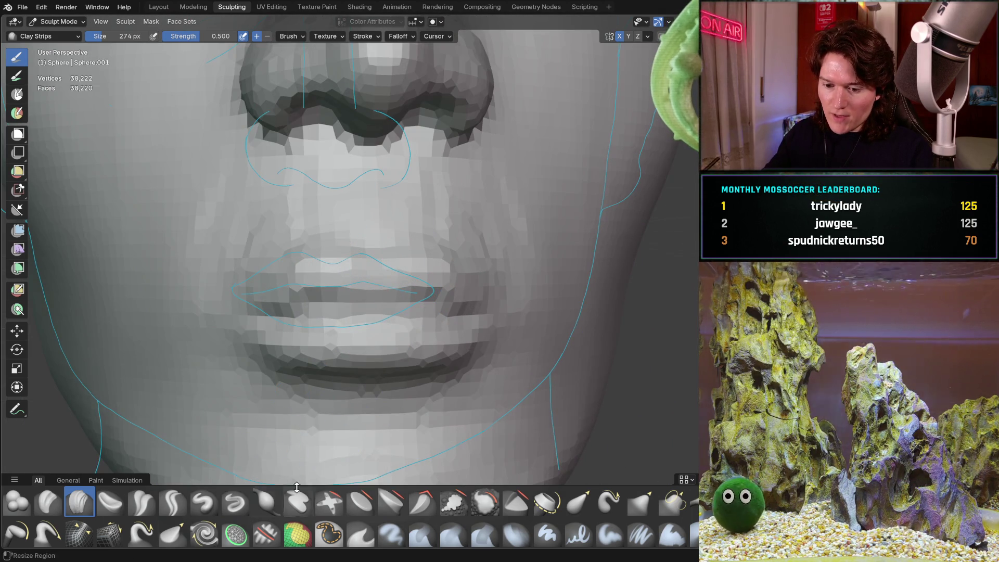
{"action": "left_click", "coordinate": [328, 532]}
- Mask the upper and lower lips from the front and side, including the lower lip's bottom edge
{"action": "scroll", "coordinate": [326, 317], "scroll_direction": "up", "scroll_amount": 1}
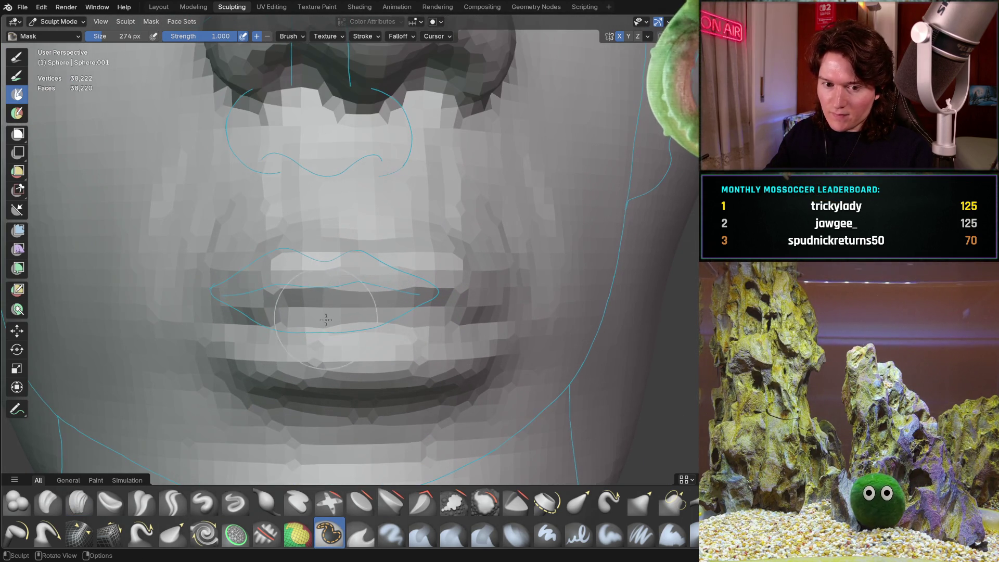
{"action": "scroll", "coordinate": [286, 310], "scroll_direction": "up", "scroll_amount": 1}
{"action": "mouse_move", "coordinate": [271, 318]}
{"action": "left_mouse_down"}
{"action": "mouse_move", "coordinate": [244, 333]}
{"action": "mouse_move", "coordinate": [468, 312]}
{"action": "mouse_move", "coordinate": [457, 260]}
{"action": "mouse_move", "coordinate": [275, 272]}
{"action": "mouse_move", "coordinate": [367, 262]}
{"action": "left_mouse_up"}
{"action": "mouse_move", "coordinate": [430, 254]}
{"action": "left_mouse_down"}
{"action": "mouse_move", "coordinate": [359, 250]}
{"action": "mouse_move", "coordinate": [273, 279]}
{"action": "mouse_move", "coordinate": [354, 359]}
{"action": "mouse_move", "coordinate": [208, 374]}
{"action": "mouse_move", "coordinate": [216, 398]}
{"action": "mouse_move", "coordinate": [240, 410]}
{"action": "mouse_move", "coordinate": [345, 413]}
{"action": "mouse_move", "coordinate": [291, 338]}
{"action": "mouse_move", "coordinate": [268, 268]}
{"action": "mouse_move", "coordinate": [172, 281]}
{"action": "mouse_move", "coordinate": [234, 219]}
{"action": "mouse_move", "coordinate": [303, 245]}
{"action": "left_mouse_up"}
{"action": "mouse_move", "coordinate": [398, 260]}
{"action": "middle_mouse_down"}
{"action": "mouse_move", "coordinate": [356, 301]}
{"action": "mouse_move", "coordinate": [326, 312]}
{"action": "mouse_move", "coordinate": [318, 281]}
{"action": "middle_mouse_up"}
{"action": "mouse_move", "coordinate": [318, 281]}
{"action": "left_mouse_down"}
{"action": "mouse_move", "coordinate": [244, 244]}
{"action": "mouse_move", "coordinate": [321, 244]}
{"action": "mouse_move", "coordinate": [255, 221]}
{"action": "mouse_move", "coordinate": [322, 206]}
{"action": "mouse_move", "coordinate": [406, 233]}
{"action": "left_mouse_up"}
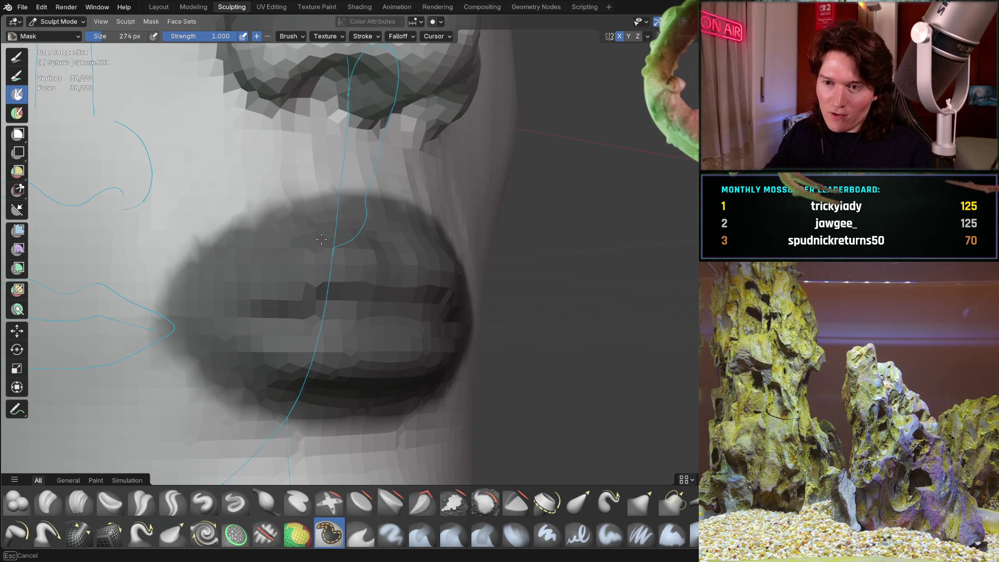
{"action": "left_click_drag", "start_coordinate": [292, 240], "coordinate": [193, 333]}
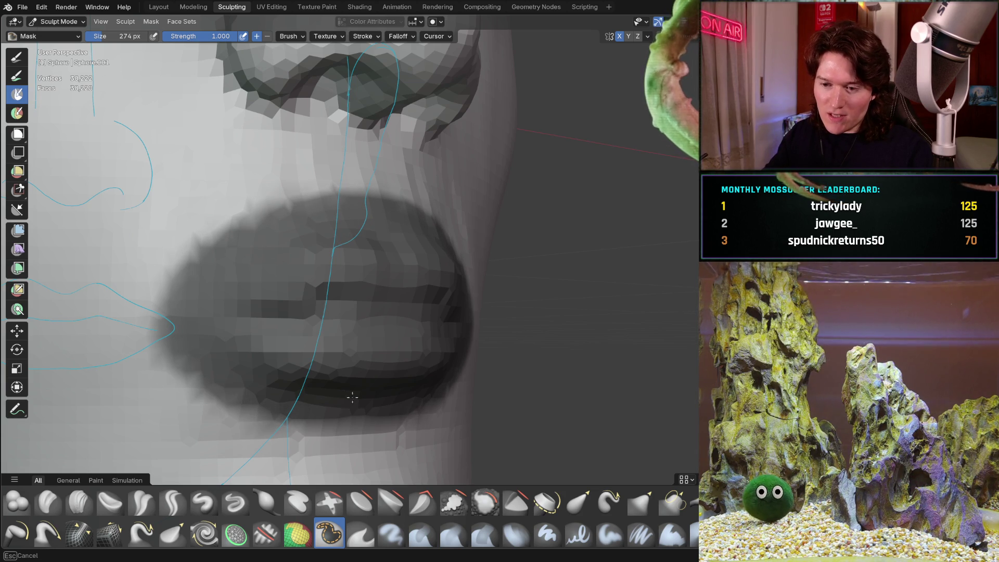
{"action": "left_click_drag", "start_coordinate": [267, 386], "coordinate": [406, 401]}
- Extend the mask across the left mouth corner and the area below the lower lip
{"action": "mouse_move", "coordinate": [335, 351]}
{"action": "middle_mouse_down"}
{"action": "mouse_move", "coordinate": [288, 342]}
{"action": "mouse_move", "coordinate": [401, 330]}
{"action": "mouse_move", "coordinate": [435, 312]}
{"action": "mouse_move", "coordinate": [243, 326]}
{"action": "middle_mouse_up"}
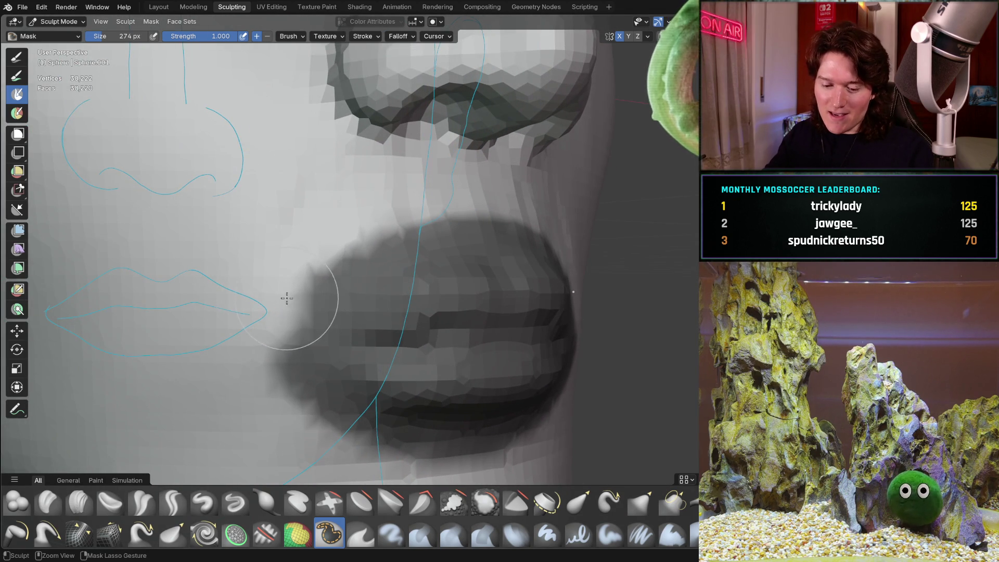
{"action": "mouse_move", "coordinate": [256, 289]}
{"action": "left_mouse_down"}
{"action": "mouse_move", "coordinate": [396, 208]}
{"action": "mouse_move", "coordinate": [428, 200]}
{"action": "mouse_move", "coordinate": [291, 254]}
{"action": "left_mouse_up"}
{"action": "middle_click_drag", "start_coordinate": [290, 254], "coordinate": [301, 221], "text": "shift"}
{"action": "mouse_move", "coordinate": [300, 221]}
{"action": "left_mouse_down"}
{"action": "mouse_move", "coordinate": [263, 327]}
{"action": "mouse_move", "coordinate": [269, 264]}
{"action": "mouse_move", "coordinate": [338, 333]}
{"action": "mouse_move", "coordinate": [335, 323]}
{"action": "left_mouse_up"}
{"action": "mouse_move", "coordinate": [335, 323]}
{"action": "middle_mouse_down"}
{"action": "mouse_move", "coordinate": [281, 346]}
{"action": "mouse_move", "coordinate": [298, 348]}
{"action": "middle_mouse_up"}
{"action": "left_click_drag", "start_coordinate": [359, 372], "coordinate": [437, 374]}
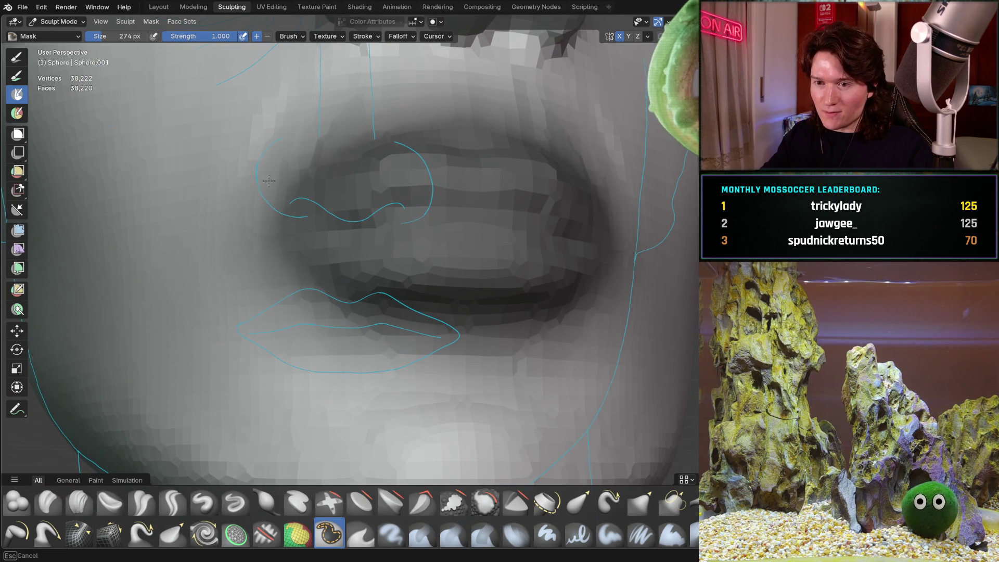
- Check the mask coverage from three-quarter, front and chin views
{"action": "middle_click_drag", "start_coordinate": [272, 166], "coordinate": [278, 228]}
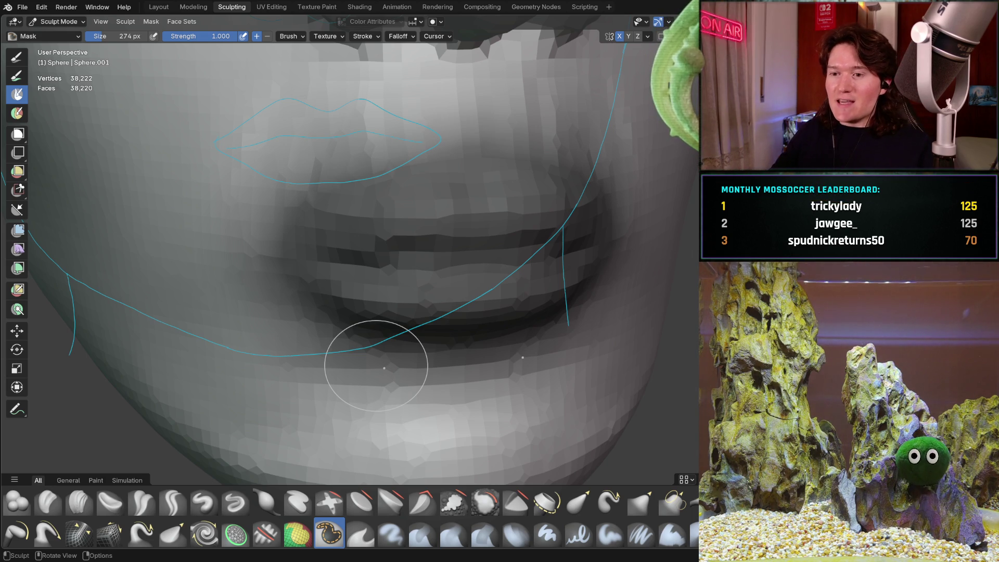
{"action": "left_click_drag", "start_coordinate": [273, 171], "coordinate": [282, 177]}
{"action": "scroll", "coordinate": [322, 159], "scroll_direction": "down", "scroll_amount": 5}
{"action": "mouse_move", "coordinate": [322, 159]}
{"action": "middle_mouse_down"}
{"action": "mouse_move", "coordinate": [330, 234]}
{"action": "mouse_move", "coordinate": [370, 249]}
{"action": "mouse_move", "coordinate": [330, 252]}
{"action": "middle_mouse_up"}
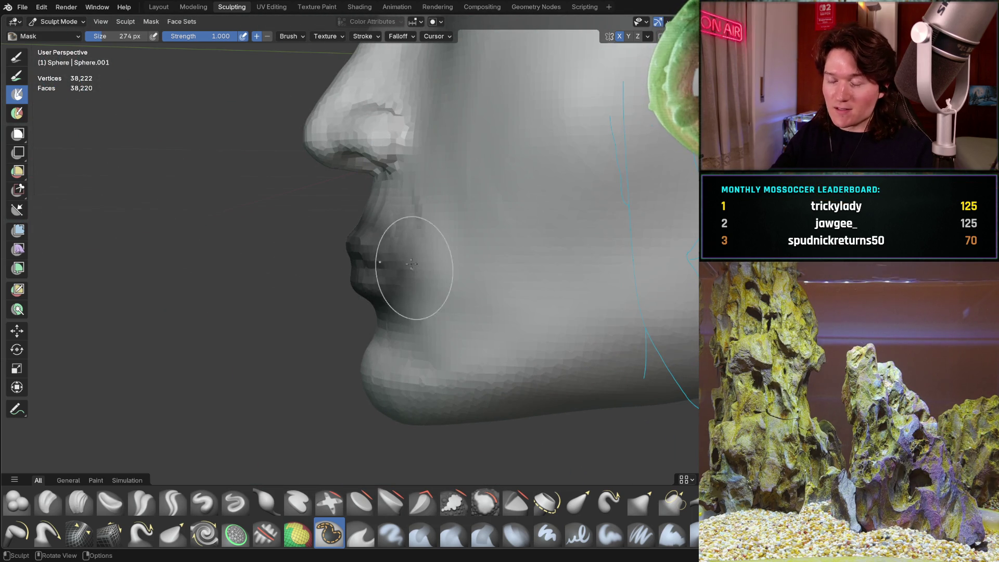
{"action": "middle_click_drag", "start_coordinate": [393, 227], "coordinate": [479, 225]}
{"action": "mouse_move", "coordinate": [437, 335]}
{"action": "middle_mouse_down"}
{"action": "mouse_move", "coordinate": [389, 340]}
{"action": "mouse_move", "coordinate": [385, 323]}
{"action": "mouse_move", "coordinate": [359, 309]}
{"action": "middle_mouse_up"}
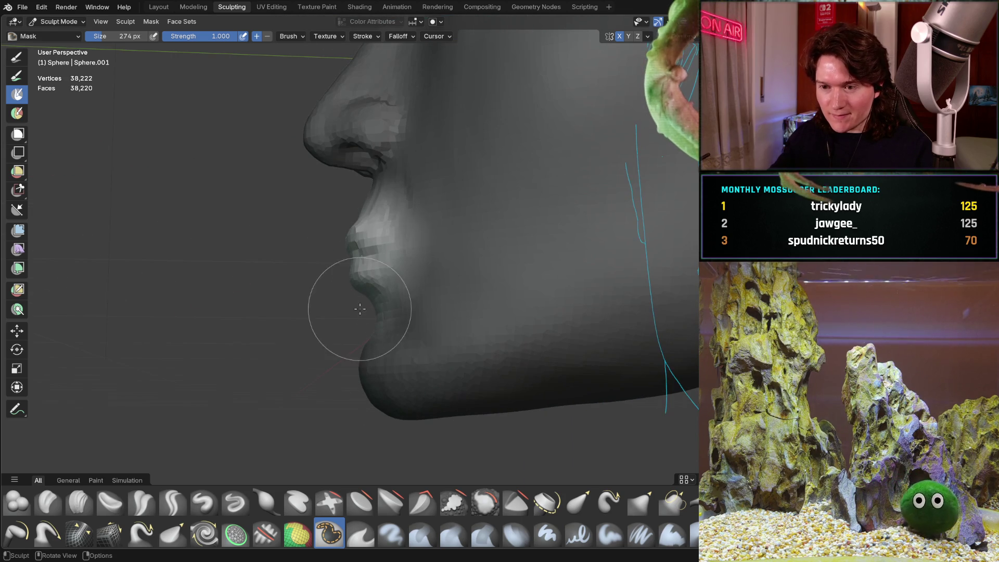
{"action": "mouse_move", "coordinate": [223, 250]}
{"action": "middle_mouse_down"}
{"action": "mouse_move", "coordinate": [234, 308]}
{"action": "mouse_move", "coordinate": [227, 271]}
{"action": "middle_mouse_up"}
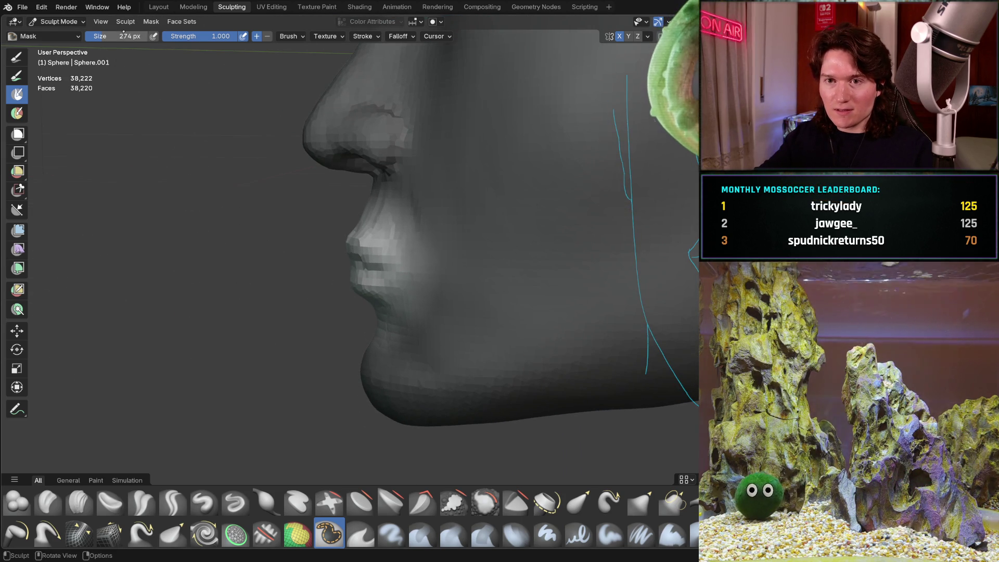
- Set the sculpt pivot to the mask border
{"action": "left_click", "coordinate": [125, 21]}
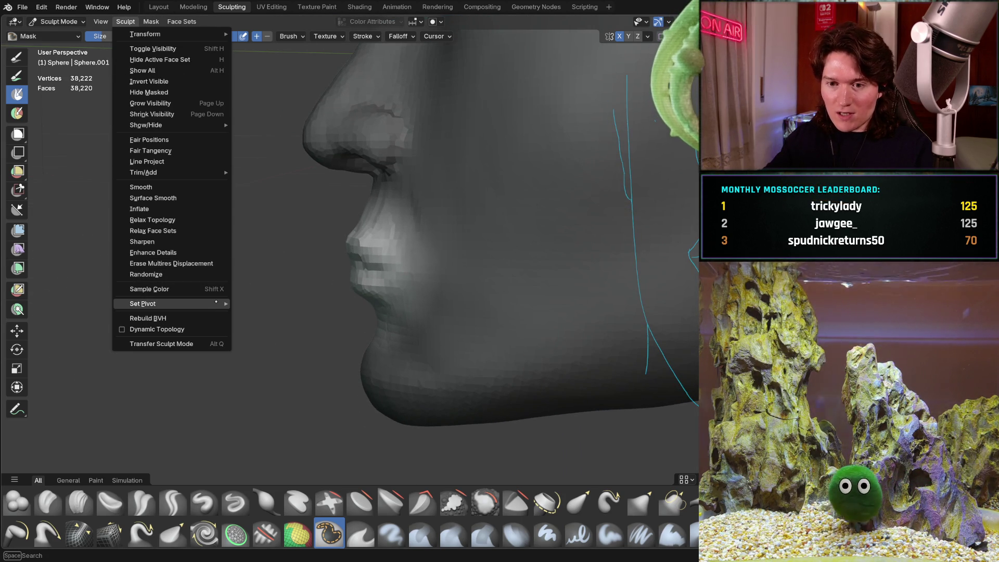
{"action": "mouse_move", "coordinate": [217, 306]}
{"action": "left_click", "coordinate": [297, 326]}
{"action": "mouse_move", "coordinate": [361, 290]}
{"action": "middle_mouse_down"}
{"action": "mouse_move", "coordinate": [520, 289]}
{"action": "mouse_move", "coordinate": [646, 269]}
{"action": "mouse_move", "coordinate": [569, 305]}
{"action": "mouse_move", "coordinate": [96, 331]}
{"action": "middle_mouse_up"}
- With the Move tool, raise the masked mouth upward along Z in front view
{"action": "left_click", "coordinate": [17, 330]}
{"action": "middle_click_drag", "start_coordinate": [234, 312], "coordinate": [364, 309]}
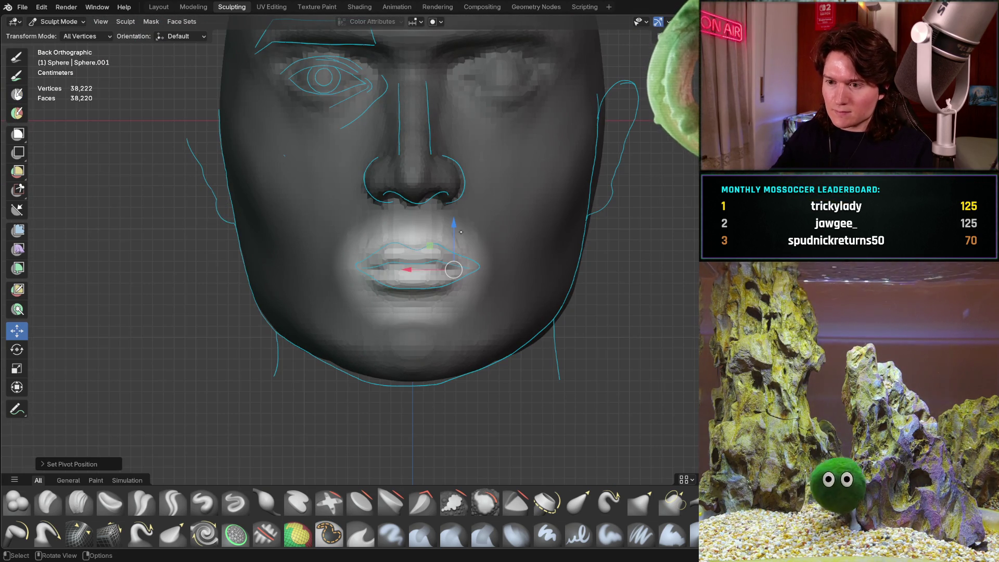
{"action": "scroll", "coordinate": [501, 202], "scroll_direction": "up", "scroll_amount": 4}
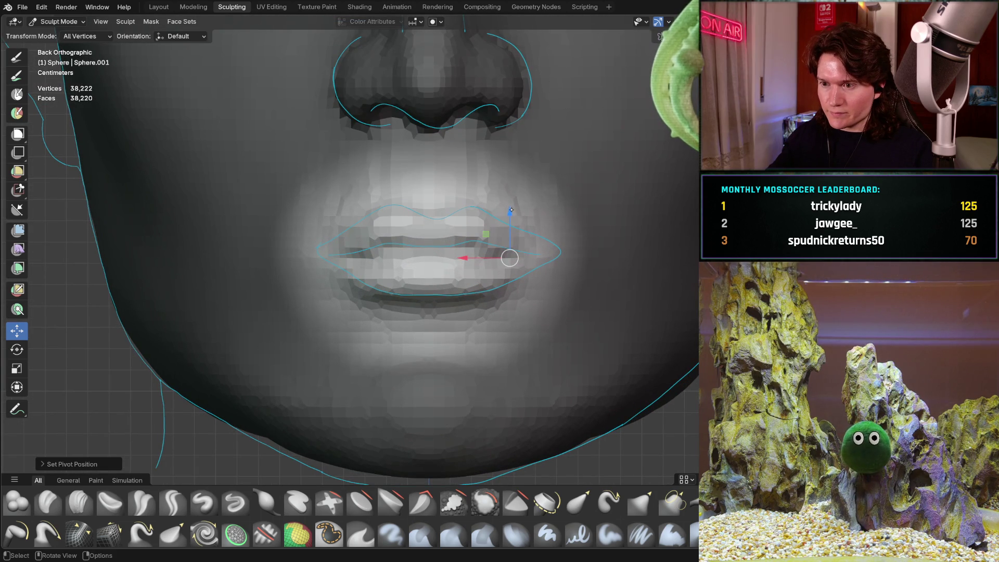
{"action": "left_click_drag", "start_coordinate": [512, 210], "coordinate": [512, 202]}
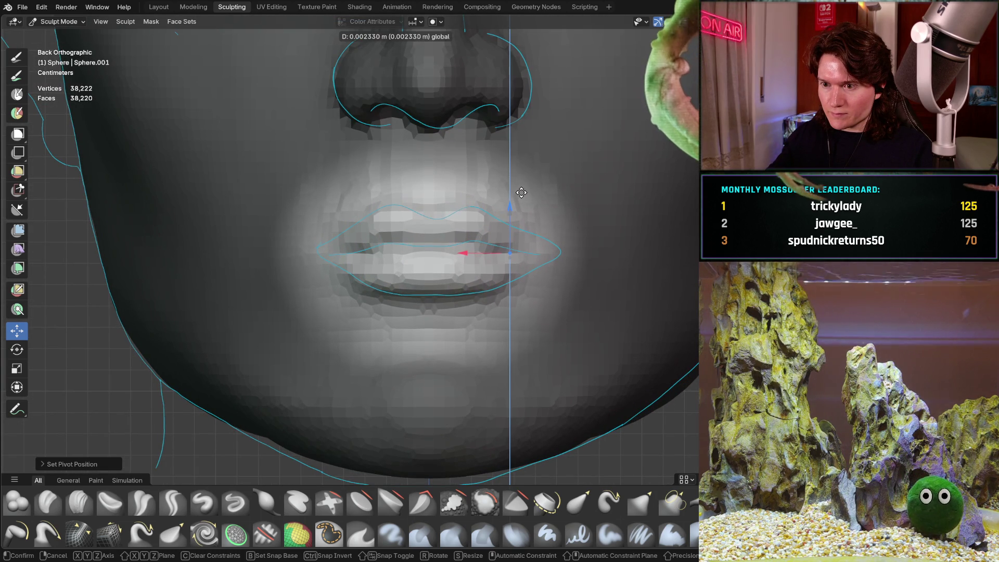
{"action": "left_click_drag", "start_coordinate": [524, 189], "coordinate": [525, 189]}
{"action": "middle_click_drag", "start_coordinate": [525, 189], "coordinate": [392, 226]}
{"action": "scroll", "coordinate": [392, 226], "scroll_direction": "down", "scroll_amount": 5}
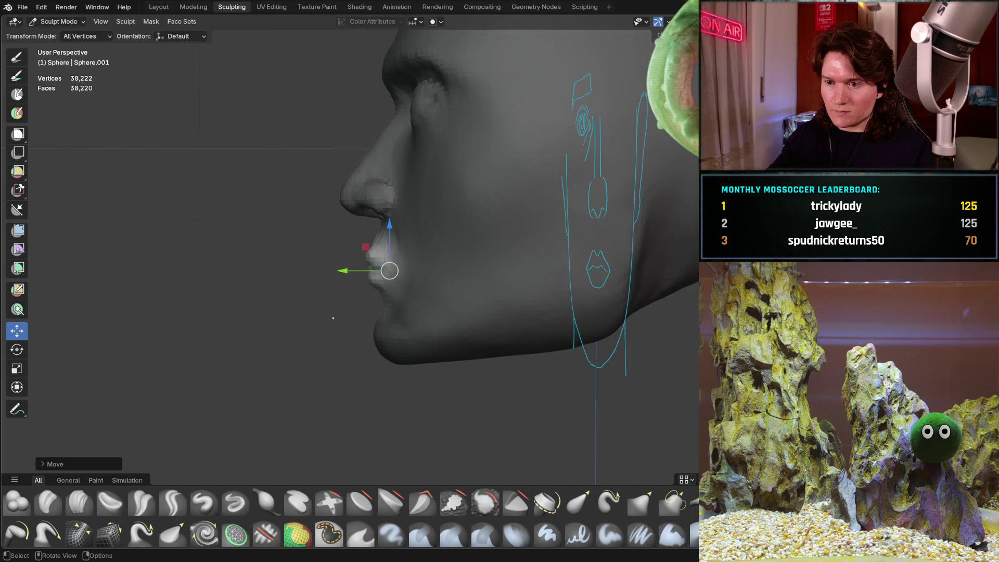
{"action": "scroll", "coordinate": [373, 275], "scroll_direction": "up", "scroll_amount": 5}
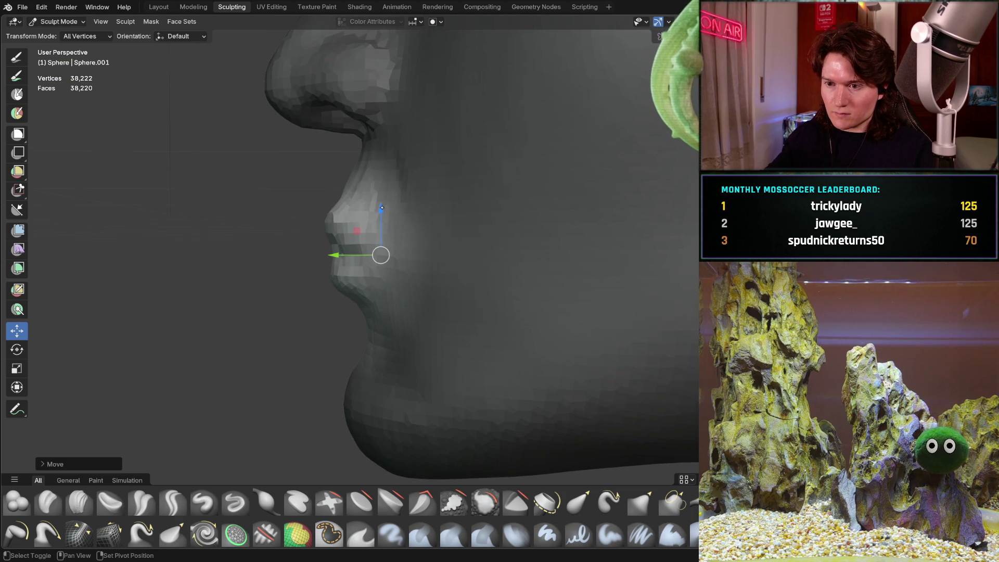
- Refine the mouth's height in side profile until the lips meet the blue guides
{"action": "left_click_drag", "start_coordinate": [383, 202], "coordinate": [384, 199], "text": "shift"}
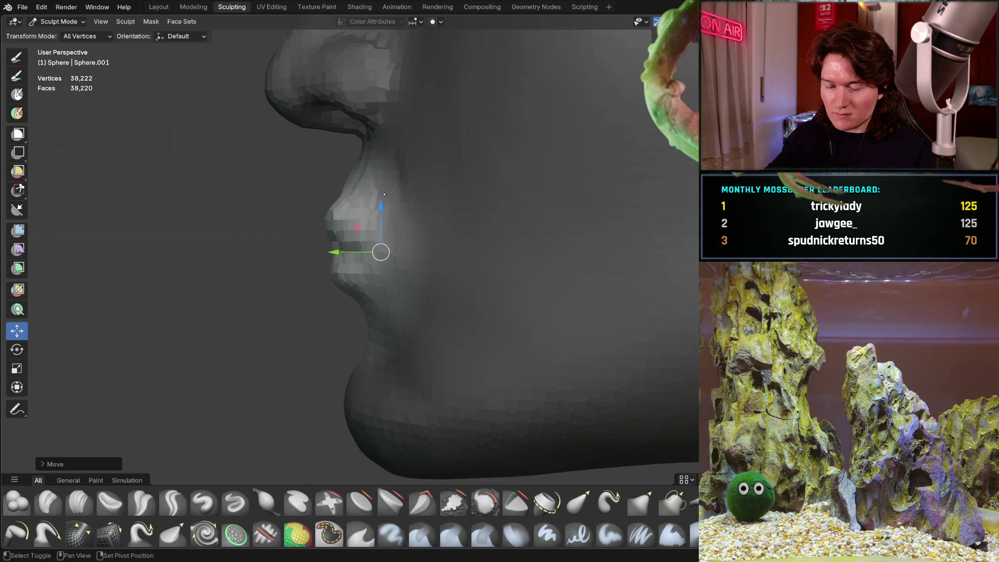
{"action": "mouse_move", "coordinate": [379, 252]}
{"action": "middle_mouse_down"}
{"action": "mouse_move", "coordinate": [361, 249]}
{"action": "mouse_move", "coordinate": [387, 267]}
{"action": "mouse_move", "coordinate": [563, 281]}
{"action": "mouse_move", "coordinate": [595, 274]}
{"action": "mouse_move", "coordinate": [601, 258]}
{"action": "mouse_move", "coordinate": [541, 251]}
{"action": "mouse_move", "coordinate": [388, 200]}
{"action": "middle_mouse_up"}
{"action": "scroll", "coordinate": [388, 200], "scroll_direction": "up", "scroll_amount": 2}
{"action": "mouse_move", "coordinate": [397, 202]}
{"action": "left_mouse_down"}
{"action": "mouse_move", "coordinate": [394, 192]}
{"action": "mouse_move", "coordinate": [402, 200]}
{"action": "left_mouse_up"}
{"action": "mouse_move", "coordinate": [402, 200]}
{"action": "middle_mouse_down"}
{"action": "mouse_move", "coordinate": [542, 225]}
{"action": "mouse_move", "coordinate": [484, 255]}
{"action": "mouse_move", "coordinate": [366, 273]}
{"action": "mouse_move", "coordinate": [364, 291]}
{"action": "mouse_move", "coordinate": [351, 291]}
{"action": "middle_mouse_up"}
{"action": "scroll", "coordinate": [367, 313], "scroll_direction": "up", "scroll_amount": 6}
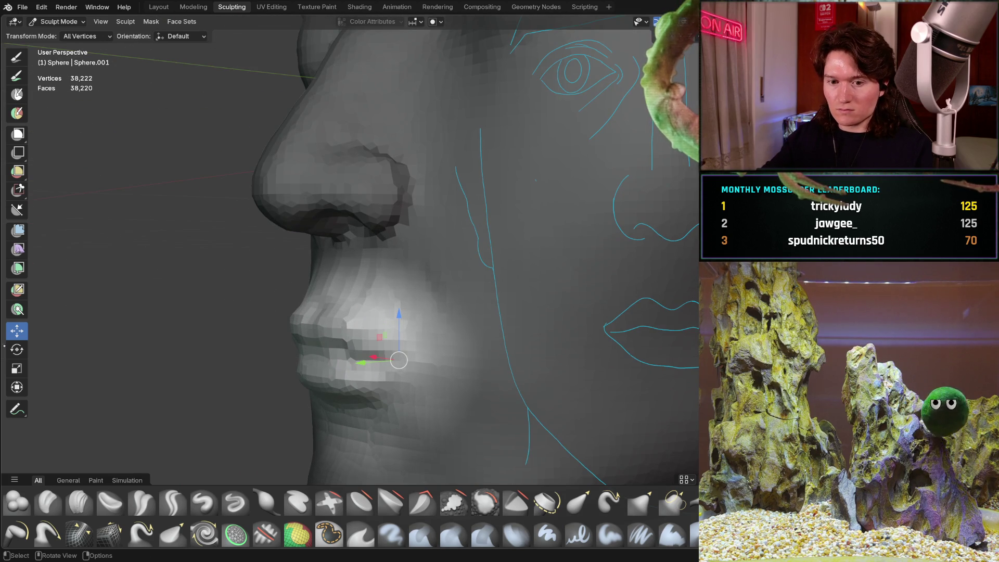
- Tilt the masked mouth forward twice around the X axis with the Rotate tool
{"action": "middle_click_drag", "start_coordinate": [108, 321], "coordinate": [315, 334]}
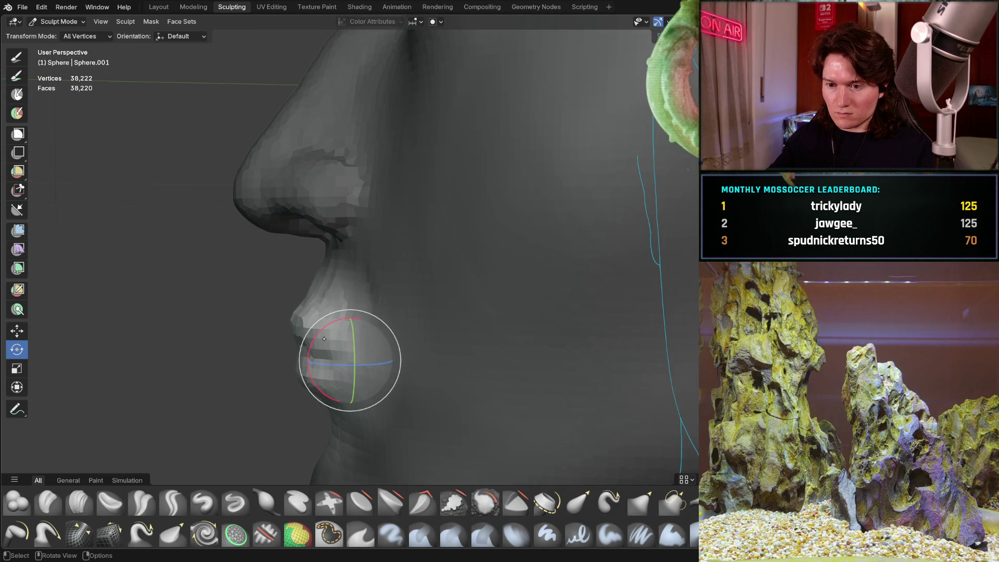
{"action": "left_click_drag", "start_coordinate": [315, 334], "coordinate": [320, 332]}
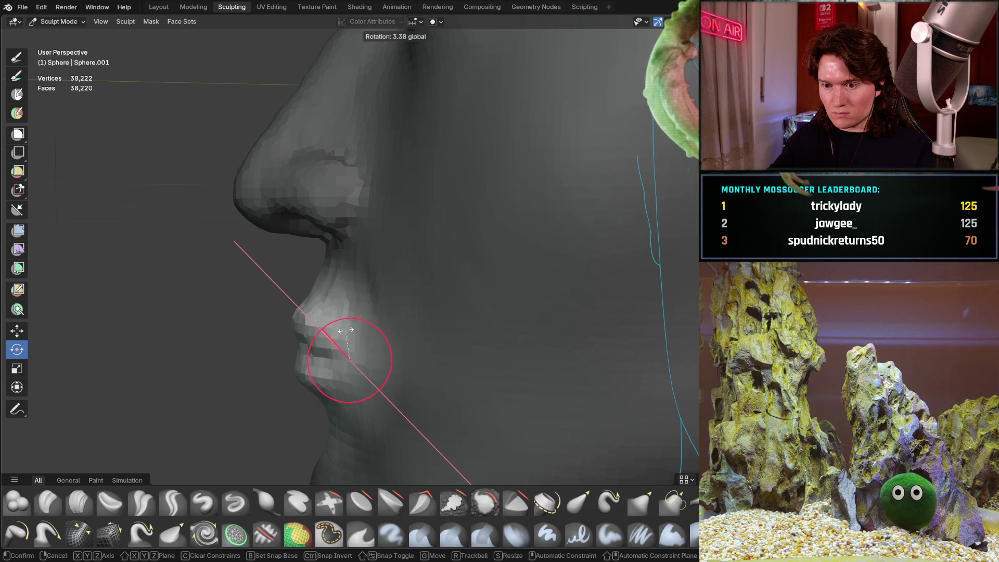
{"action": "left_click_drag", "start_coordinate": [335, 425], "coordinate": [332, 424]}
{"action": "mouse_move", "coordinate": [333, 424]}
{"action": "middle_mouse_down"}
{"action": "mouse_move", "coordinate": [318, 395]}
{"action": "mouse_move", "coordinate": [280, 420]}
{"action": "mouse_move", "coordinate": [604, 342]}
{"action": "mouse_move", "coordinate": [566, 330]}
{"action": "mouse_move", "coordinate": [511, 337]}
{"action": "mouse_move", "coordinate": [506, 305]}
{"action": "mouse_move", "coordinate": [445, 301]}
{"action": "middle_mouse_up"}
{"action": "mouse_move", "coordinate": [438, 314]}
{"action": "left_mouse_down"}
{"action": "mouse_move", "coordinate": [444, 302]}
{"action": "mouse_move", "coordinate": [432, 284]}
{"action": "mouse_move", "coordinate": [305, 259]}
{"action": "mouse_move", "coordinate": [486, 306]}
{"action": "mouse_move", "coordinate": [488, 281]}
{"action": "left_mouse_up"}
{"action": "mouse_move", "coordinate": [489, 282]}
{"action": "middle_mouse_down"}
{"action": "mouse_move", "coordinate": [476, 293]}
{"action": "mouse_move", "coordinate": [252, 314]}
{"action": "mouse_move", "coordinate": [485, 316]}
{"action": "mouse_move", "coordinate": [518, 305]}
{"action": "middle_mouse_up"}
- Undo a trial tilt, then rotate the mouth again and fine-tune the angle
{"action": "left_click_drag", "start_coordinate": [441, 297], "coordinate": [446, 287]}
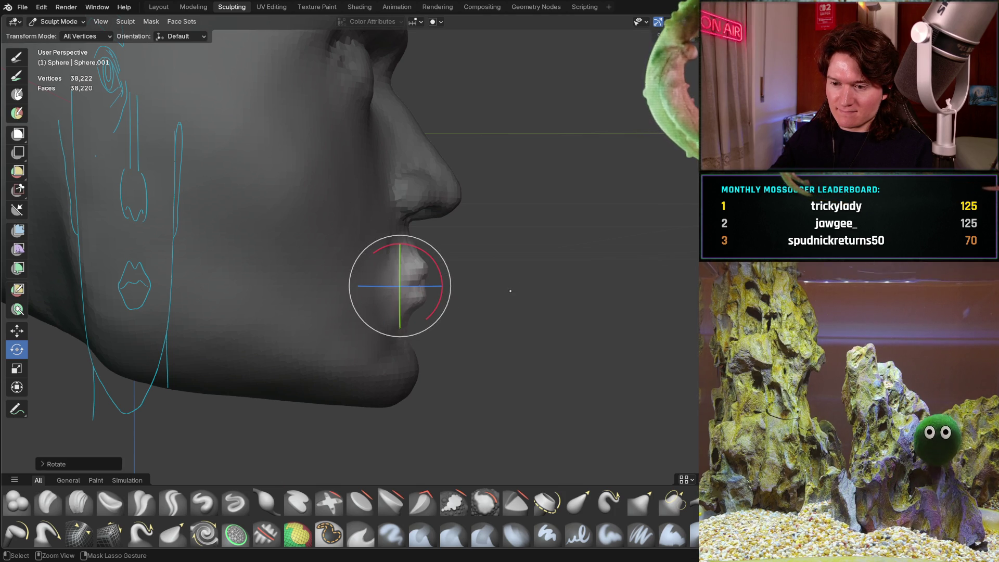
{"action": "key", "text": "ctrl+z"}
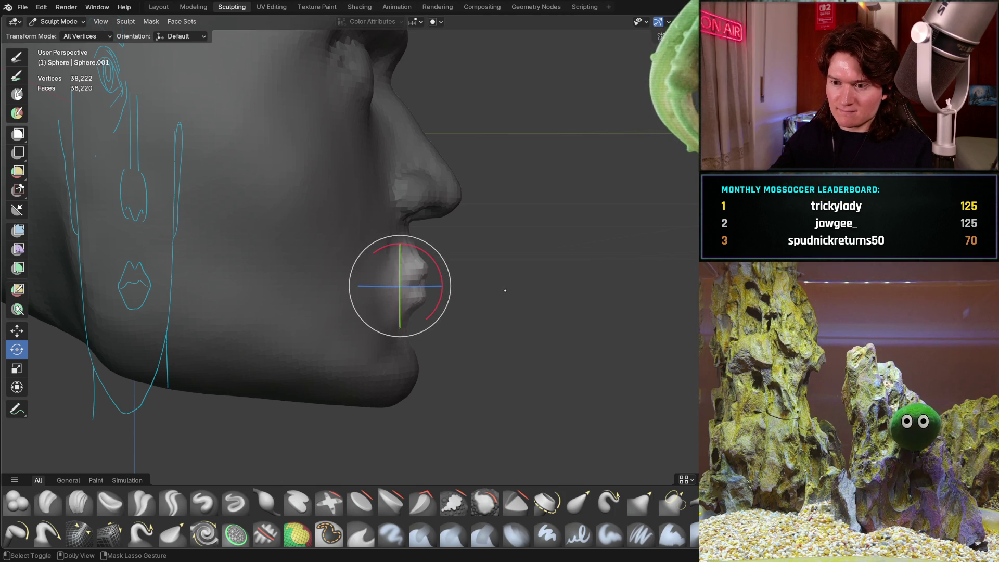
{"action": "middle_click_drag", "start_coordinate": [474, 308], "coordinate": [497, 239], "text": "ctrl"}
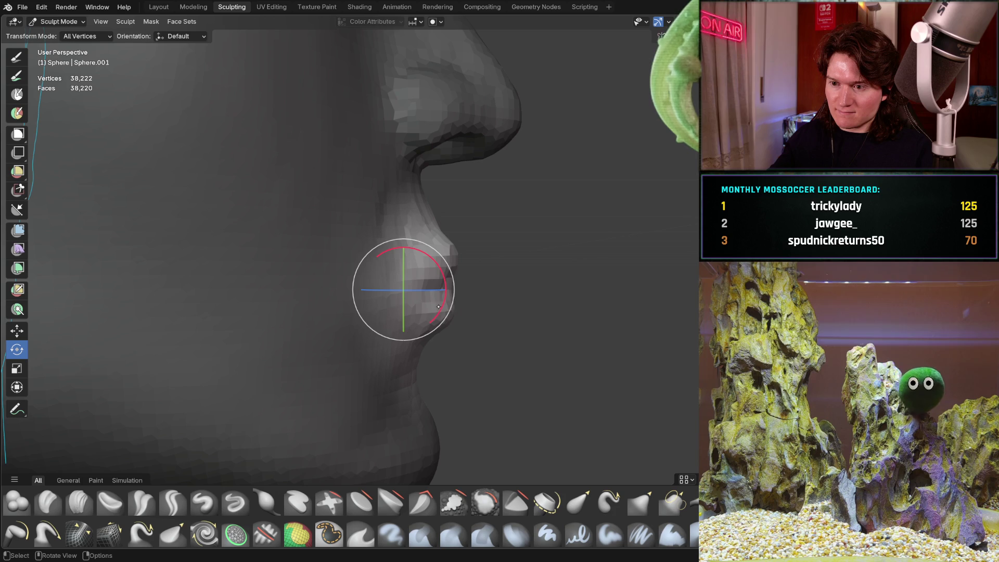
{"action": "left_click_drag", "start_coordinate": [443, 301], "coordinate": [446, 299]}
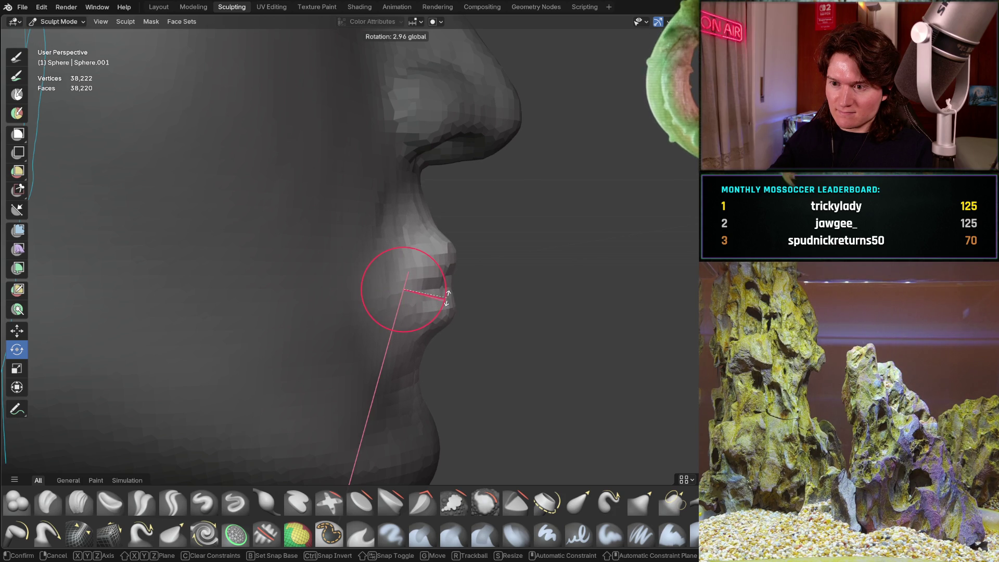
{"action": "mouse_move", "coordinate": [447, 295]}
{"action": "left_mouse_down"}
{"action": "mouse_move", "coordinate": [455, 266]}
{"action": "mouse_move", "coordinate": [445, 343]}
{"action": "left_mouse_up"}
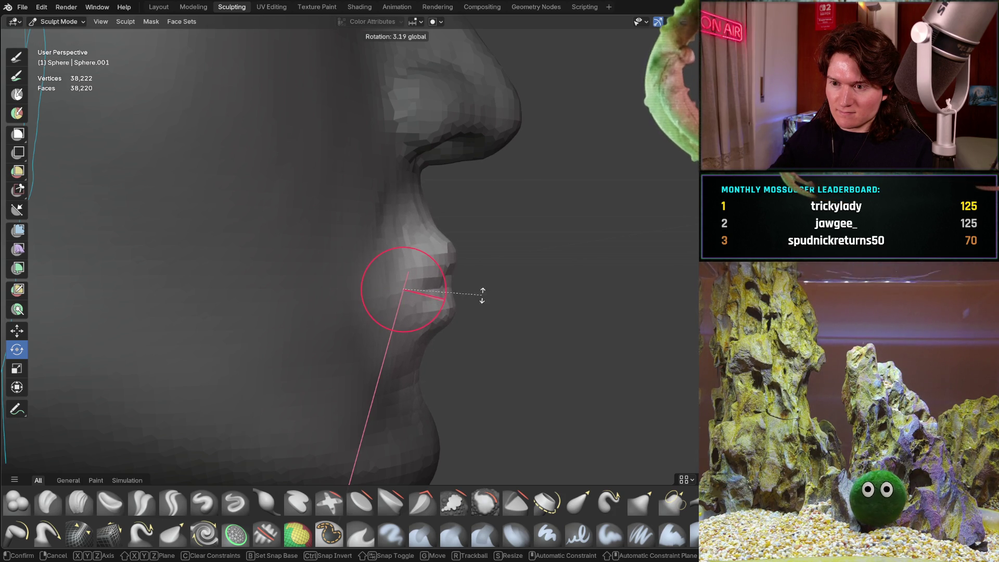
{"action": "left_click_drag", "start_coordinate": [491, 279], "coordinate": [496, 271]}
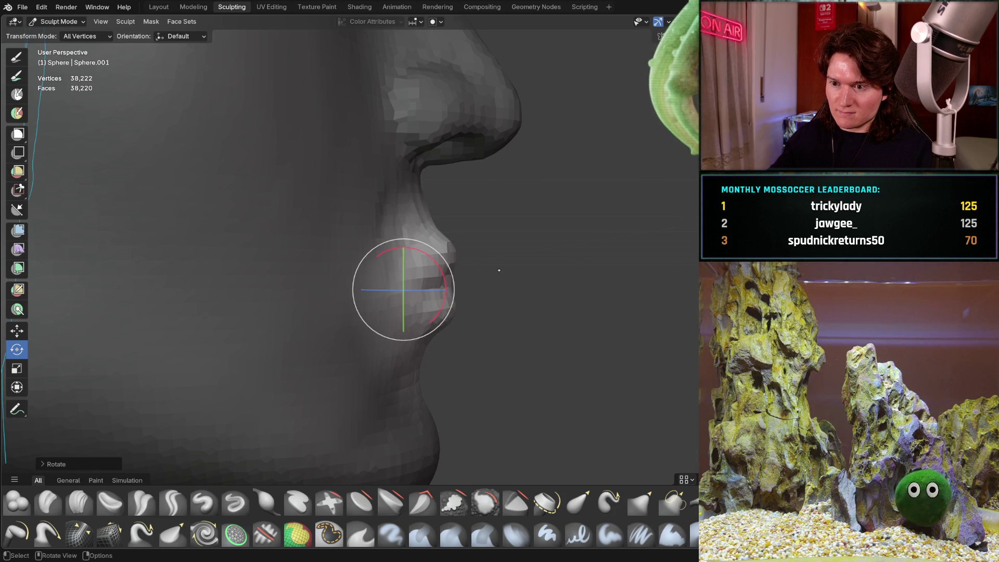
{"action": "mouse_move", "coordinate": [499, 271]}
{"action": "middle_mouse_down"}
{"action": "mouse_move", "coordinate": [508, 270]}
{"action": "mouse_move", "coordinate": [283, 364]}
{"action": "mouse_move", "coordinate": [286, 314]}
{"action": "mouse_move", "coordinate": [312, 329]}
{"action": "mouse_move", "coordinate": [286, 376]}
{"action": "mouse_move", "coordinate": [325, 309]}
{"action": "mouse_move", "coordinate": [177, 435]}
{"action": "middle_mouse_up"}
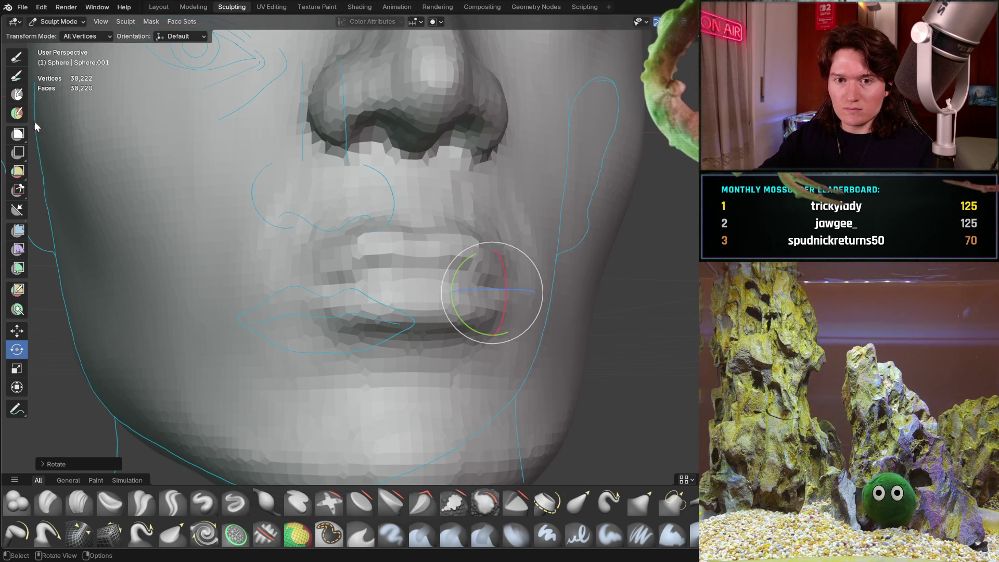
- Select the Clay Strips brush and shrink its radius to 172 px while viewing the lips
{"action": "left_click", "coordinate": [16, 59]}
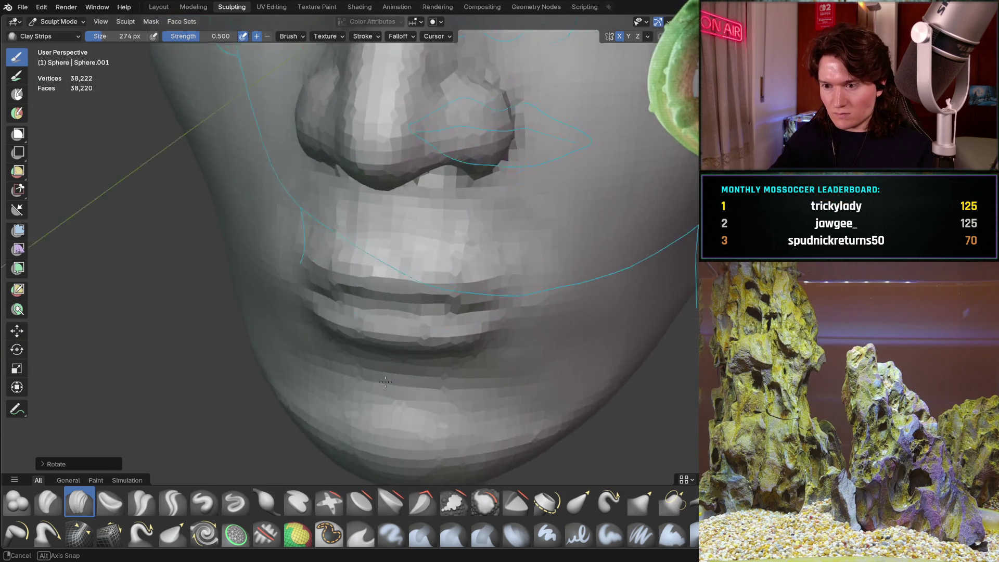
{"action": "mouse_move", "coordinate": [427, 354]}
{"action": "middle_mouse_down"}
{"action": "mouse_move", "coordinate": [330, 350]}
{"action": "mouse_move", "coordinate": [394, 311]}
{"action": "mouse_move", "coordinate": [338, 260]}
{"action": "middle_mouse_up"}
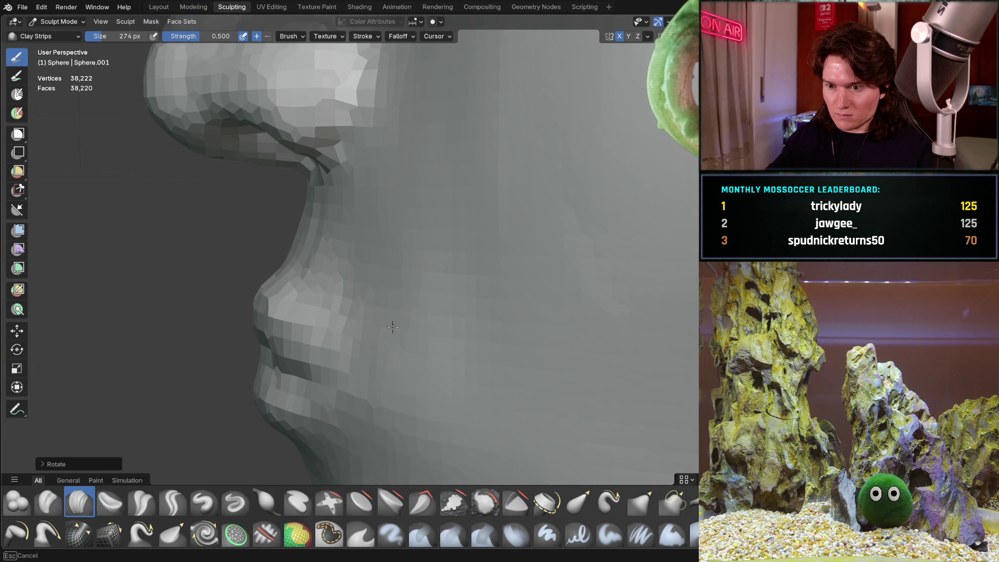
{"action": "mouse_move", "coordinate": [391, 320]}
{"action": "middle_mouse_down"}
{"action": "mouse_move", "coordinate": [435, 212]}
{"action": "mouse_move", "coordinate": [452, 290]}
{"action": "mouse_move", "coordinate": [356, 283]}
{"action": "mouse_move", "coordinate": [419, 267]}
{"action": "middle_mouse_up"}
{"action": "mouse_move", "coordinate": [481, 268]}
{"action": "middle_mouse_down"}
{"action": "mouse_move", "coordinate": [508, 257]}
{"action": "mouse_move", "coordinate": [420, 224]}
{"action": "middle_mouse_up"}
{"action": "mouse_move", "coordinate": [344, 364]}
{"action": "middle_mouse_down"}
{"action": "mouse_move", "coordinate": [397, 330]}
{"action": "mouse_move", "coordinate": [432, 327]}
{"action": "mouse_move", "coordinate": [296, 357]}
{"action": "mouse_move", "coordinate": [401, 263]}
{"action": "middle_mouse_up"}
{"action": "left_click", "coordinate": [400, 262]}
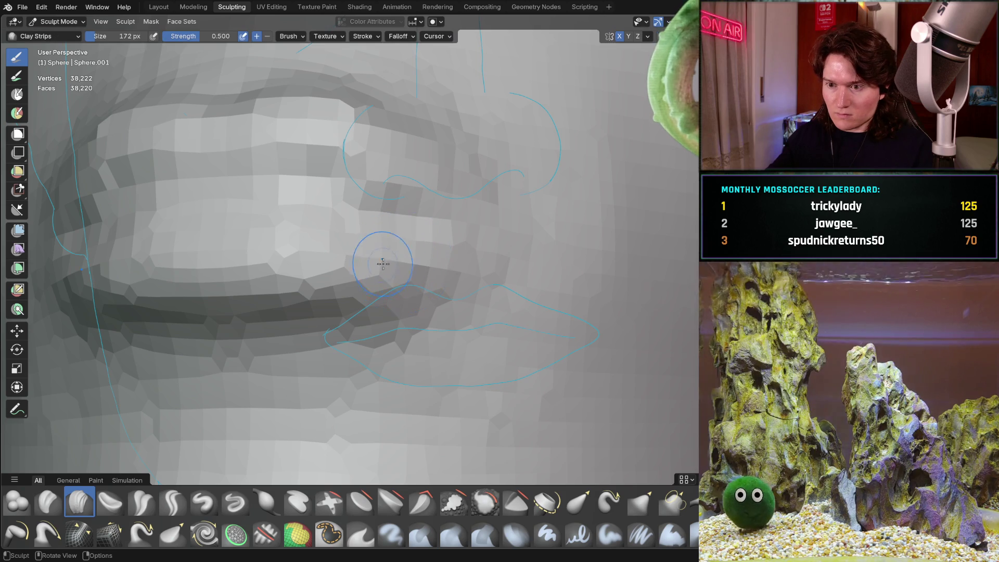
{"action": "mouse_move", "coordinate": [173, 271]}
{"action": "middle_mouse_down"}
{"action": "mouse_move", "coordinate": [374, 252]}
{"action": "mouse_move", "coordinate": [333, 250]}
{"action": "mouse_move", "coordinate": [363, 245]}
{"action": "middle_mouse_up"}
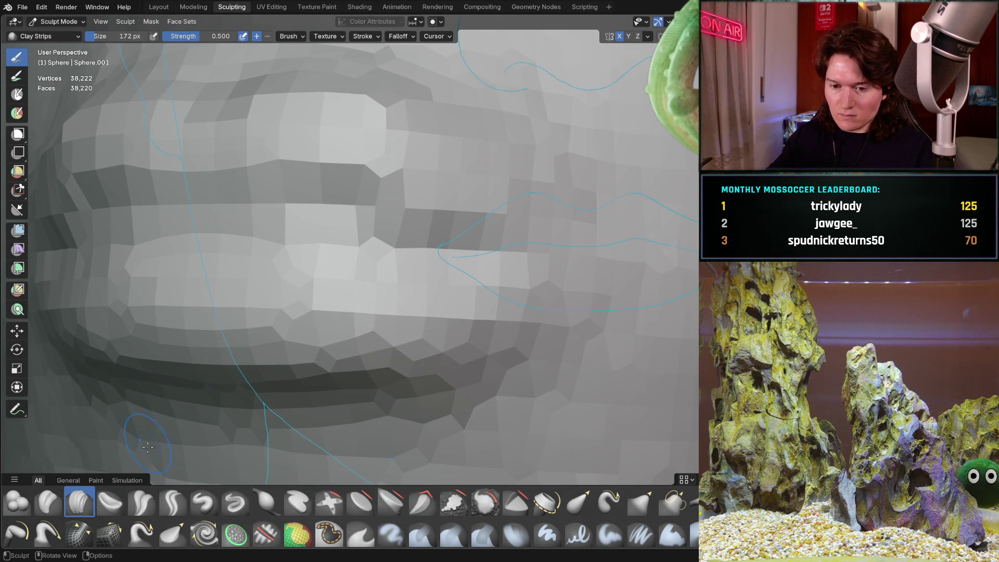
{"action": "key", "text": "ctrl+KP_1"}
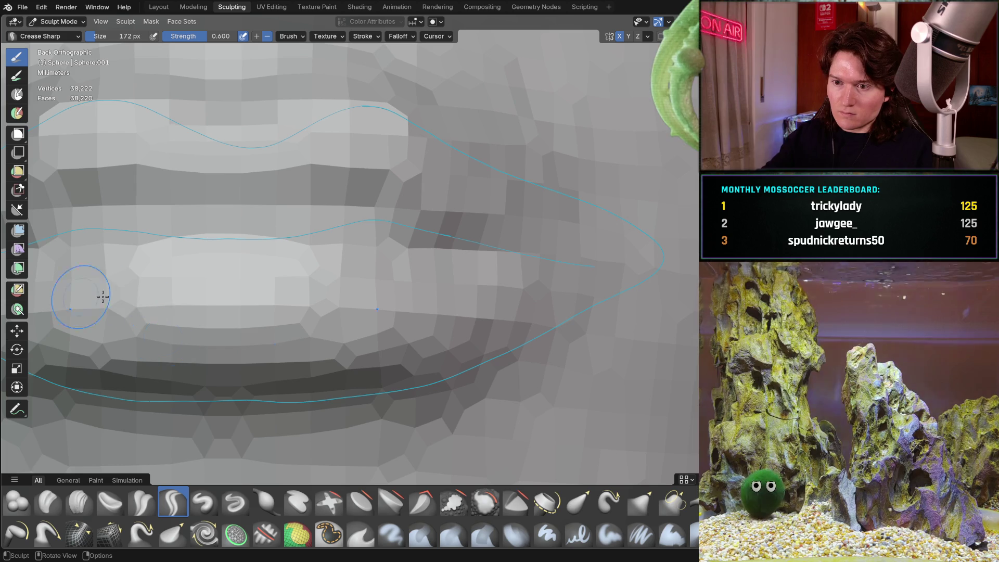
- Deepen the crease along the line between the lips with Crease Sharp
{"action": "scroll", "coordinate": [232, 279], "scroll_direction": "up", "scroll_amount": 2}
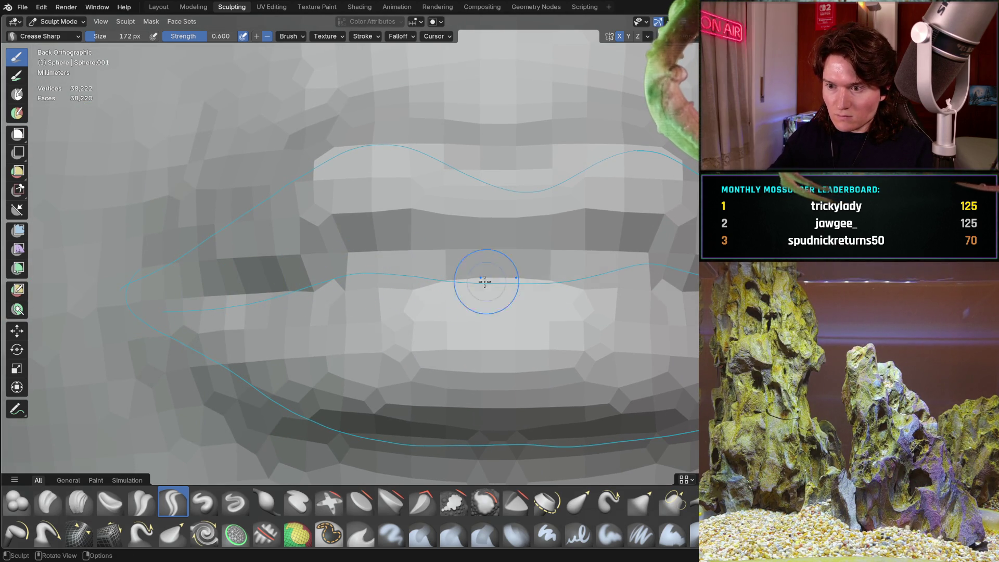
{"action": "middle_click_drag", "start_coordinate": [524, 267], "coordinate": [330, 286], "text": "shift"}
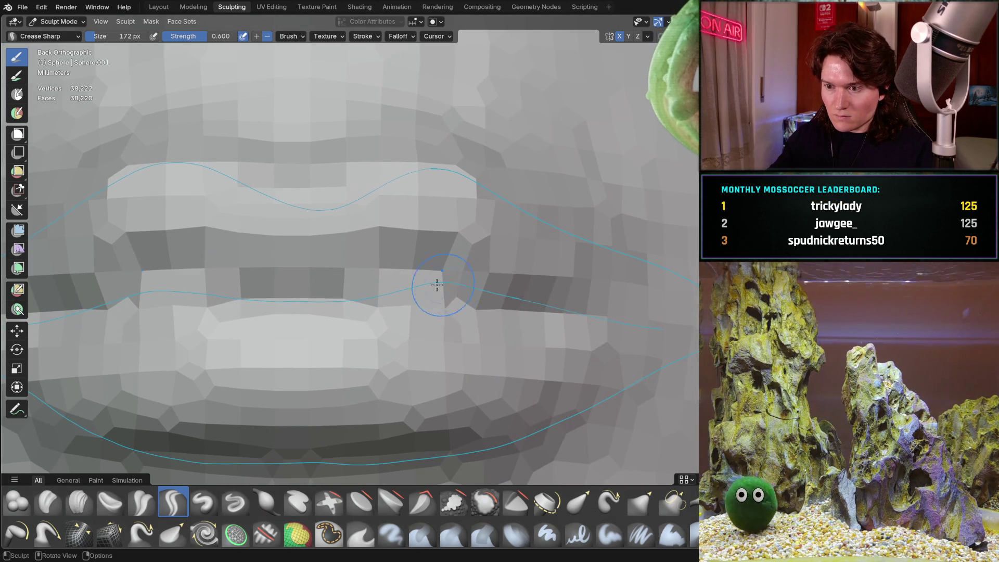
{"action": "left_click_drag", "start_coordinate": [419, 287], "coordinate": [527, 308]}
- Check the mouth from side and front profiles, then pick the Mask brush
{"action": "middle_click_drag", "start_coordinate": [568, 296], "coordinate": [367, 316]}
{"action": "mouse_move", "coordinate": [430, 289]}
{"action": "middle_mouse_down"}
{"action": "mouse_move", "coordinate": [338, 276]}
{"action": "mouse_move", "coordinate": [345, 307]}
{"action": "mouse_move", "coordinate": [326, 298]}
{"action": "mouse_move", "coordinate": [330, 326]}
{"action": "mouse_move", "coordinate": [443, 296]}
{"action": "middle_mouse_up"}
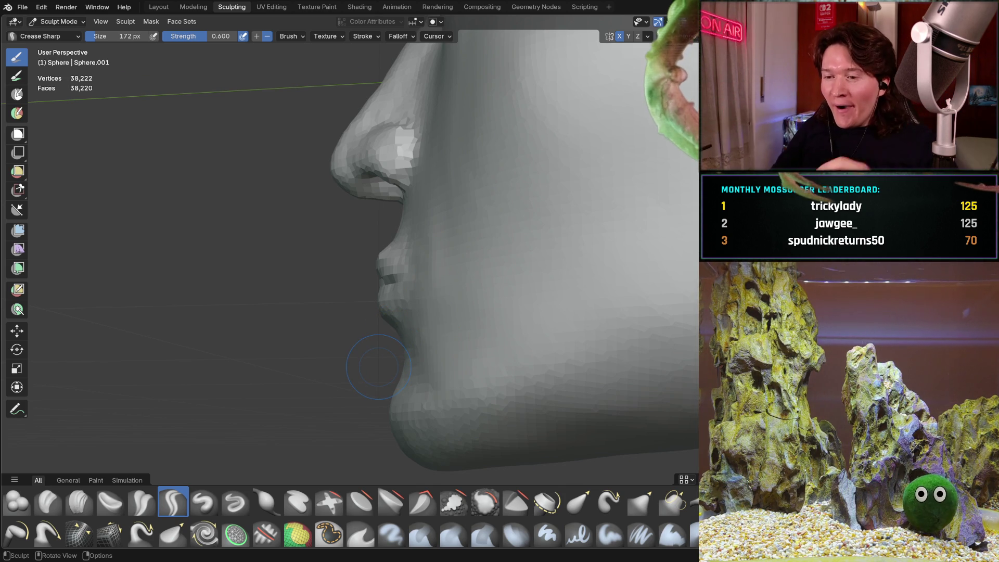
{"action": "mouse_move", "coordinate": [391, 293]}
{"action": "middle_mouse_down"}
{"action": "mouse_move", "coordinate": [414, 315]}
{"action": "mouse_move", "coordinate": [511, 310]}
{"action": "mouse_move", "coordinate": [546, 270]}
{"action": "mouse_move", "coordinate": [508, 309]}
{"action": "mouse_move", "coordinate": [424, 357]}
{"action": "mouse_move", "coordinate": [475, 283]}
{"action": "mouse_move", "coordinate": [444, 317]}
{"action": "mouse_move", "coordinate": [488, 292]}
{"action": "mouse_move", "coordinate": [478, 295]}
{"action": "mouse_move", "coordinate": [484, 276]}
{"action": "mouse_move", "coordinate": [387, 311]}
{"action": "mouse_move", "coordinate": [307, 302]}
{"action": "mouse_move", "coordinate": [330, 301]}
{"action": "mouse_move", "coordinate": [317, 300]}
{"action": "middle_mouse_up"}
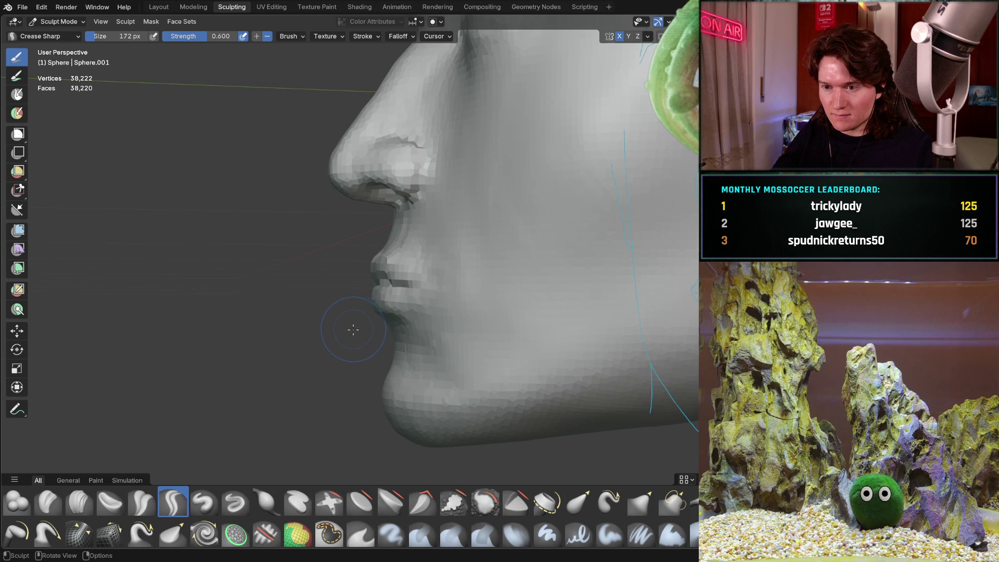
{"action": "scroll", "coordinate": [354, 328], "scroll_direction": "down", "scroll_amount": 3}
{"action": "mouse_move", "coordinate": [348, 332]}
{"action": "middle_mouse_down"}
{"action": "mouse_move", "coordinate": [304, 374]}
{"action": "mouse_move", "coordinate": [311, 350]}
{"action": "middle_mouse_up"}
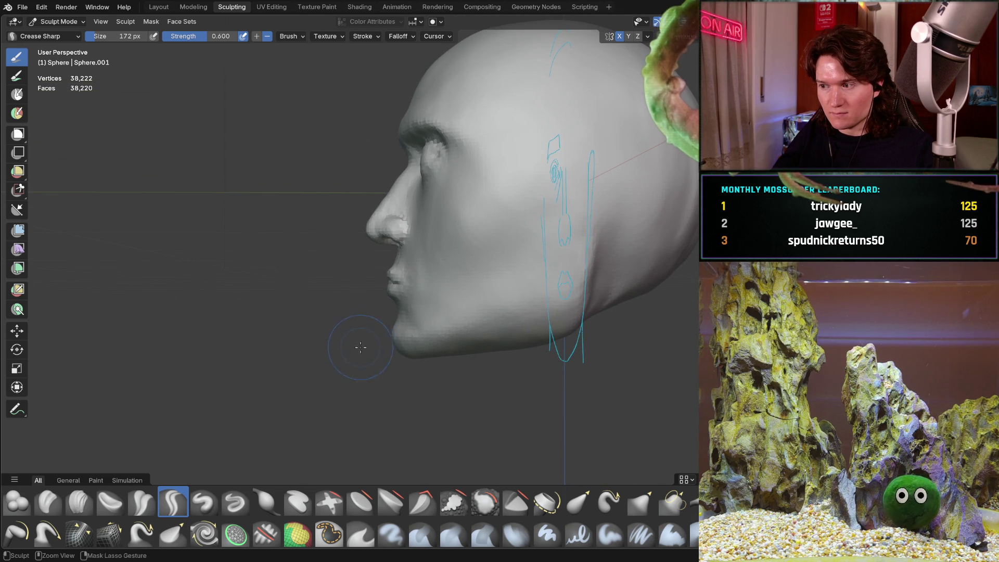
{"action": "scroll", "coordinate": [385, 308], "scroll_direction": "up", "scroll_amount": 2}
{"action": "left_click", "coordinate": [329, 533]}
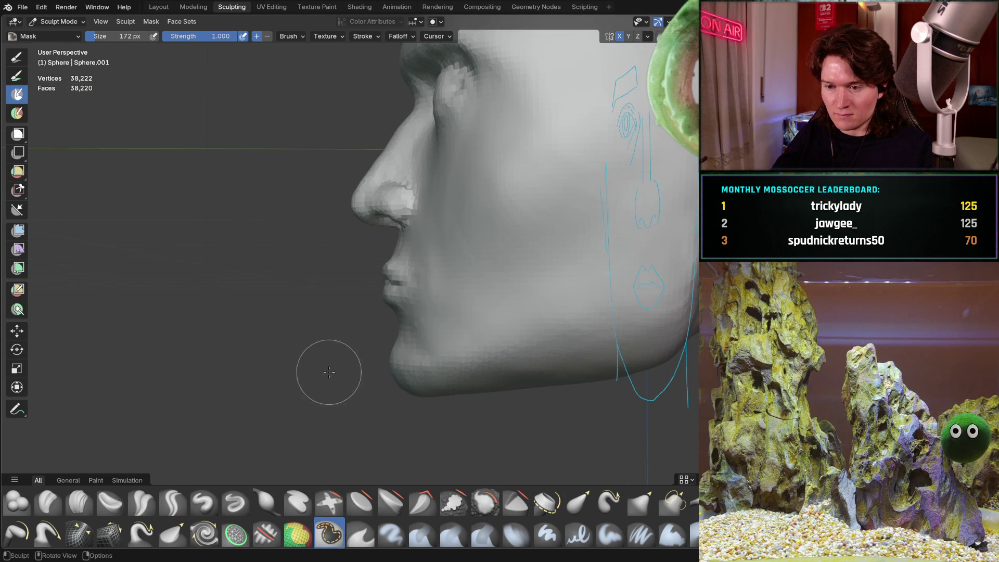
- Mask the lip area, the upper-lip band and the chin crease below the lower lip
{"action": "middle_click_drag", "start_coordinate": [324, 380], "coordinate": [457, 357]}
{"action": "scroll", "coordinate": [405, 260], "scroll_direction": "up", "scroll_amount": 3}
{"action": "mouse_move", "coordinate": [436, 294]}
{"action": "left_mouse_down"}
{"action": "mouse_move", "coordinate": [312, 291]}
{"action": "mouse_move", "coordinate": [416, 317]}
{"action": "mouse_move", "coordinate": [468, 271]}
{"action": "mouse_move", "coordinate": [284, 272]}
{"action": "left_mouse_up"}
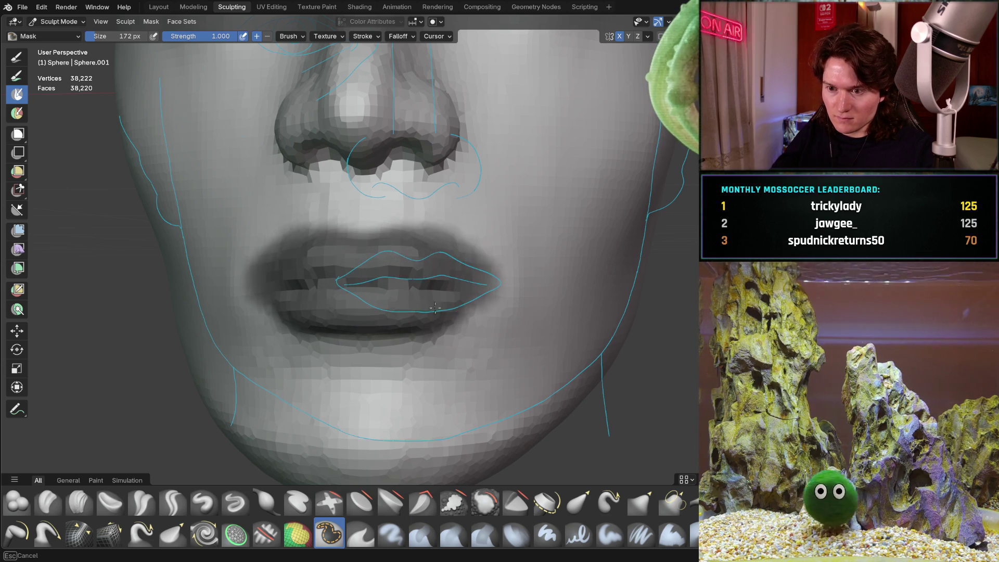
{"action": "mouse_move", "coordinate": [350, 239]}
{"action": "left_mouse_down"}
{"action": "mouse_move", "coordinate": [291, 323]}
{"action": "mouse_move", "coordinate": [432, 354]}
{"action": "mouse_move", "coordinate": [259, 268]}
{"action": "left_mouse_up"}
{"action": "mouse_move", "coordinate": [279, 329]}
{"action": "left_mouse_down"}
{"action": "mouse_move", "coordinate": [250, 244]}
{"action": "mouse_move", "coordinate": [494, 260]}
{"action": "mouse_move", "coordinate": [494, 333]}
{"action": "mouse_move", "coordinate": [468, 297]}
{"action": "left_mouse_up"}
{"action": "middle_click_drag", "start_coordinate": [469, 297], "coordinate": [279, 233]}
{"action": "left_click_drag", "start_coordinate": [274, 243], "coordinate": [445, 272]}
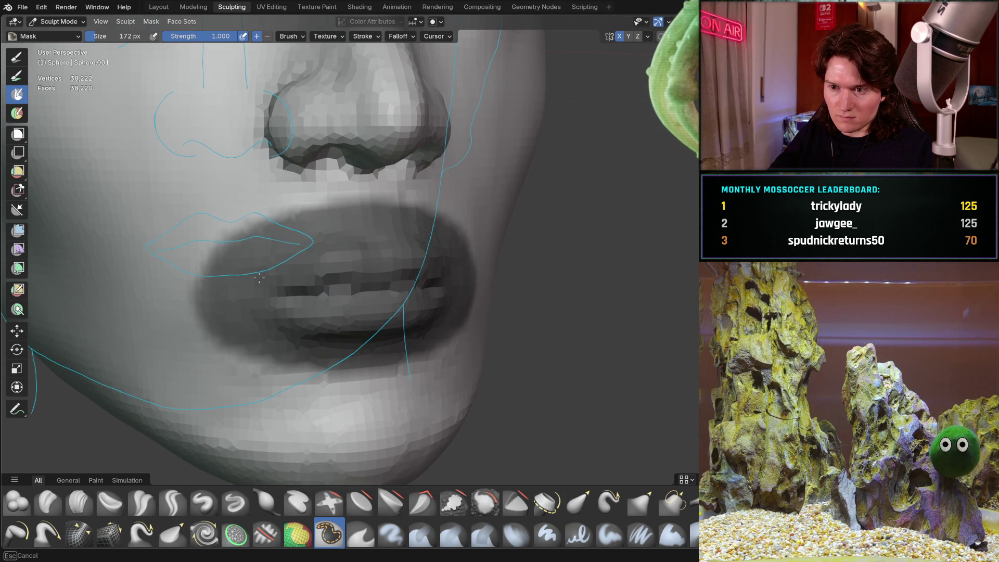
{"action": "mouse_move", "coordinate": [389, 356]}
{"action": "left_mouse_down"}
{"action": "mouse_move", "coordinate": [411, 354]}
{"action": "mouse_move", "coordinate": [252, 308]}
{"action": "left_mouse_up"}
- Extend the mask under the nose, along the lower lip's edge, and across cheek and chin
{"action": "mouse_move", "coordinate": [405, 219]}
{"action": "left_mouse_down"}
{"action": "mouse_move", "coordinate": [234, 223]}
{"action": "mouse_move", "coordinate": [365, 190]}
{"action": "mouse_move", "coordinate": [364, 205]}
{"action": "mouse_move", "coordinate": [335, 203]}
{"action": "mouse_move", "coordinate": [260, 232]}
{"action": "left_mouse_up"}
{"action": "left_click_drag", "start_coordinate": [256, 342], "coordinate": [335, 360]}
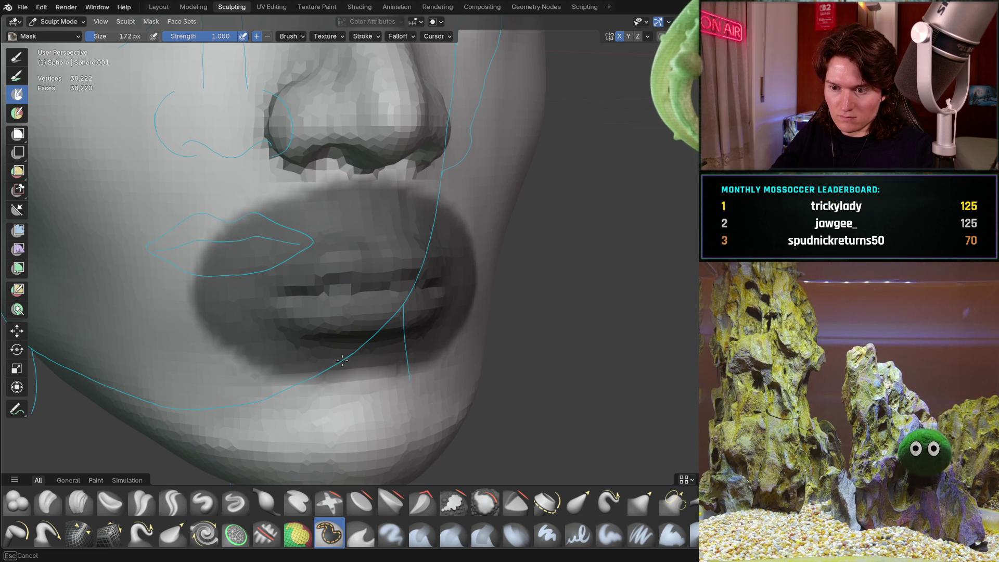
{"action": "left_click_drag", "start_coordinate": [422, 352], "coordinate": [315, 376]}
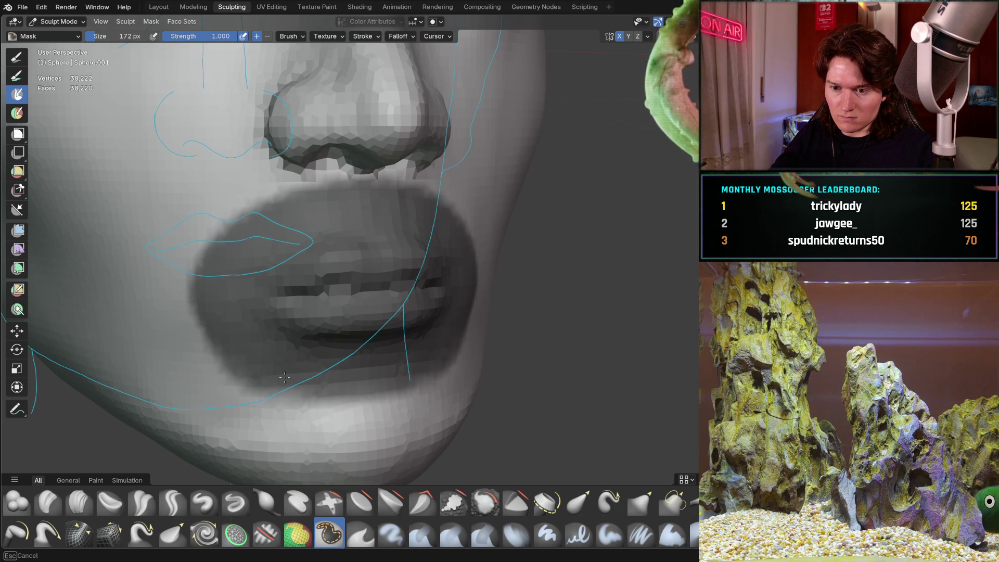
{"action": "mouse_move", "coordinate": [395, 380]}
{"action": "left_mouse_down"}
{"action": "mouse_move", "coordinate": [229, 382]}
{"action": "mouse_move", "coordinate": [192, 271]}
{"action": "left_mouse_up"}
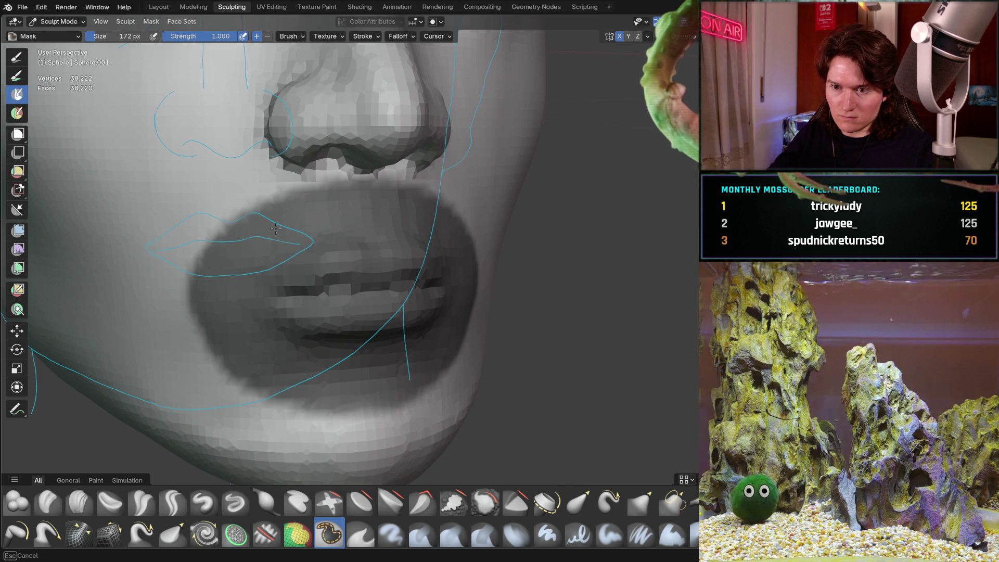
{"action": "mouse_move", "coordinate": [461, 179]}
{"action": "left_mouse_down"}
{"action": "mouse_move", "coordinate": [315, 180]}
{"action": "mouse_move", "coordinate": [217, 229]}
{"action": "mouse_move", "coordinate": [185, 274]}
{"action": "left_mouse_up"}
{"action": "mouse_move", "coordinate": [185, 332]}
{"action": "left_mouse_down"}
{"action": "mouse_move", "coordinate": [261, 397]}
{"action": "mouse_move", "coordinate": [338, 424]}
{"action": "mouse_move", "coordinate": [400, 412]}
{"action": "left_mouse_up"}
{"action": "mouse_move", "coordinate": [254, 393]}
{"action": "left_mouse_down"}
{"action": "mouse_move", "coordinate": [207, 284]}
{"action": "mouse_move", "coordinate": [308, 179]}
{"action": "left_mouse_up"}
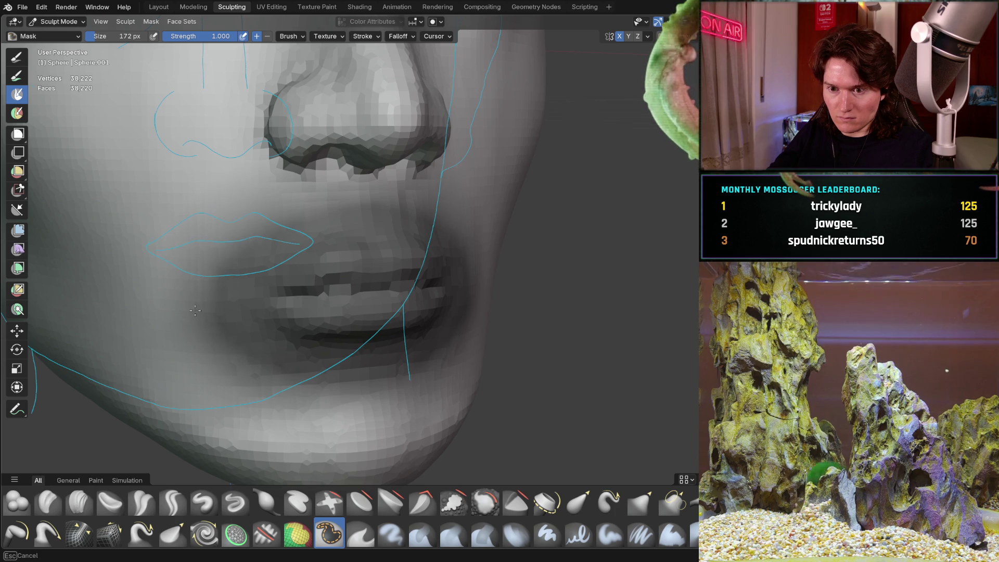
- Invert the mask with Ctrl+I so only the lips are free
{"action": "mouse_move", "coordinate": [379, 267]}
{"action": "middle_mouse_down"}
{"action": "mouse_move", "coordinate": [377, 253]}
{"action": "mouse_move", "coordinate": [394, 260]}
{"action": "middle_mouse_up"}
{"action": "key", "text": "ctrl+i"}
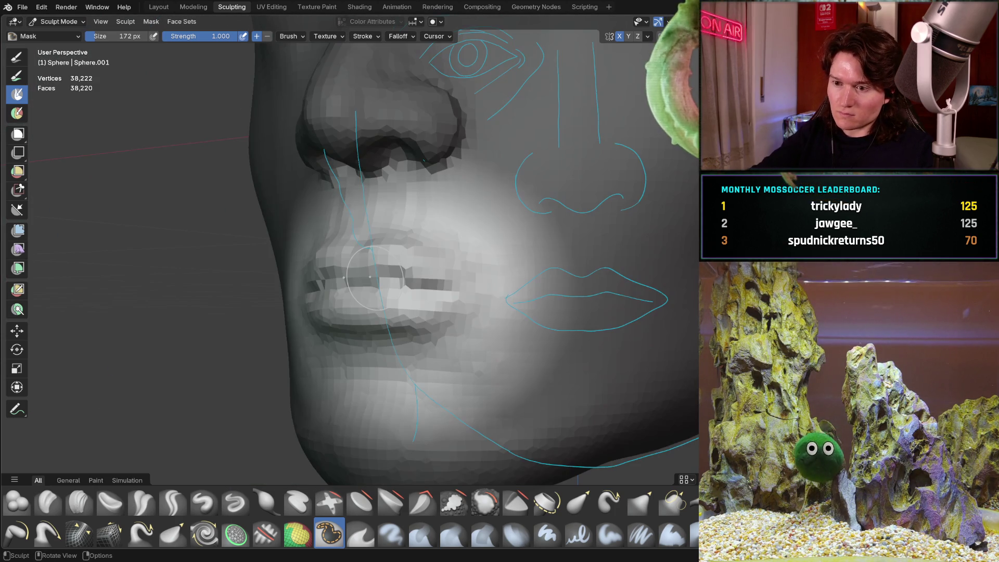
{"action": "middle_click_drag", "start_coordinate": [334, 380], "coordinate": [266, 389]}
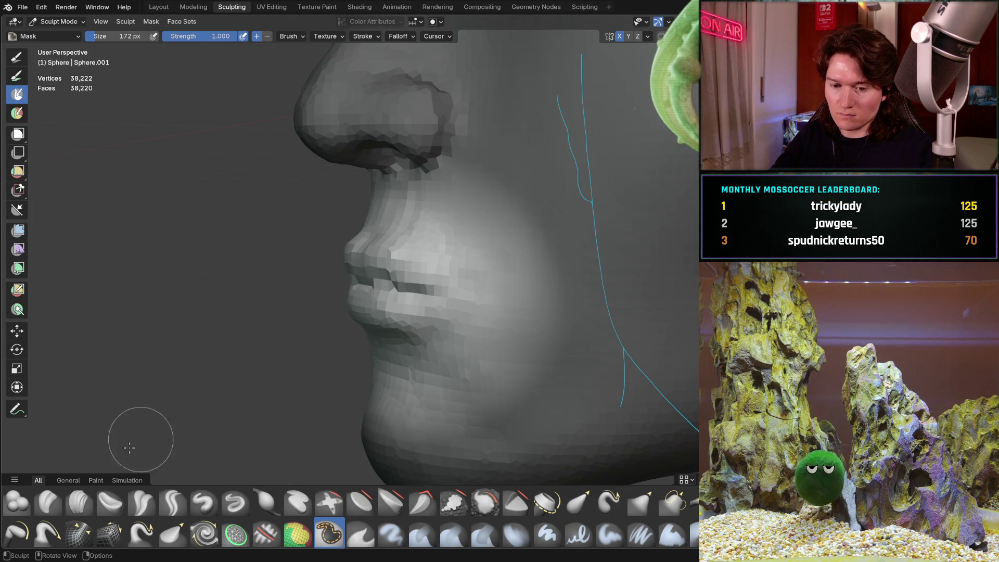
- With the Move tool, push the lips forward about 1.3 cm along the Y axis
{"action": "key", "text": "g"}
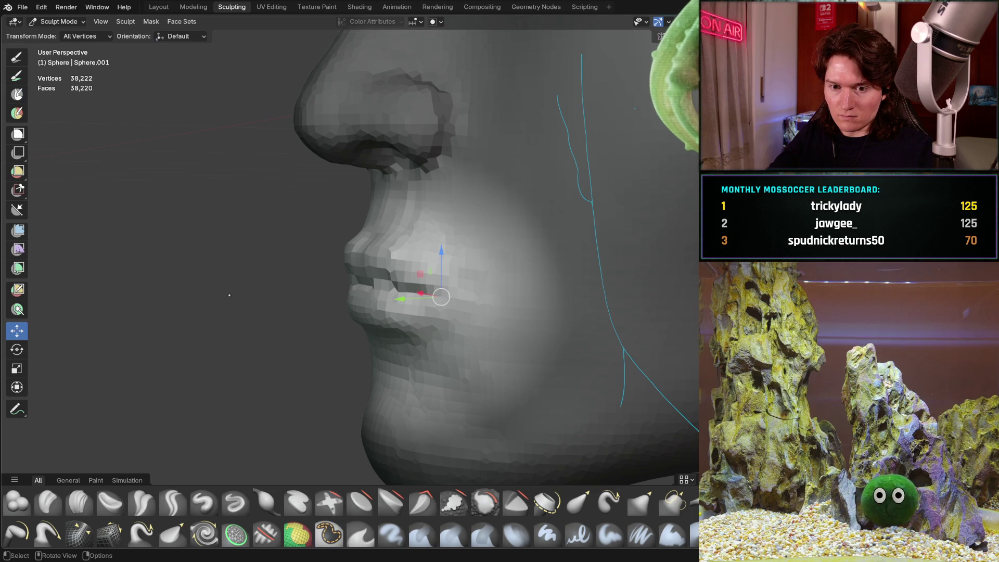
{"action": "middle_click_drag", "start_coordinate": [194, 291], "coordinate": [195, 303]}
{"action": "middle_click_drag", "start_coordinate": [334, 321], "coordinate": [331, 292]}
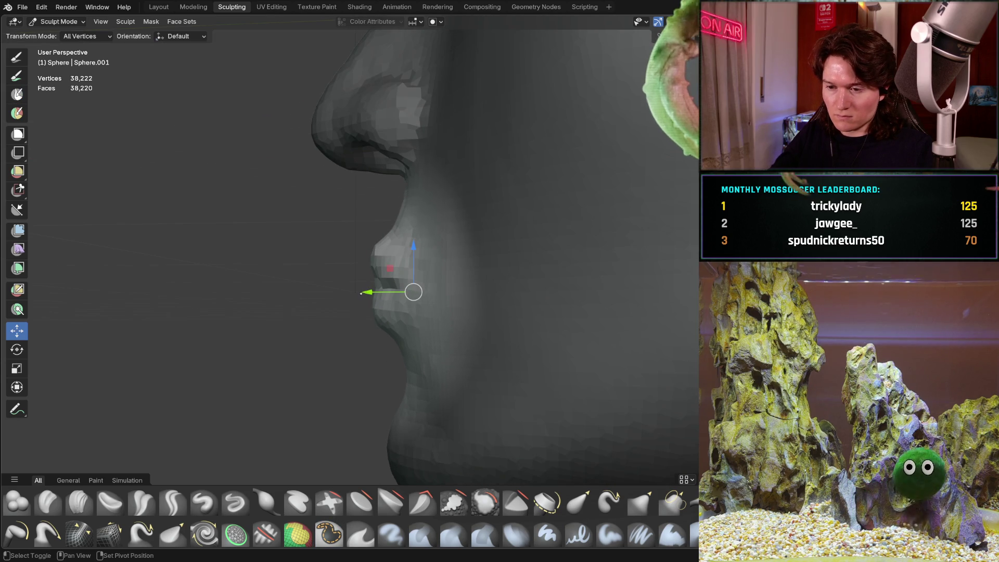
{"action": "left_click_drag", "start_coordinate": [367, 292], "coordinate": [400, 292]}
{"action": "mouse_move", "coordinate": [400, 292]}
{"action": "middle_mouse_down"}
{"action": "mouse_move", "coordinate": [554, 270]}
{"action": "mouse_move", "coordinate": [576, 232]}
{"action": "mouse_move", "coordinate": [475, 279]}
{"action": "mouse_move", "coordinate": [541, 251]}
{"action": "mouse_move", "coordinate": [512, 254]}
{"action": "middle_mouse_up"}
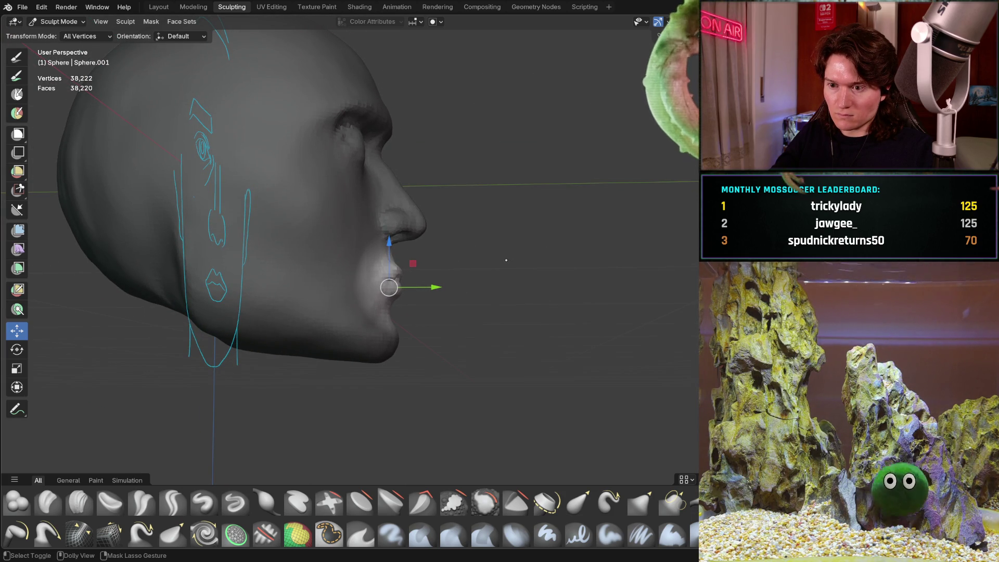
{"action": "mouse_move", "coordinate": [487, 261]}
{"action": "middle_mouse_down"}
{"action": "mouse_move", "coordinate": [483, 301]}
{"action": "mouse_move", "coordinate": [497, 252]}
{"action": "middle_mouse_up"}
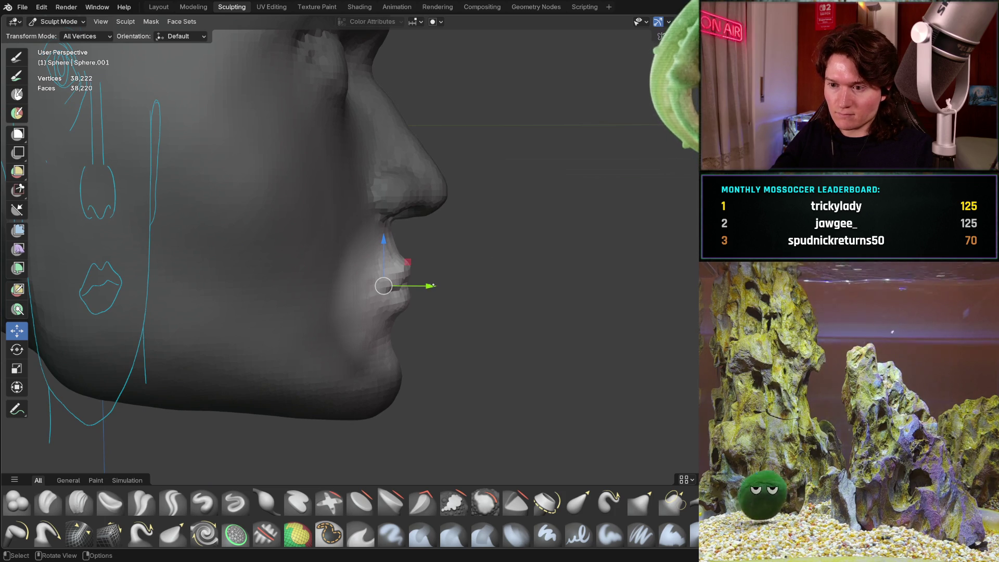
{"action": "left_click_drag", "start_coordinate": [431, 286], "coordinate": [453, 293]}
{"action": "middle_click_drag", "start_coordinate": [452, 293], "coordinate": [457, 275]}
- Undo that move and push the lips forward only slightly instead
{"action": "key", "text": "ctrl+z"}
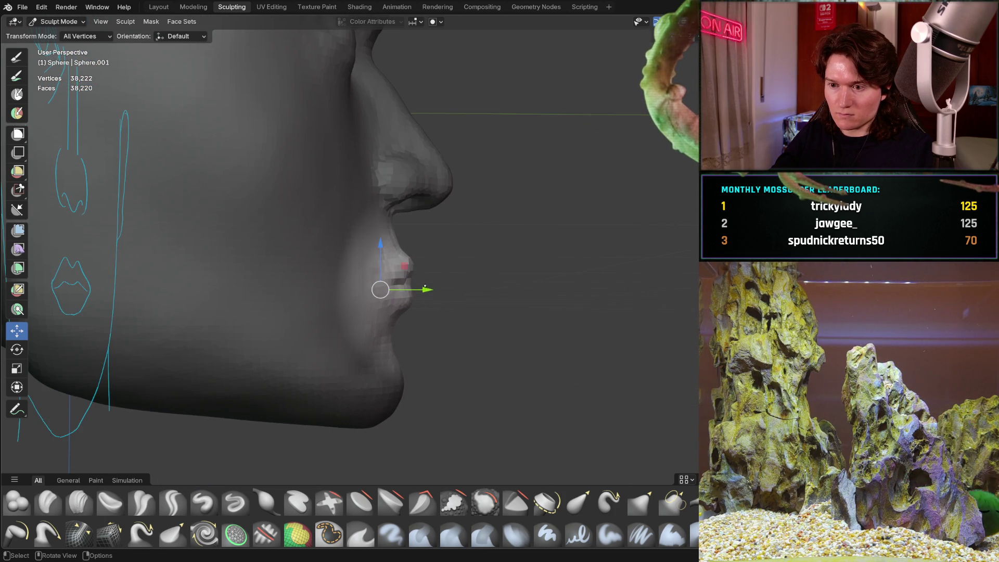
{"action": "left_click_drag", "start_coordinate": [427, 290], "coordinate": [438, 290]}
{"action": "mouse_move", "coordinate": [474, 263]}
{"action": "middle_mouse_down"}
{"action": "mouse_move", "coordinate": [336, 340]}
{"action": "mouse_move", "coordinate": [348, 311]}
{"action": "mouse_move", "coordinate": [379, 308]}
{"action": "mouse_move", "coordinate": [423, 281]}
{"action": "middle_mouse_up"}
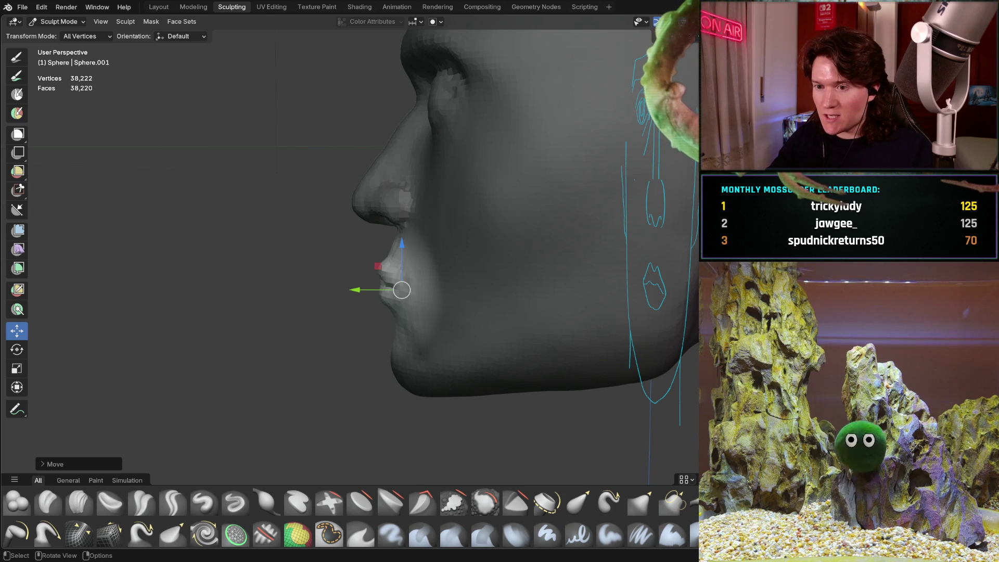
{"action": "key", "text": "KP_3"}
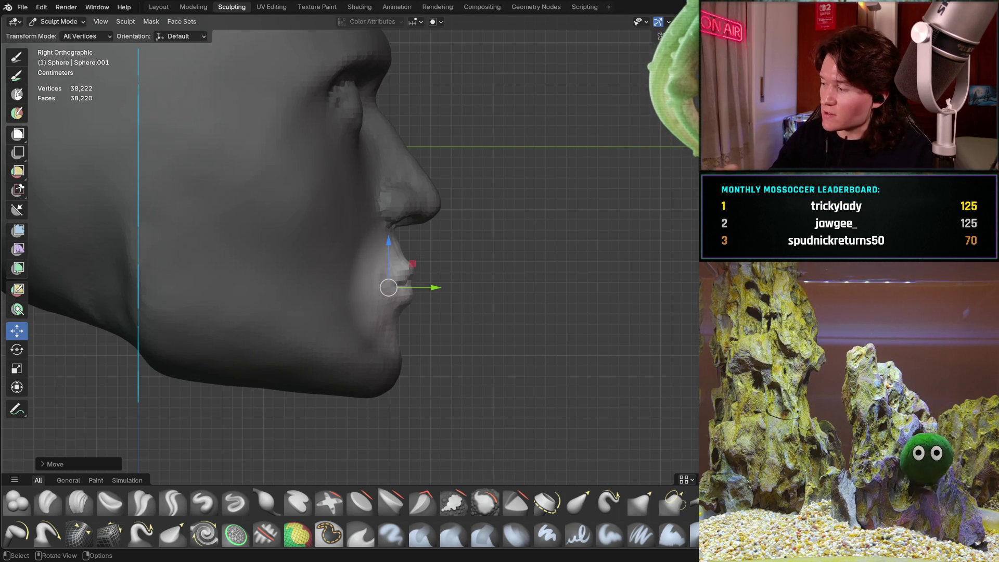
- Try two front-back shifts of the lips in right orthographic view and undo both
{"action": "key", "text": "shift"}
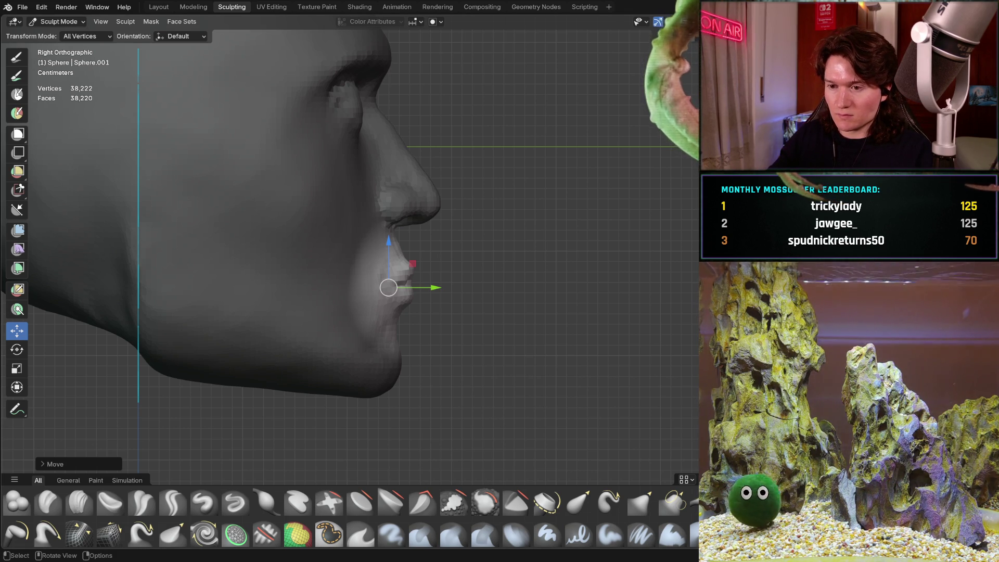
{"action": "mouse_move", "coordinate": [388, 287]}
{"action": "middle_mouse_down", "text": "shift"}
{"action": "mouse_move", "coordinate": [460, 348]}
{"action": "mouse_move", "coordinate": [485, 329]}
{"action": "middle_mouse_up", "text": "shift"}
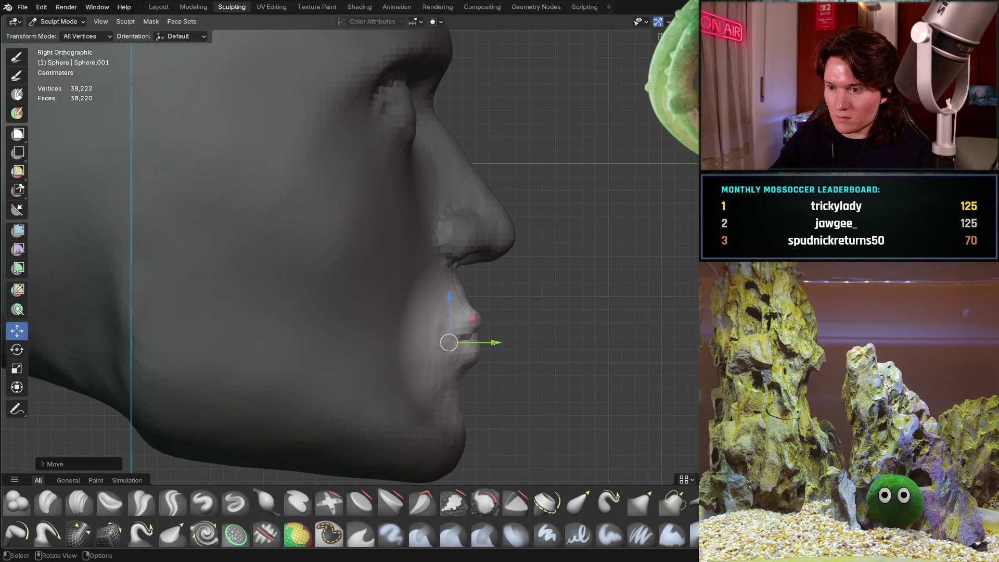
{"action": "mouse_move", "coordinate": [496, 343]}
{"action": "left_mouse_down"}
{"action": "mouse_move", "coordinate": [477, 341]}
{"action": "mouse_move", "coordinate": [593, 328]}
{"action": "mouse_move", "coordinate": [501, 342]}
{"action": "left_mouse_up"}
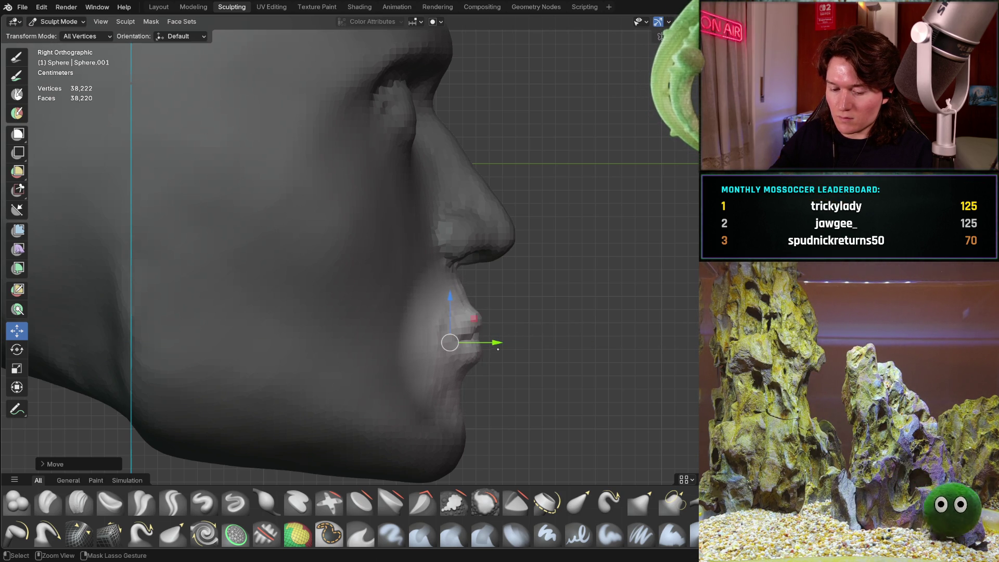
{"action": "key", "text": "ctrl+z"}
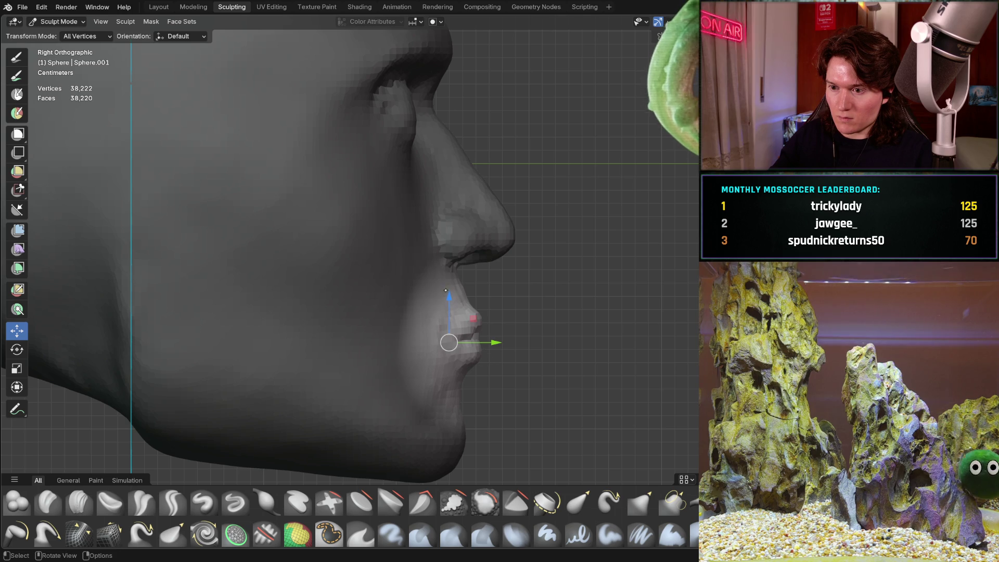
{"action": "left_click_drag", "start_coordinate": [449, 342], "coordinate": [462, 359]}
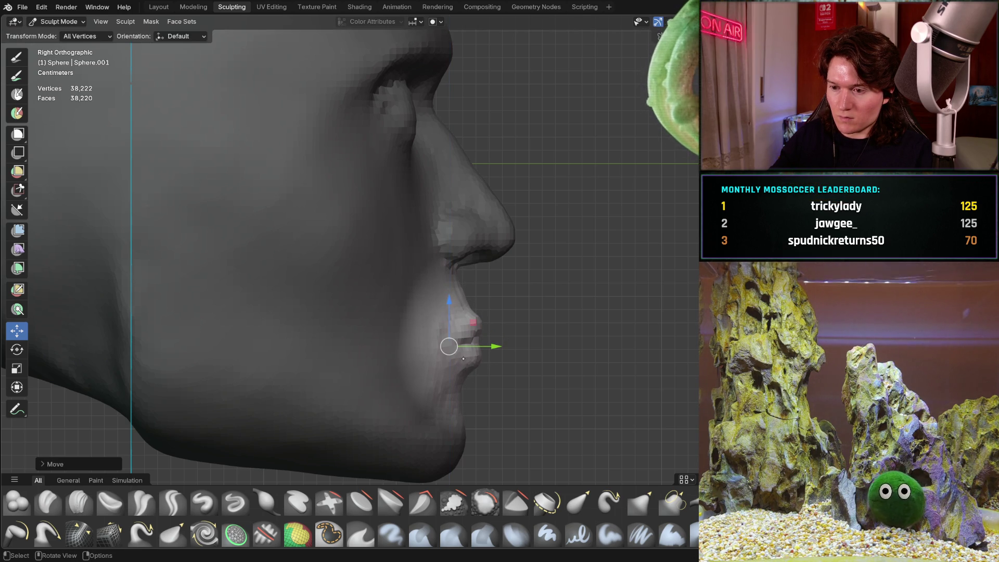
{"action": "key", "text": "ctrl+z"}
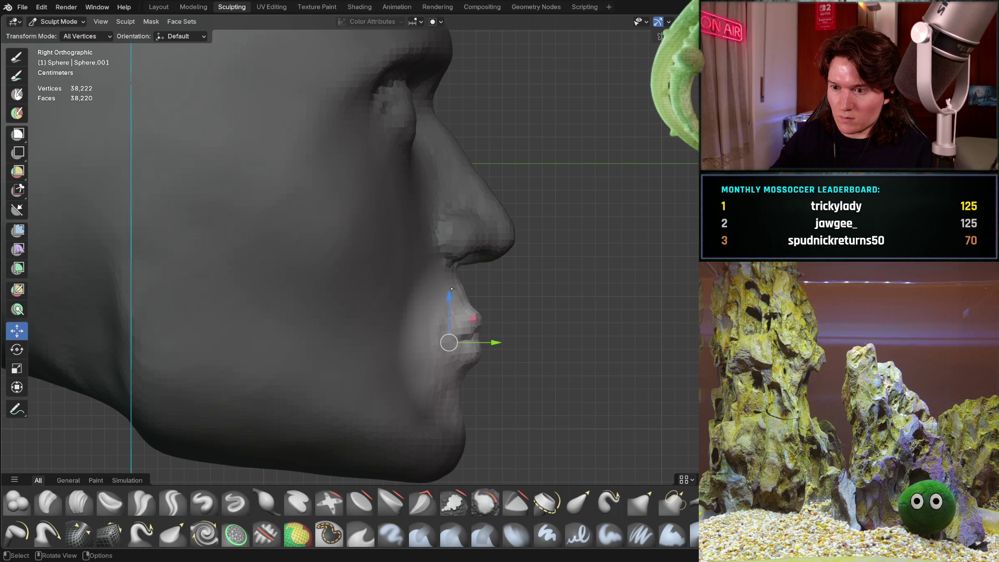
- Lower the lips about 2.5 mm along Z and check the left profile
{"action": "left_click_drag", "start_coordinate": [453, 302], "coordinate": [455, 307]}
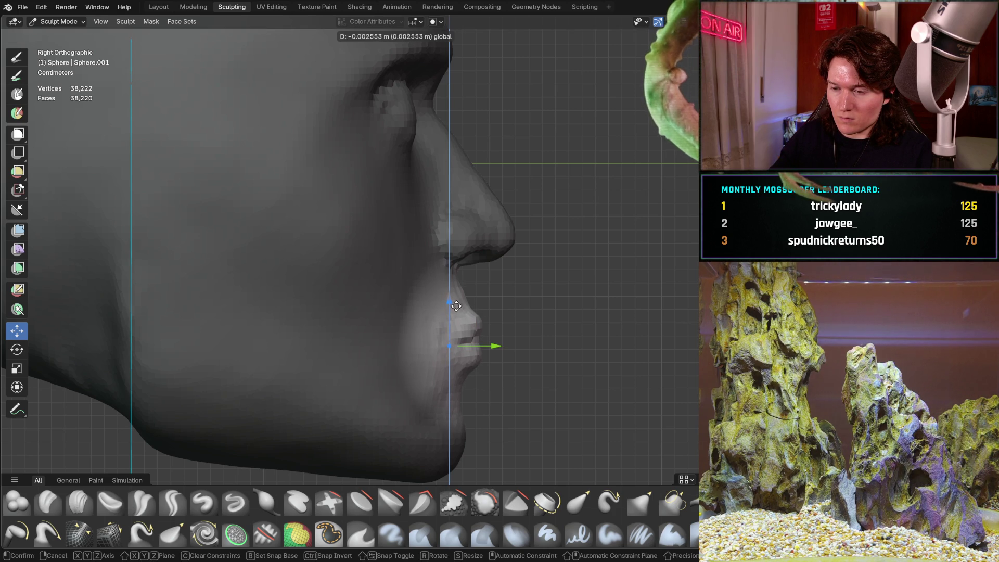
{"action": "left_click_drag", "start_coordinate": [457, 305], "coordinate": [460, 295]}
{"action": "left_click", "coordinate": [509, 270]}
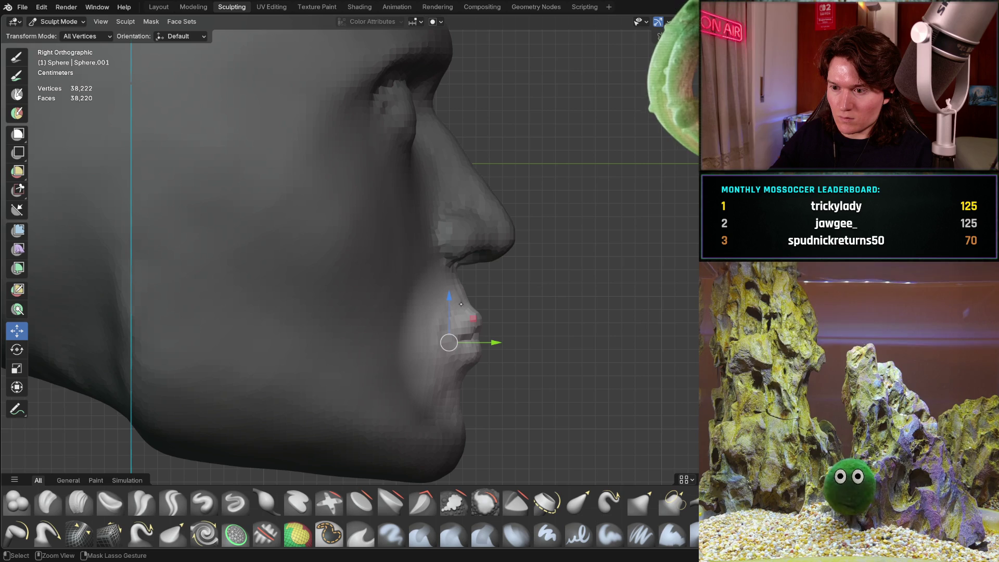
{"action": "mouse_move", "coordinate": [509, 270]}
{"action": "middle_mouse_down"}
{"action": "mouse_move", "coordinate": [323, 309]}
{"action": "mouse_move", "coordinate": [424, 302]}
{"action": "mouse_move", "coordinate": [411, 300]}
{"action": "mouse_move", "coordinate": [436, 344]}
{"action": "mouse_move", "coordinate": [464, 357]}
{"action": "mouse_move", "coordinate": [445, 393]}
{"action": "mouse_move", "coordinate": [416, 372]}
{"action": "middle_mouse_up"}
{"action": "middle_click_drag", "start_coordinate": [443, 316], "coordinate": [451, 294]}
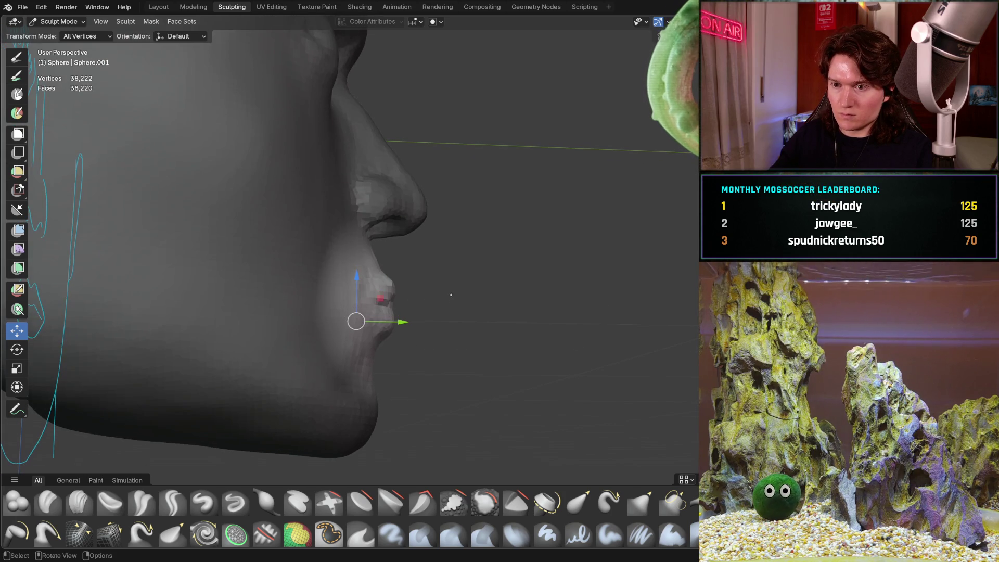
- Nudge the masked lips slightly front-back with the Move gizmo's Y arrow, checking in right side profile
{"action": "mouse_move", "coordinate": [470, 255]}
{"action": "middle_mouse_down"}
{"action": "mouse_move", "coordinate": [453, 273]}
{"action": "mouse_move", "coordinate": [462, 260]}
{"action": "mouse_move", "coordinate": [466, 289]}
{"action": "mouse_move", "coordinate": [441, 314]}
{"action": "middle_mouse_up"}
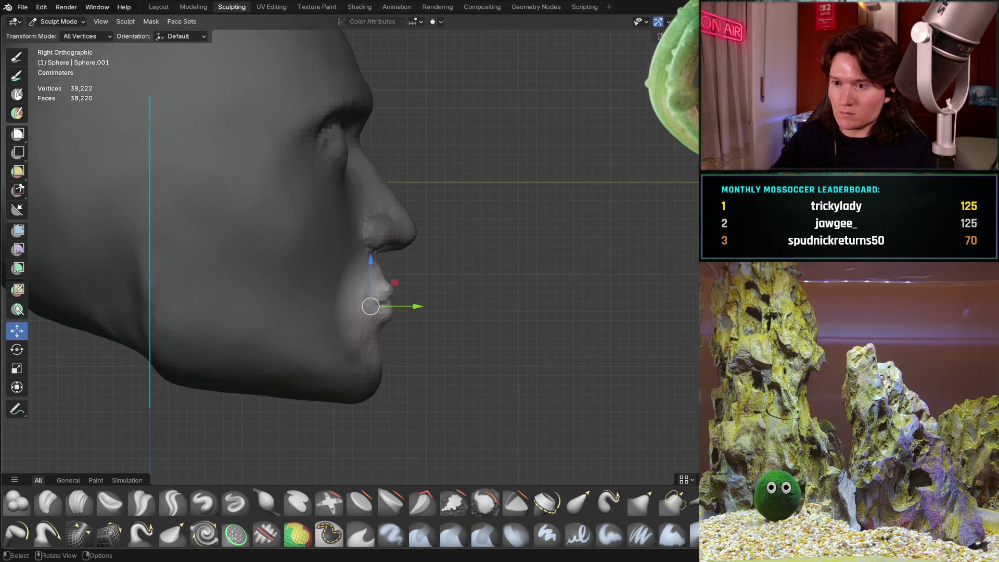
{"action": "scroll", "coordinate": [421, 374], "scroll_direction": "down", "scroll_amount": 3}
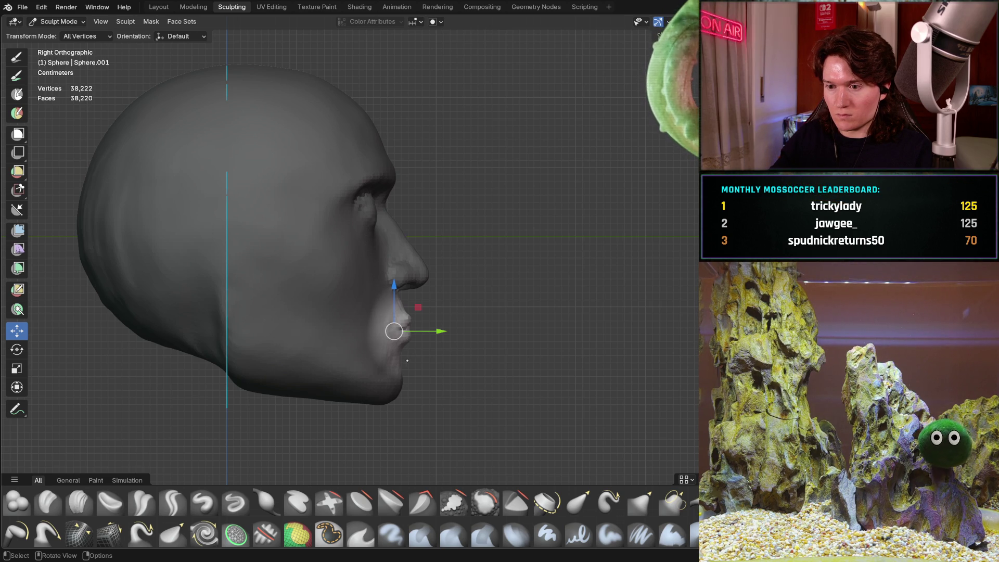
{"action": "scroll", "coordinate": [408, 359], "scroll_direction": "up", "scroll_amount": 2}
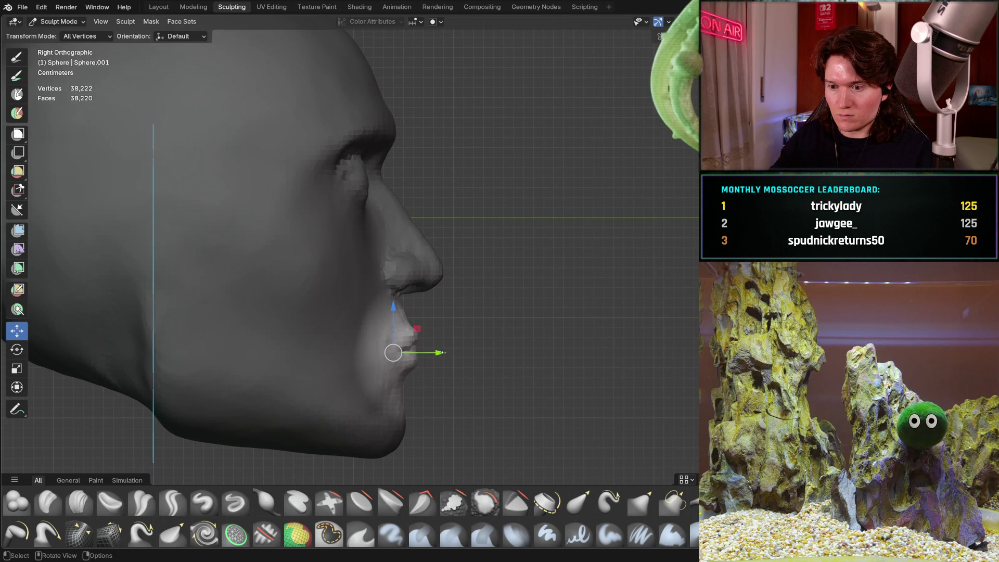
{"action": "left_click_drag", "start_coordinate": [438, 353], "coordinate": [434, 356]}
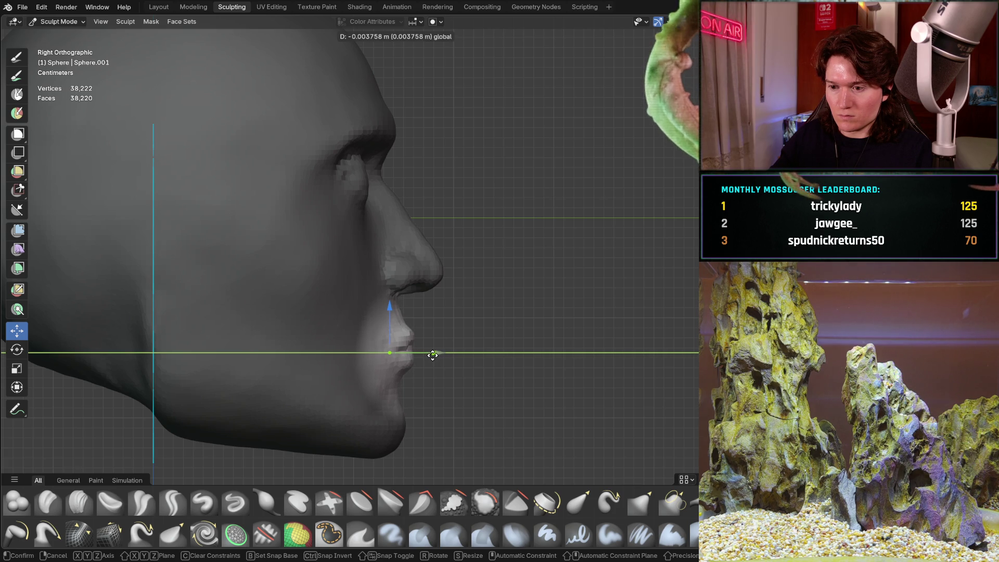
{"action": "left_click_drag", "start_coordinate": [433, 355], "coordinate": [434, 355]}
{"action": "mouse_move", "coordinate": [452, 282]}
{"action": "middle_mouse_down"}
{"action": "mouse_move", "coordinate": [274, 304]}
{"action": "mouse_move", "coordinate": [327, 308]}
{"action": "middle_mouse_up"}
{"action": "scroll", "coordinate": [364, 286], "scroll_direction": "up", "scroll_amount": 3}
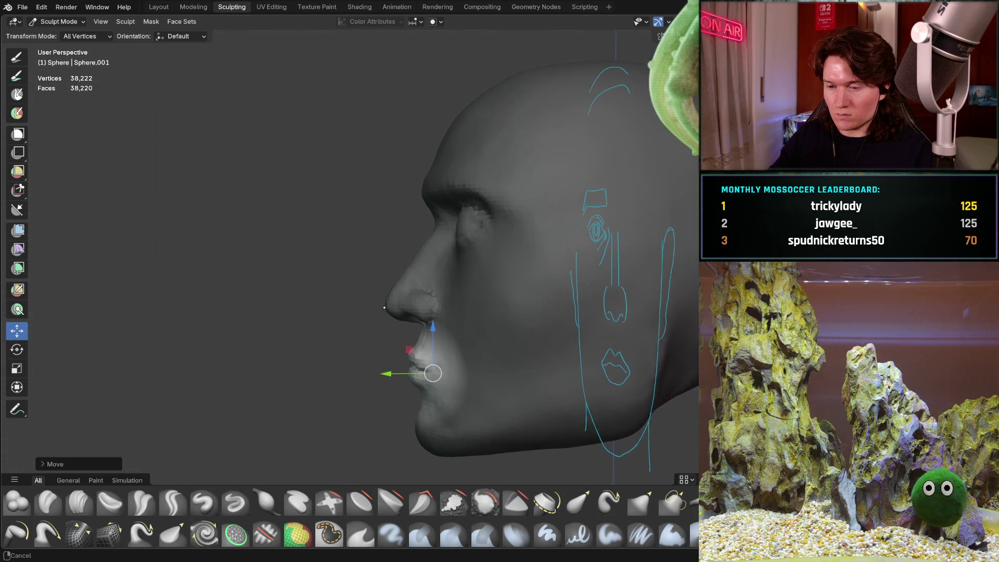
{"action": "scroll", "coordinate": [396, 322], "scroll_direction": "down", "scroll_amount": 2}
{"action": "mouse_move", "coordinate": [396, 323]}
{"action": "middle_mouse_down"}
{"action": "mouse_move", "coordinate": [385, 364]}
{"action": "mouse_move", "coordinate": [372, 334]}
{"action": "mouse_move", "coordinate": [365, 342]}
{"action": "mouse_move", "coordinate": [401, 359]}
{"action": "mouse_move", "coordinate": [416, 339]}
{"action": "mouse_move", "coordinate": [407, 313]}
{"action": "middle_mouse_up"}
{"action": "key", "text": "KP_3"}
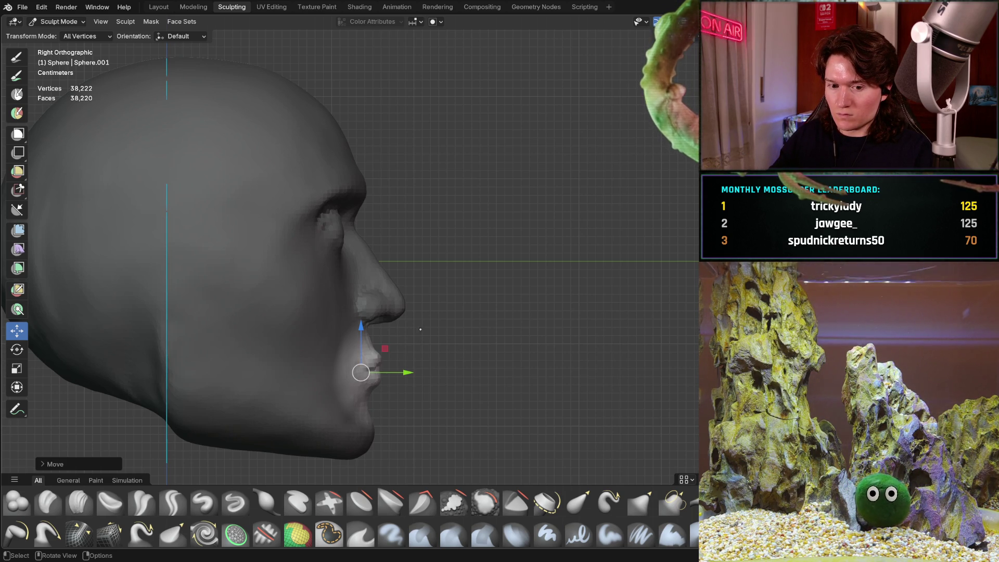
- Toggle the mask inversion, clear the mask from the mouth, and return to Crease Sharp
{"action": "key", "text": "ctrl+z"}
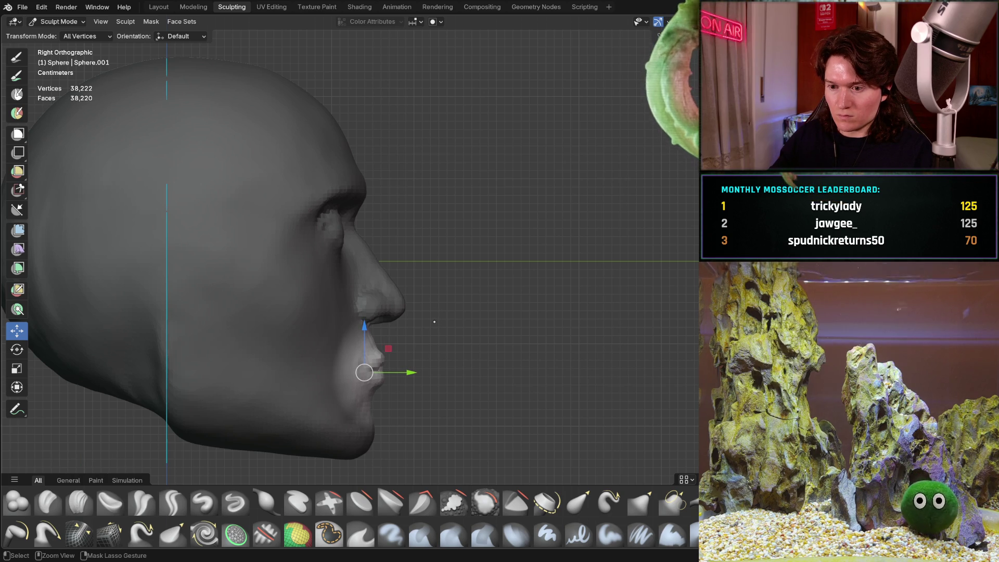
{"action": "key", "text": "ctrl+i"}
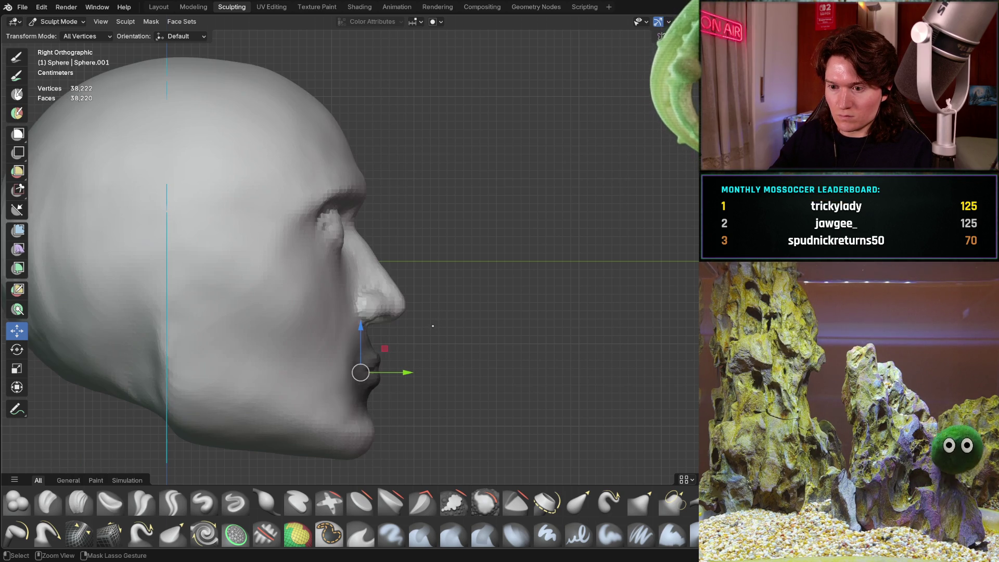
{"action": "key", "text": "ctrl+i"}
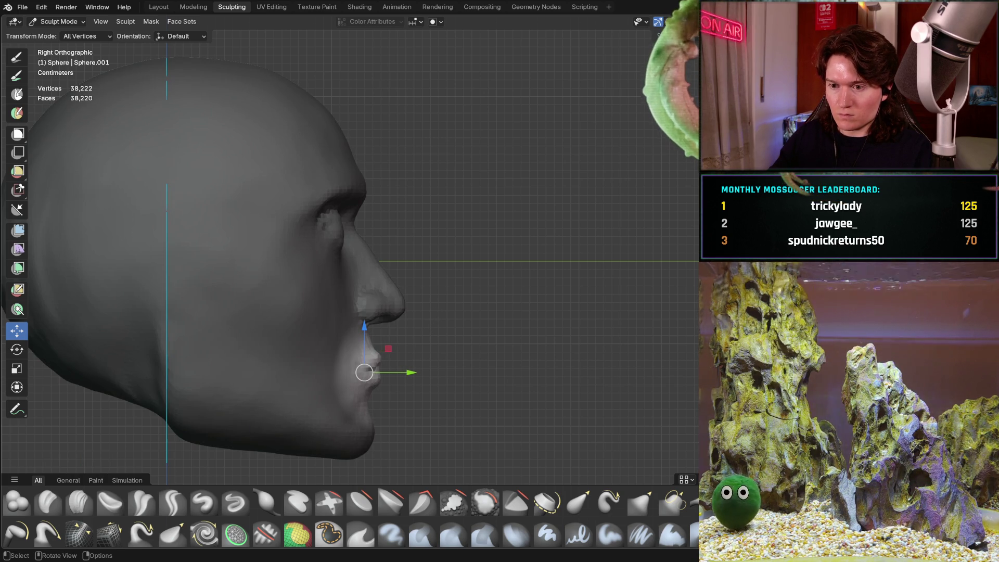
{"action": "key", "text": "ctrl+i"}
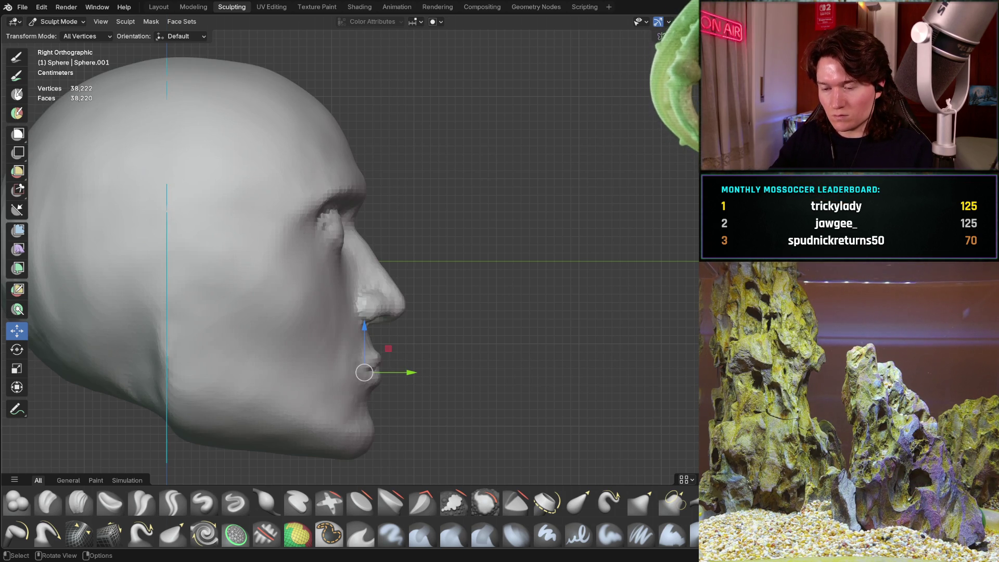
{"action": "middle_click_drag", "start_coordinate": [421, 358], "coordinate": [355, 369]}
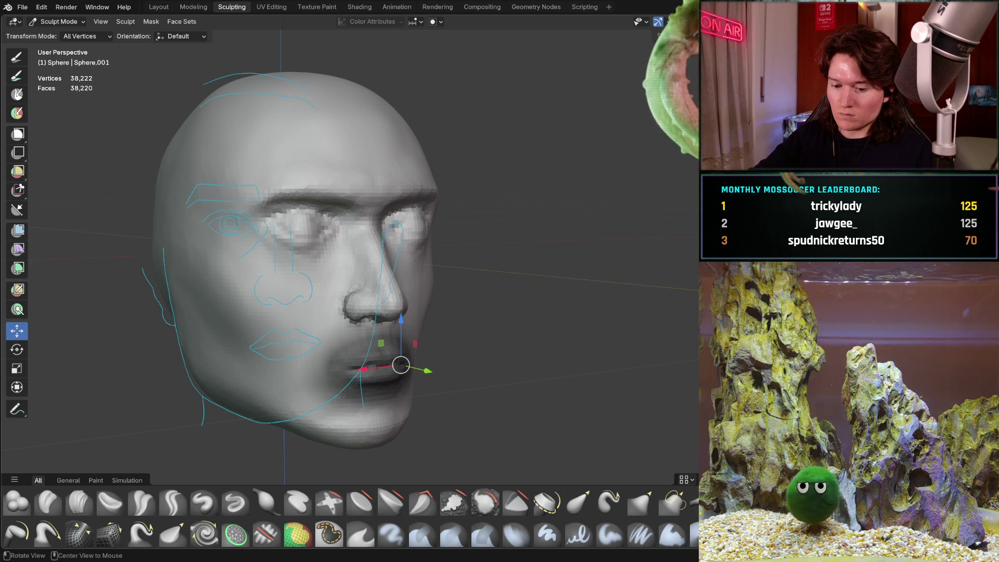
{"action": "key", "text": "ctrl+z"}
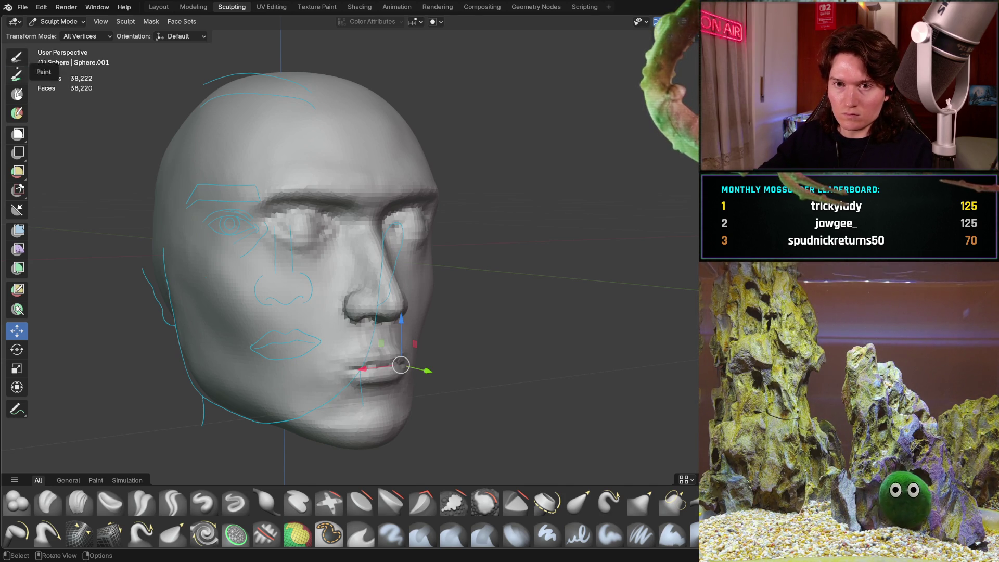
{"action": "key", "text": "shift+c"}
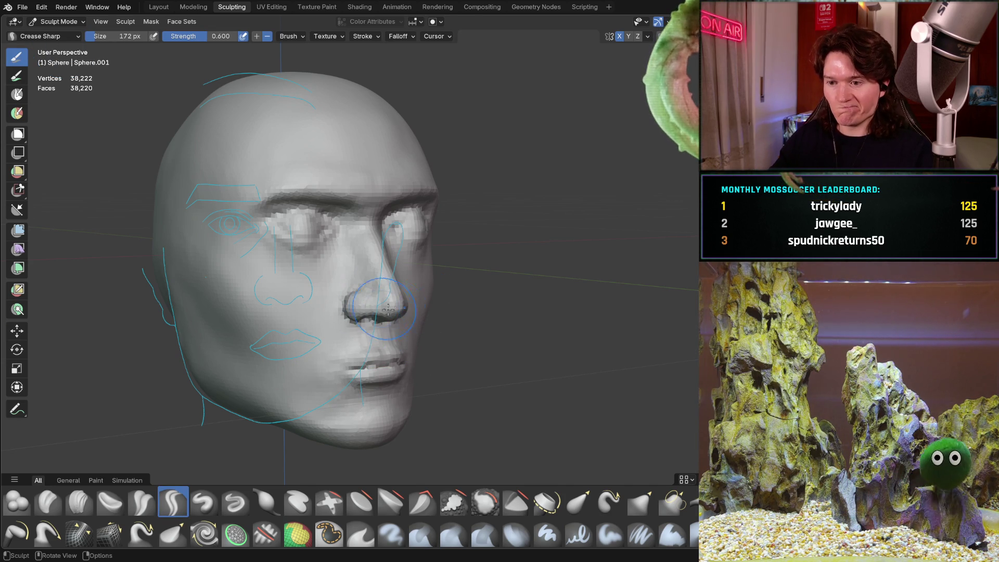
- Zoom onto the nose in side profile and select the Grab brush at 286 px, 0.400 strength
{"action": "mouse_move", "coordinate": [344, 324]}
{"action": "middle_mouse_down"}
{"action": "mouse_move", "coordinate": [385, 326]}
{"action": "mouse_move", "coordinate": [403, 352]}
{"action": "mouse_move", "coordinate": [395, 346]}
{"action": "middle_mouse_up"}
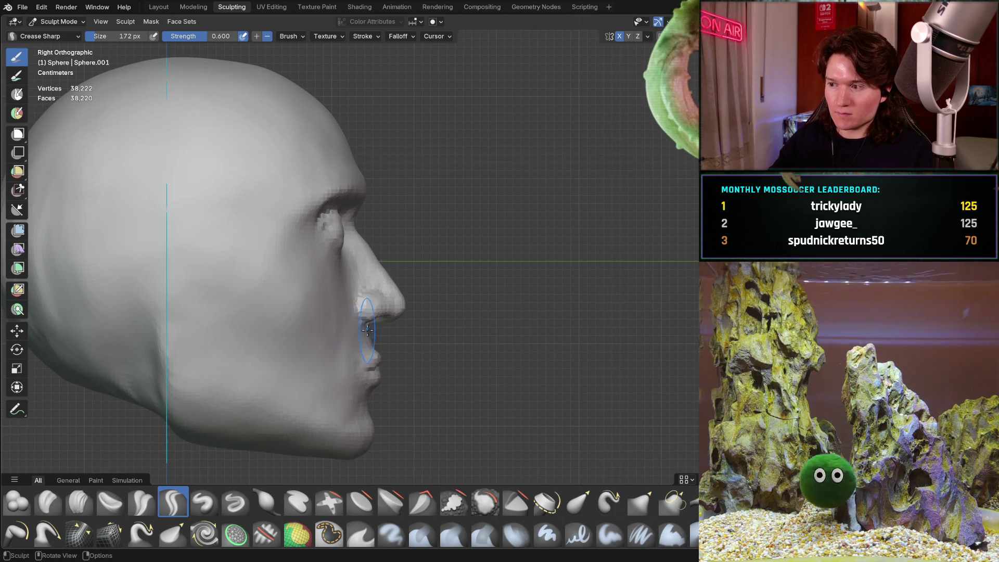
{"action": "scroll", "coordinate": [389, 313], "scroll_direction": "up", "scroll_amount": 2}
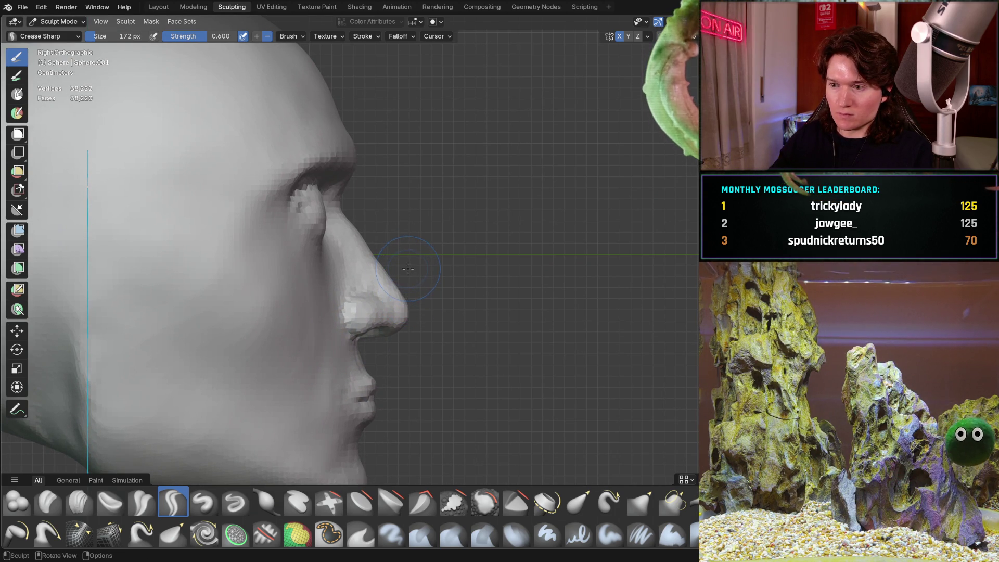
{"action": "key", "text": "g"}
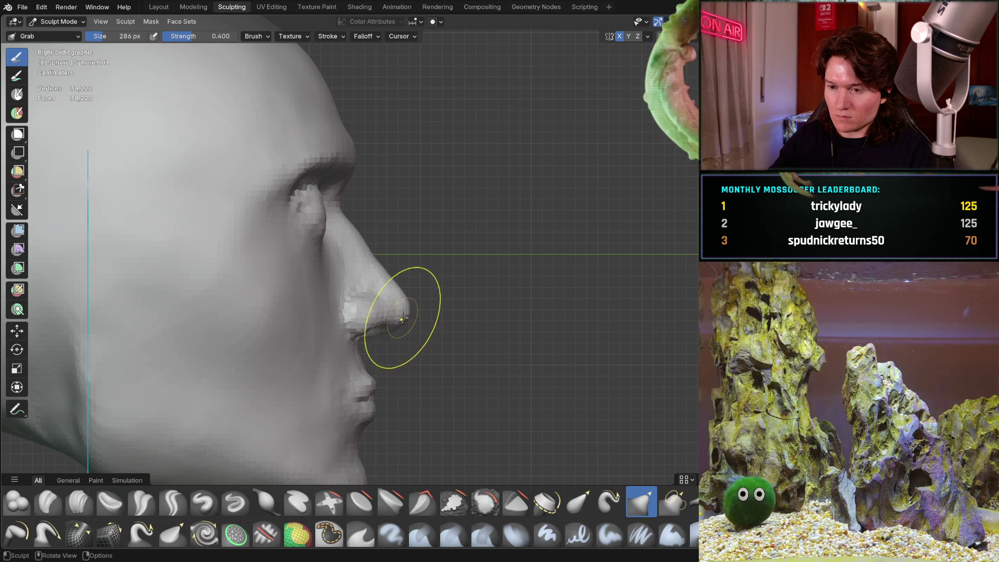
- Grab-pull the nose tip and nostril up and forward, checking in Right Orthographic profile
{"action": "left_click_drag", "start_coordinate": [407, 309], "coordinate": [400, 292]}
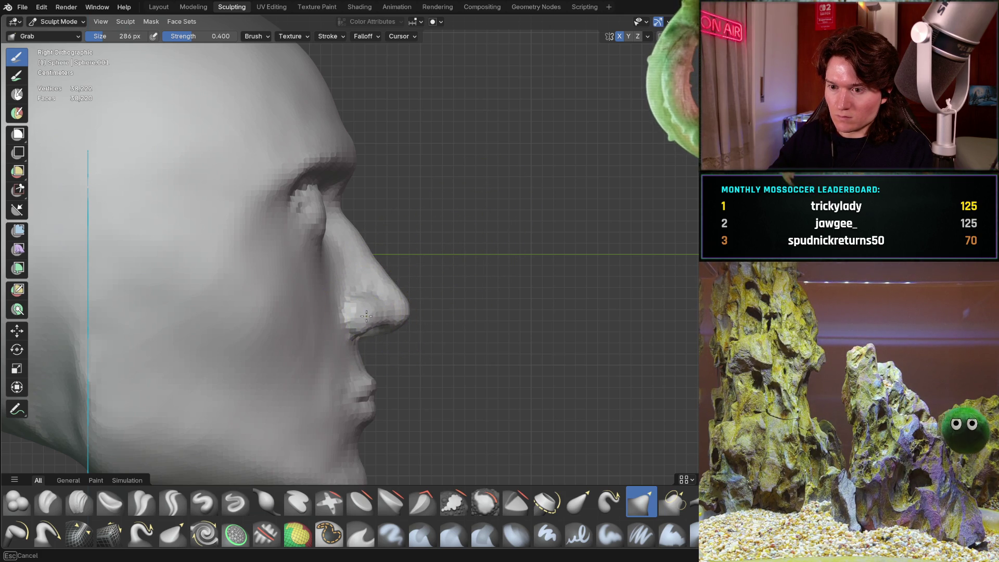
{"action": "left_click_drag", "start_coordinate": [361, 318], "coordinate": [357, 302]}
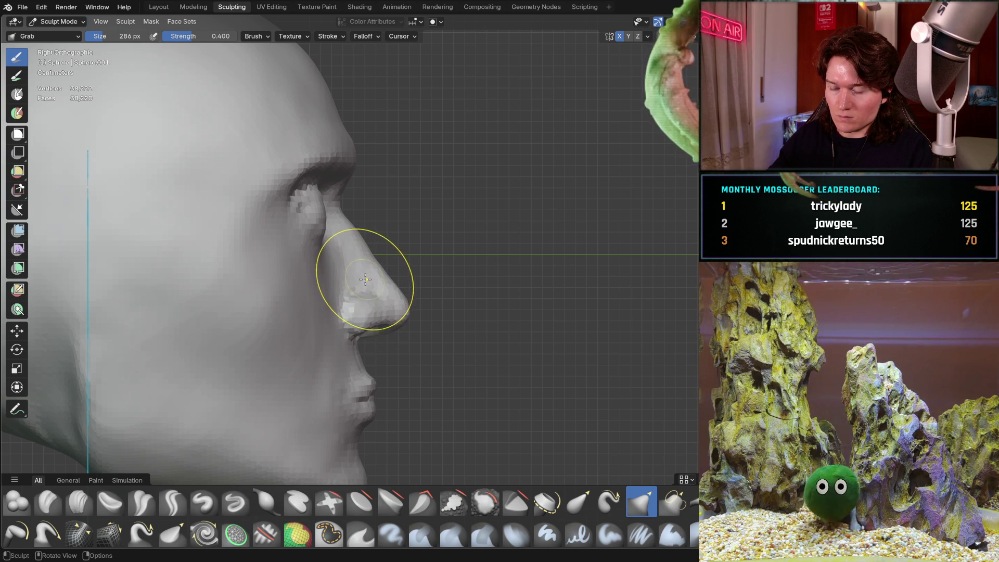
{"action": "left_click_drag", "start_coordinate": [357, 301], "coordinate": [352, 320]}
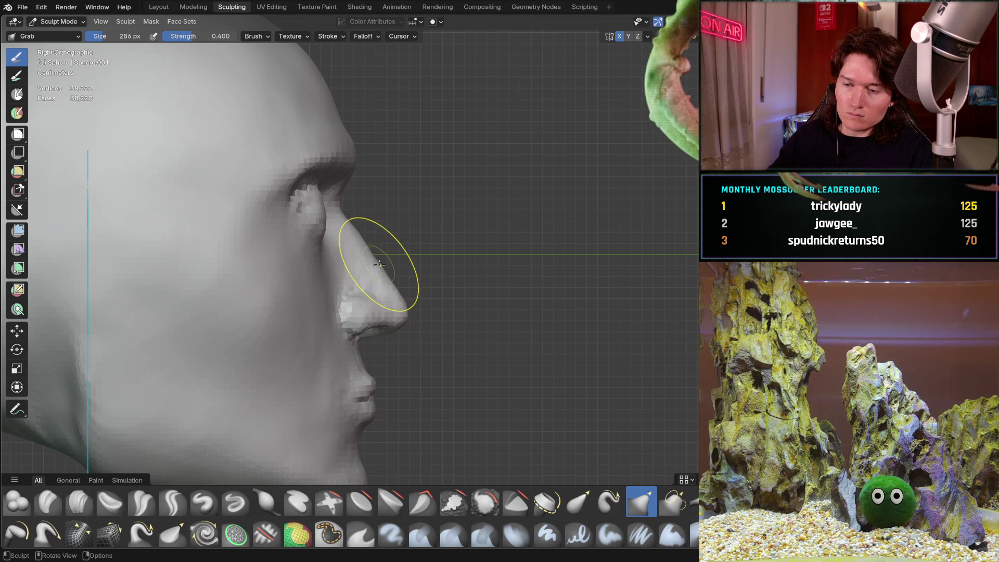
{"action": "mouse_move", "coordinate": [380, 264]}
{"action": "middle_mouse_down"}
{"action": "mouse_move", "coordinate": [458, 265]}
{"action": "mouse_move", "coordinate": [267, 270]}
{"action": "mouse_move", "coordinate": [321, 264]}
{"action": "mouse_move", "coordinate": [308, 261]}
{"action": "mouse_move", "coordinate": [539, 270]}
{"action": "mouse_move", "coordinate": [428, 292]}
{"action": "middle_mouse_up"}
{"action": "key", "text": "KP_3"}
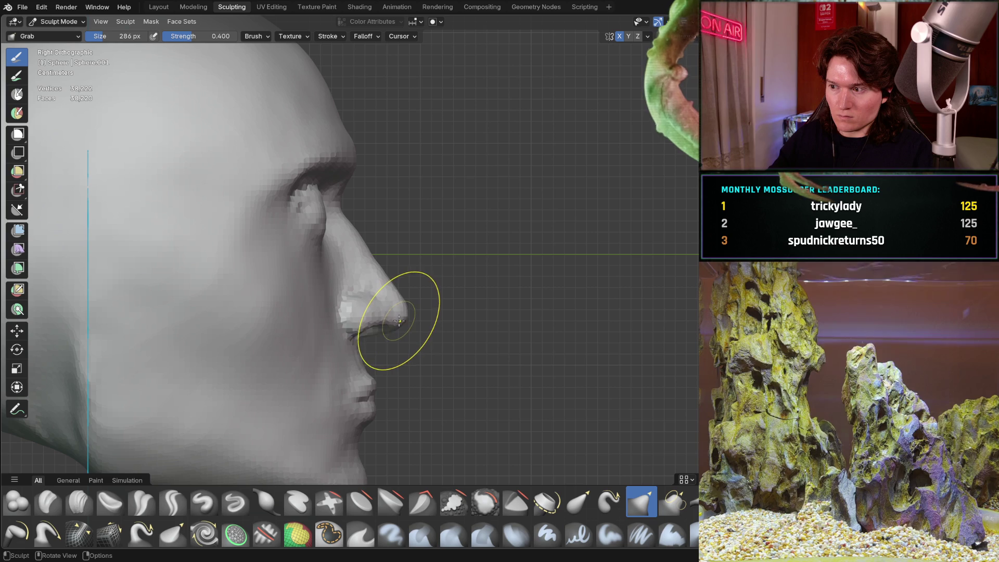
{"action": "left_click_drag", "start_coordinate": [390, 318], "coordinate": [403, 310]}
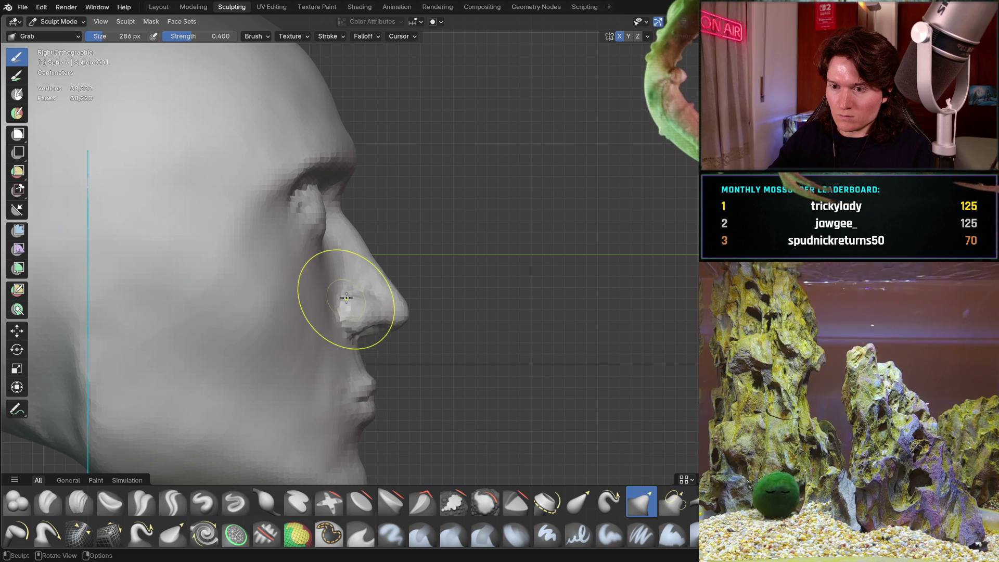
- Lift the nose's side surface toward the tip with more Grab strokes, checking front and side views
{"action": "left_click_drag", "start_coordinate": [344, 312], "coordinate": [346, 313]}
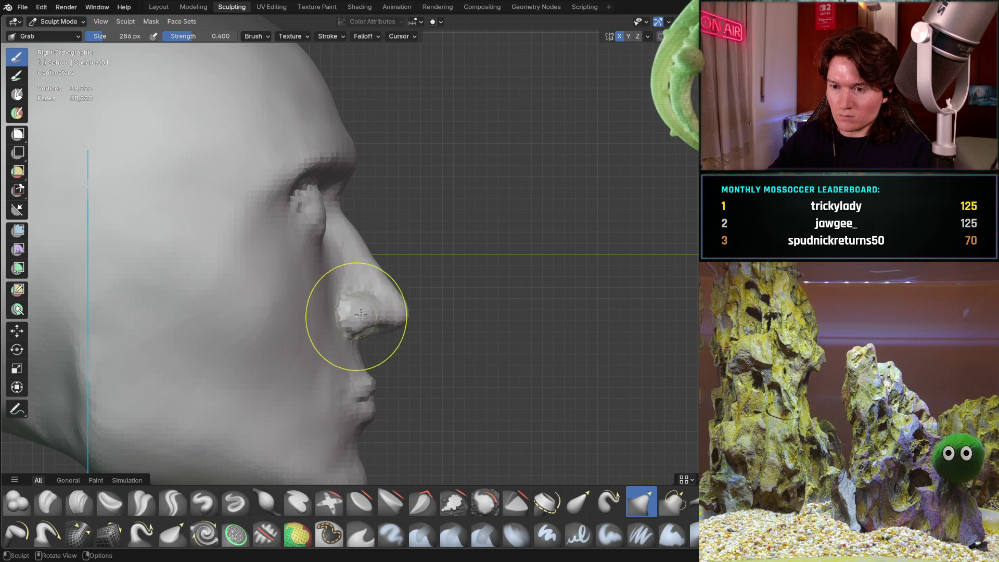
{"action": "middle_click_drag", "start_coordinate": [389, 300], "coordinate": [403, 311], "text": "ctrl"}
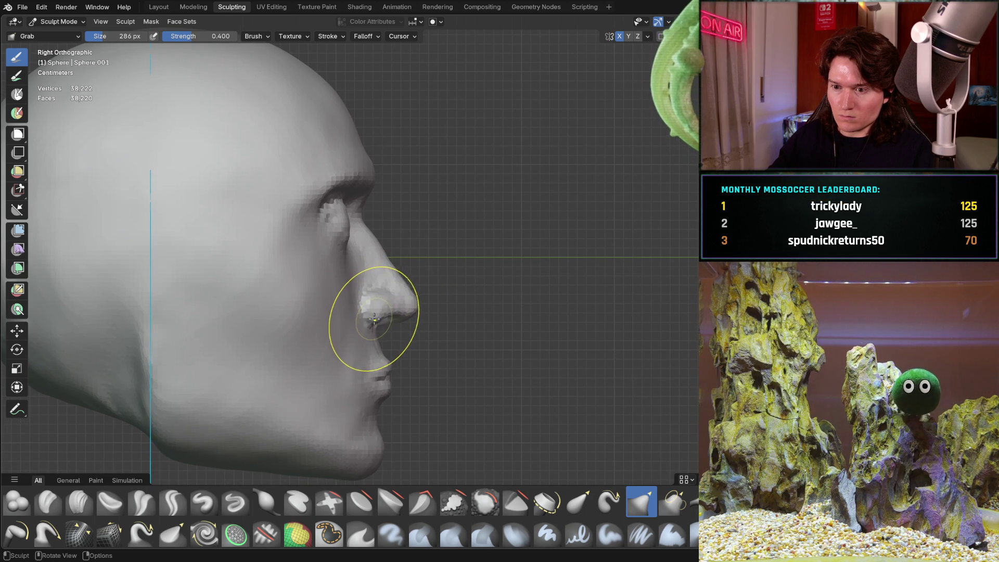
{"action": "left_click_drag", "start_coordinate": [367, 321], "coordinate": [408, 298]}
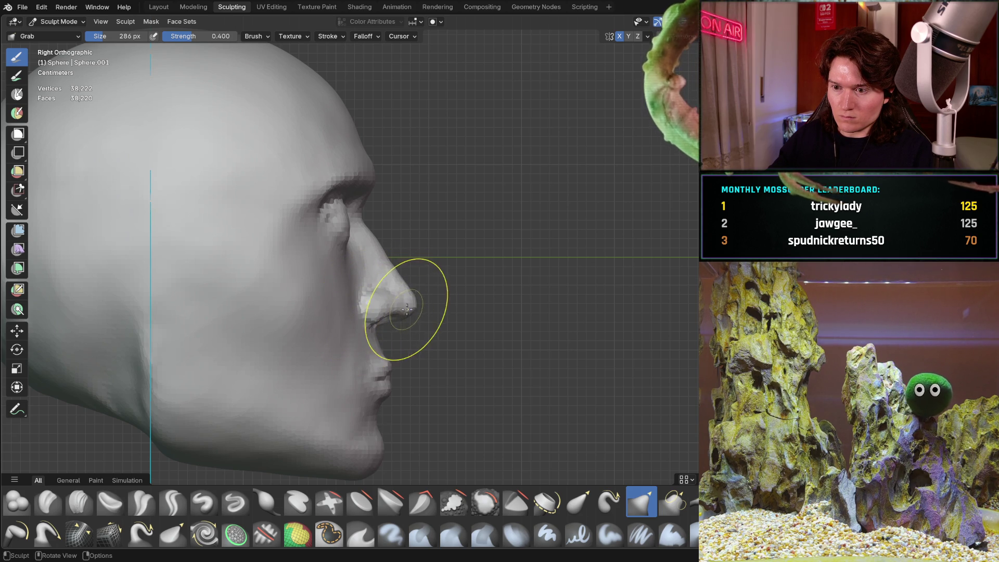
{"action": "mouse_move", "coordinate": [406, 312]}
{"action": "left_mouse_down"}
{"action": "mouse_move", "coordinate": [409, 290]}
{"action": "mouse_move", "coordinate": [395, 269]}
{"action": "left_mouse_up"}
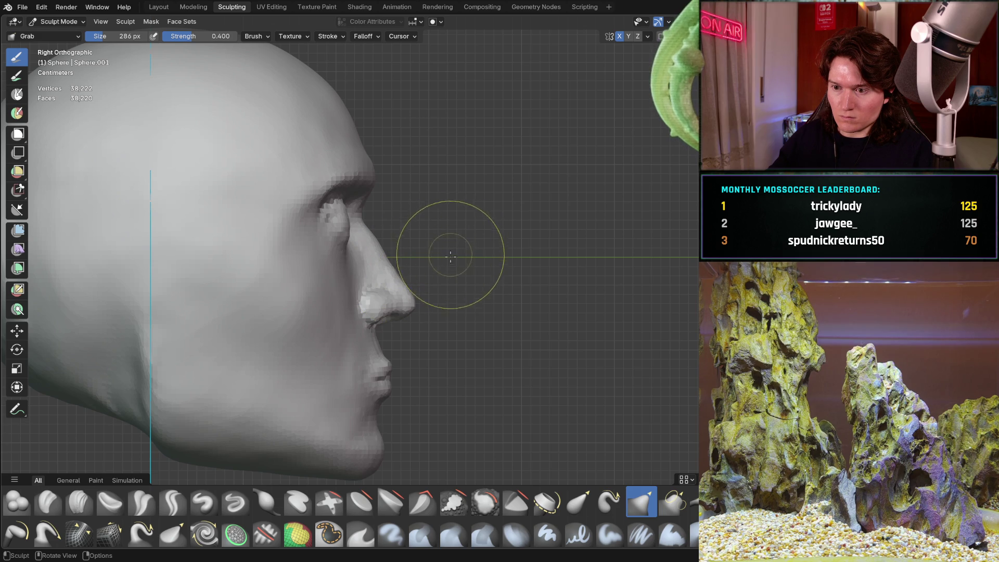
{"action": "middle_click_drag", "start_coordinate": [456, 274], "coordinate": [323, 290]}
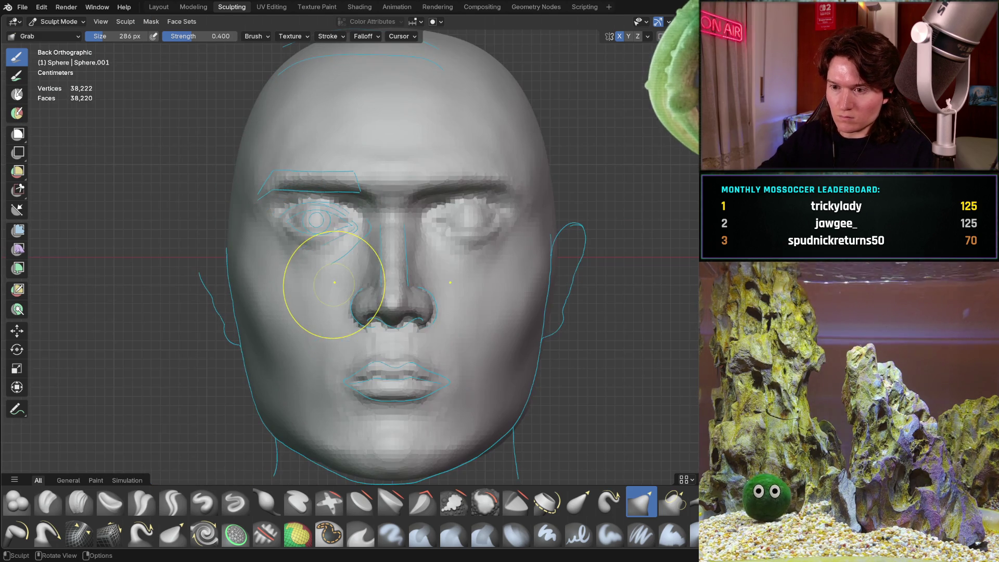
{"action": "mouse_move", "coordinate": [296, 346]}
{"action": "middle_mouse_down"}
{"action": "mouse_move", "coordinate": [364, 340]}
{"action": "mouse_move", "coordinate": [290, 335]}
{"action": "mouse_move", "coordinate": [432, 355]}
{"action": "mouse_move", "coordinate": [414, 346]}
{"action": "mouse_move", "coordinate": [415, 323]}
{"action": "middle_mouse_up"}
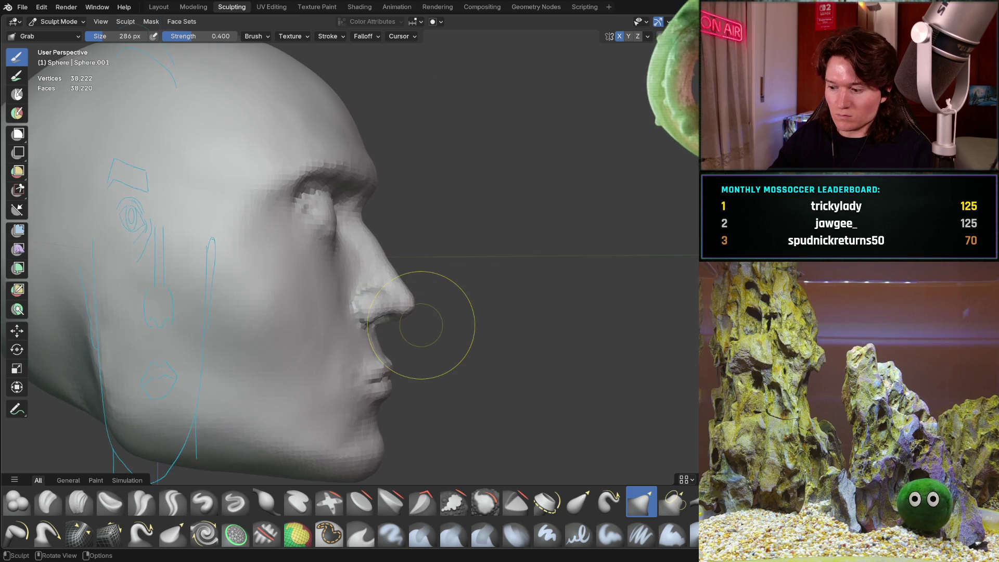
{"action": "key", "text": "KP_3"}
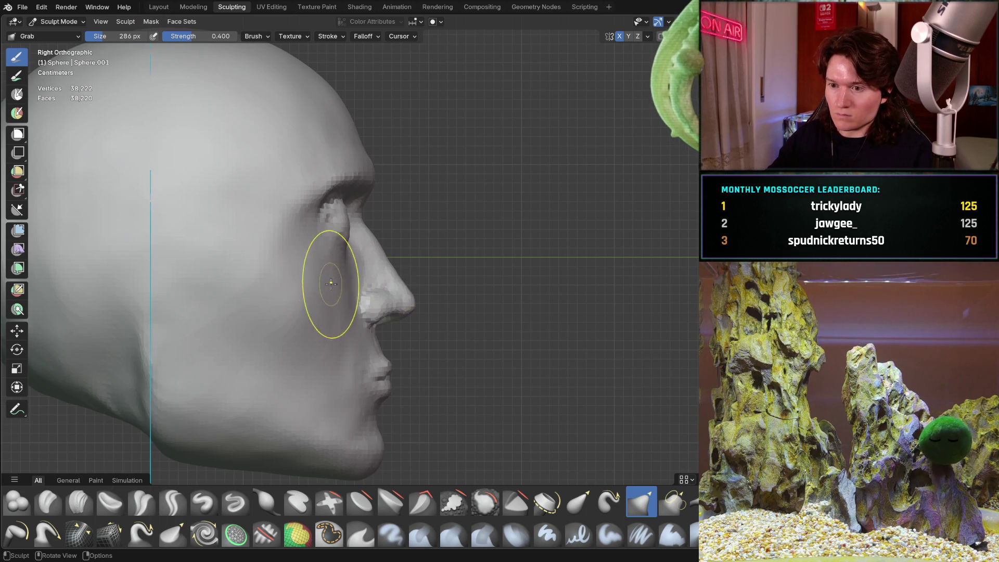
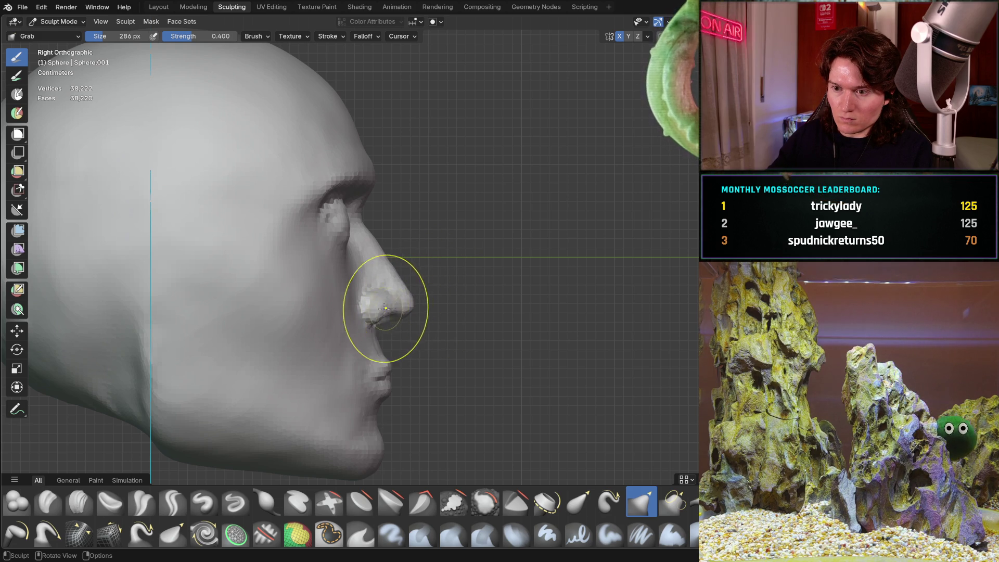
- Pull the nose tip upward with the Grab brush and check it close up and in perspective
{"action": "mouse_move", "coordinate": [364, 291]}
{"action": "left_mouse_down"}
{"action": "mouse_move", "coordinate": [366, 273]}
{"action": "mouse_move", "coordinate": [381, 272]}
{"action": "left_mouse_up"}
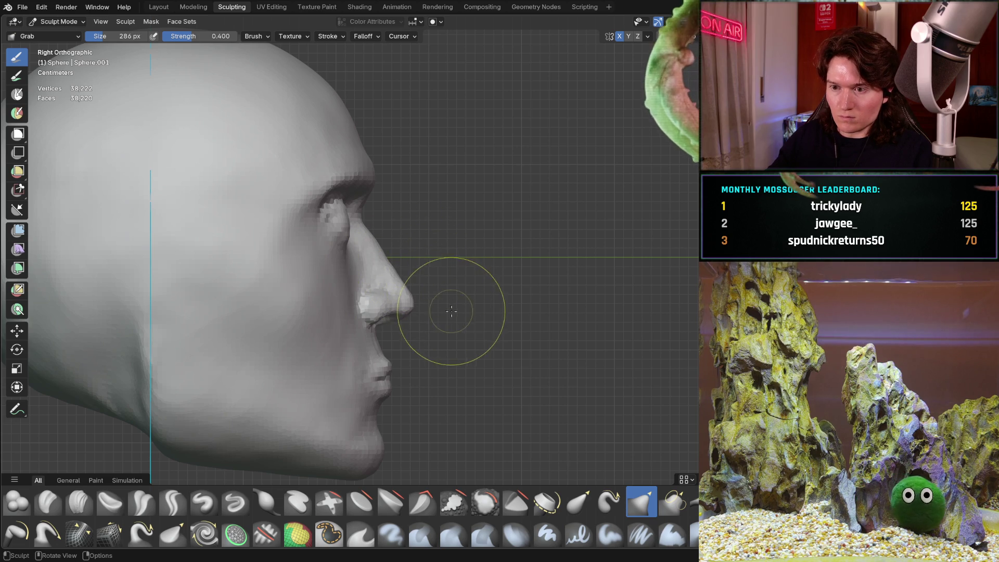
{"action": "mouse_move", "coordinate": [368, 250]}
{"action": "middle_mouse_down", "text": "ctrl"}
{"action": "mouse_move", "coordinate": [408, 196]}
{"action": "mouse_move", "coordinate": [397, 200]}
{"action": "mouse_move", "coordinate": [425, 310]}
{"action": "middle_mouse_up", "text": "ctrl"}
{"action": "mouse_move", "coordinate": [372, 247]}
{"action": "middle_mouse_down", "text": "ctrl"}
{"action": "mouse_move", "coordinate": [334, 189]}
{"action": "mouse_move", "coordinate": [319, 201]}
{"action": "mouse_move", "coordinate": [308, 169]}
{"action": "middle_mouse_up", "text": "ctrl"}
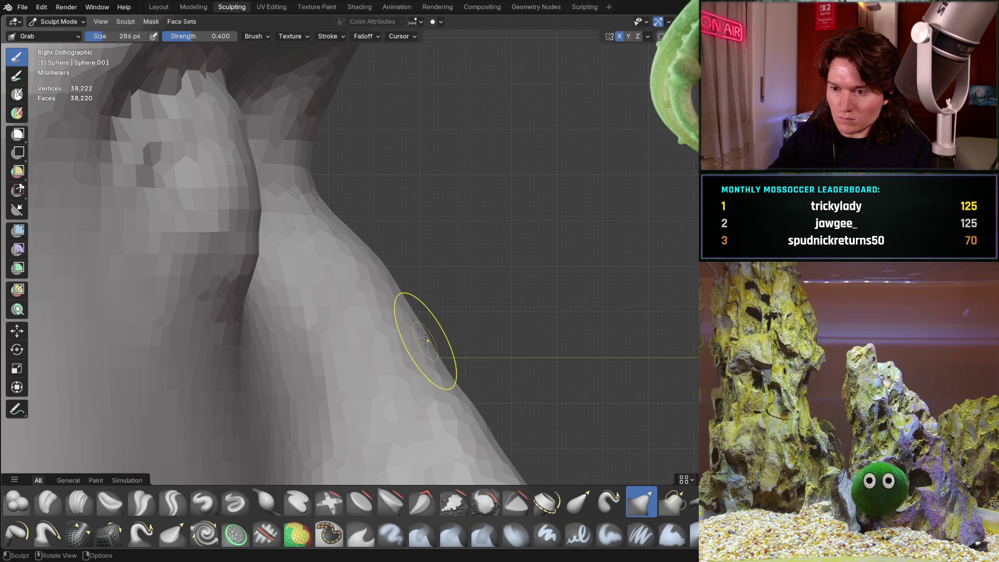
{"action": "mouse_move", "coordinate": [469, 411]}
{"action": "middle_mouse_down"}
{"action": "mouse_move", "coordinate": [420, 362]}
{"action": "mouse_move", "coordinate": [445, 248]}
{"action": "mouse_move", "coordinate": [446, 279]}
{"action": "mouse_move", "coordinate": [392, 338]}
{"action": "mouse_move", "coordinate": [378, 229]}
{"action": "mouse_move", "coordinate": [368, 334]}
{"action": "mouse_move", "coordinate": [383, 307]}
{"action": "mouse_move", "coordinate": [365, 297]}
{"action": "middle_mouse_up"}
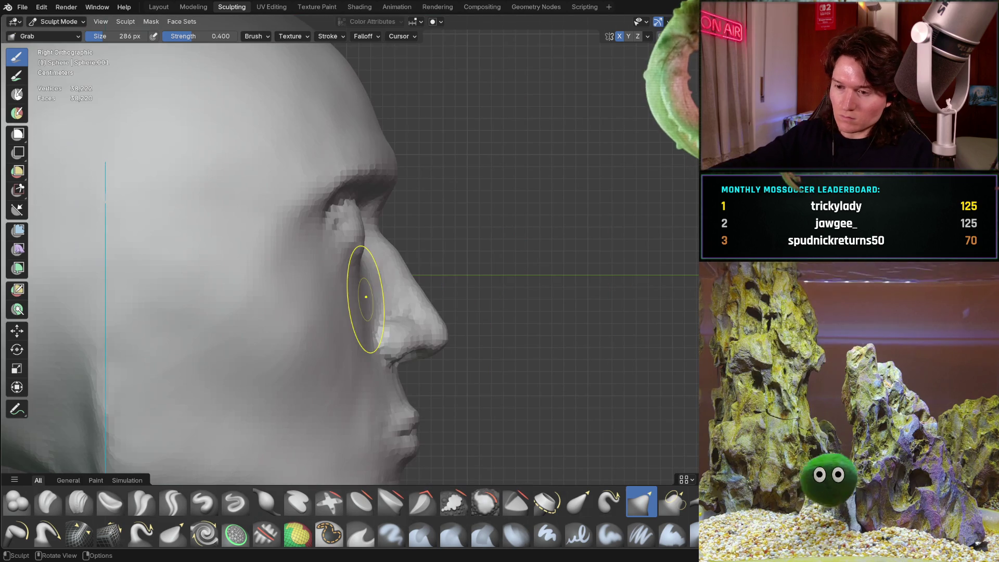
{"action": "key", "text": "KP_3"}
- Reshape the underside of the nose in side view, then inspect the nostril from below
{"action": "mouse_move", "coordinate": [400, 384]}
{"action": "middle_mouse_down", "text": "shift"}
{"action": "mouse_move", "coordinate": [431, 341]}
{"action": "mouse_move", "coordinate": [446, 278]}
{"action": "middle_mouse_up", "text": "shift"}
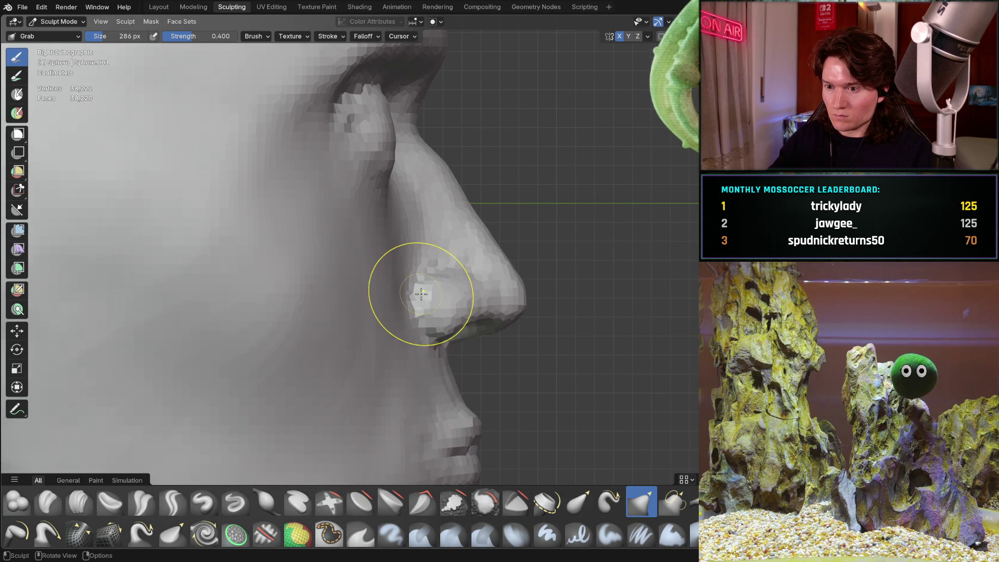
{"action": "scroll", "coordinate": [479, 283], "scroll_direction": "down", "scroll_amount": 4}
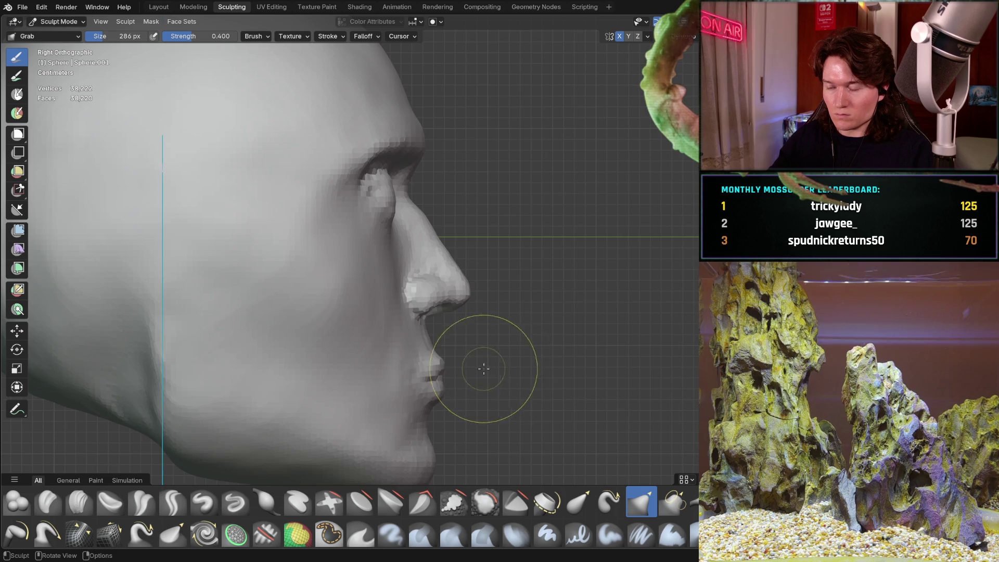
{"action": "scroll", "coordinate": [490, 369], "scroll_direction": "up", "scroll_amount": 8}
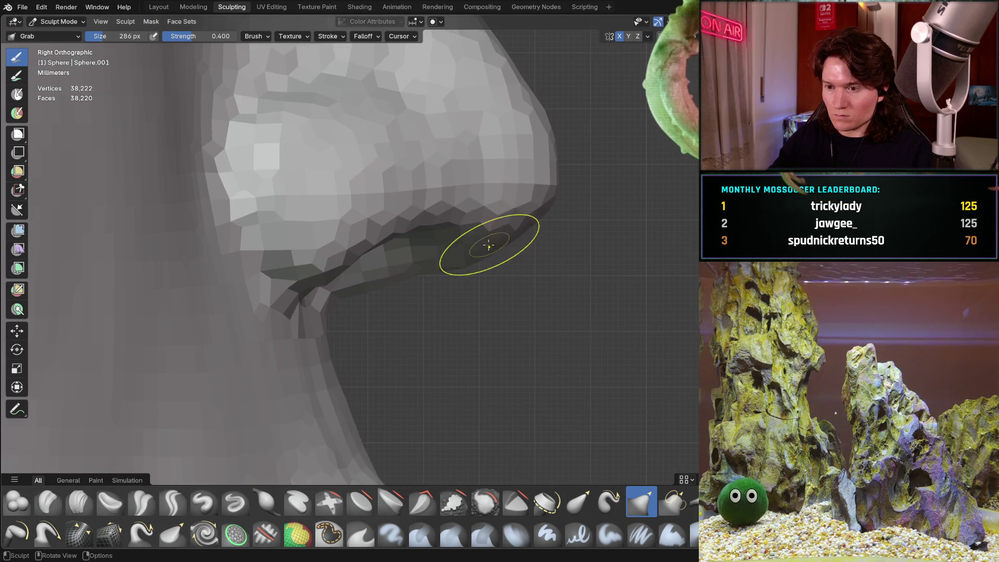
{"action": "left_click_drag", "start_coordinate": [488, 245], "coordinate": [440, 213]}
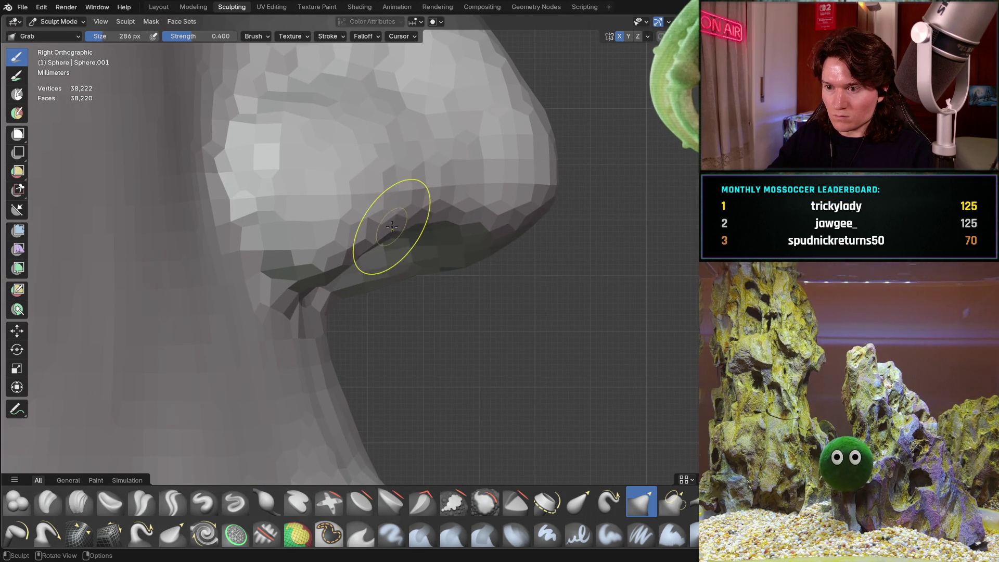
{"action": "middle_click_drag", "start_coordinate": [426, 241], "coordinate": [407, 190]}
{"action": "mouse_move", "coordinate": [434, 235]}
{"action": "middle_mouse_down"}
{"action": "mouse_move", "coordinate": [167, 401]}
{"action": "mouse_move", "coordinate": [255, 312]}
{"action": "mouse_move", "coordinate": [261, 286]}
{"action": "mouse_move", "coordinate": [250, 327]}
{"action": "mouse_move", "coordinate": [263, 388]}
{"action": "middle_mouse_up"}
{"action": "key", "text": "c"}
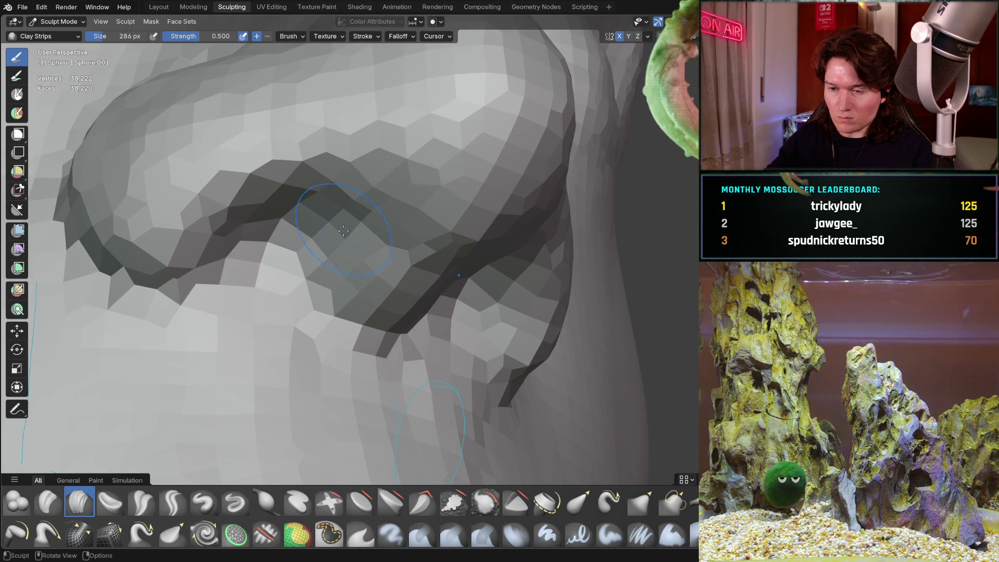
- Inspect the nostril, recenter the side view, and reselect the Grab brush (strength 0.400, size 246)
{"action": "middle_click_drag", "start_coordinate": [335, 239], "coordinate": [313, 209]}
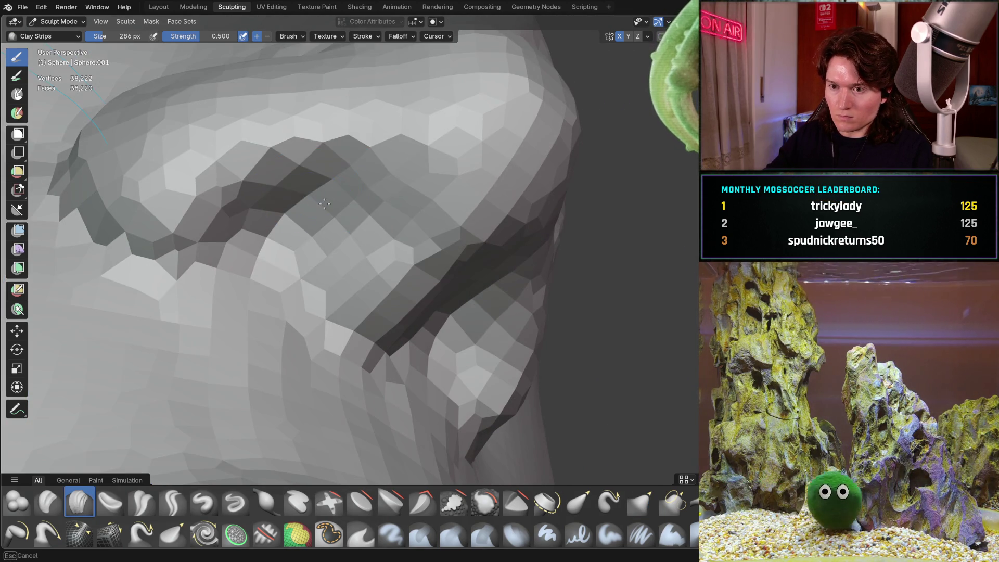
{"action": "mouse_move", "coordinate": [377, 268]}
{"action": "middle_mouse_down"}
{"action": "mouse_move", "coordinate": [405, 339]}
{"action": "mouse_move", "coordinate": [442, 312]}
{"action": "mouse_move", "coordinate": [480, 315]}
{"action": "mouse_move", "coordinate": [468, 261]}
{"action": "middle_mouse_up"}
{"action": "key", "text": "KP_3"}
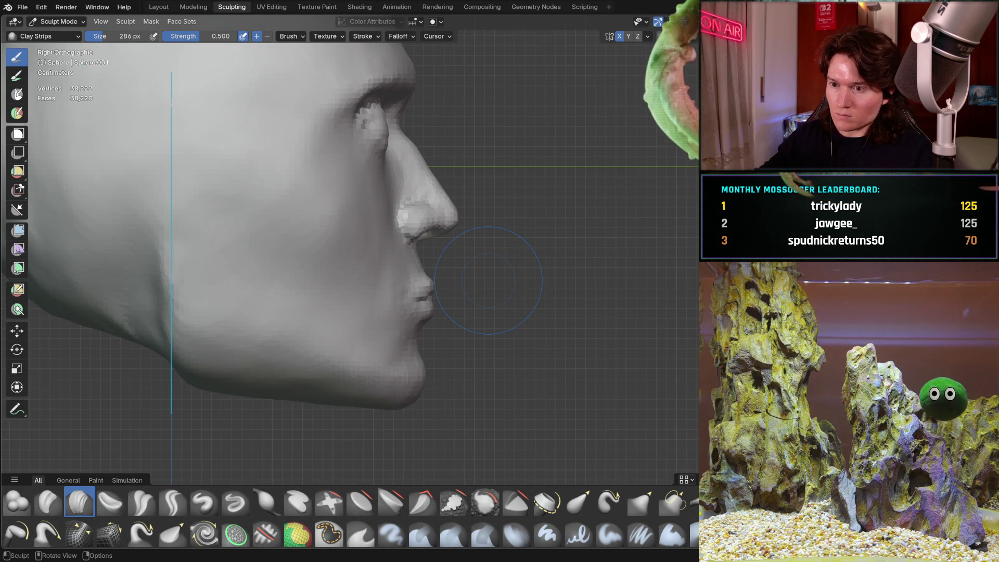
{"action": "middle_click_drag", "start_coordinate": [456, 247], "coordinate": [454, 263], "text": "shift"}
{"action": "key", "text": "g"}
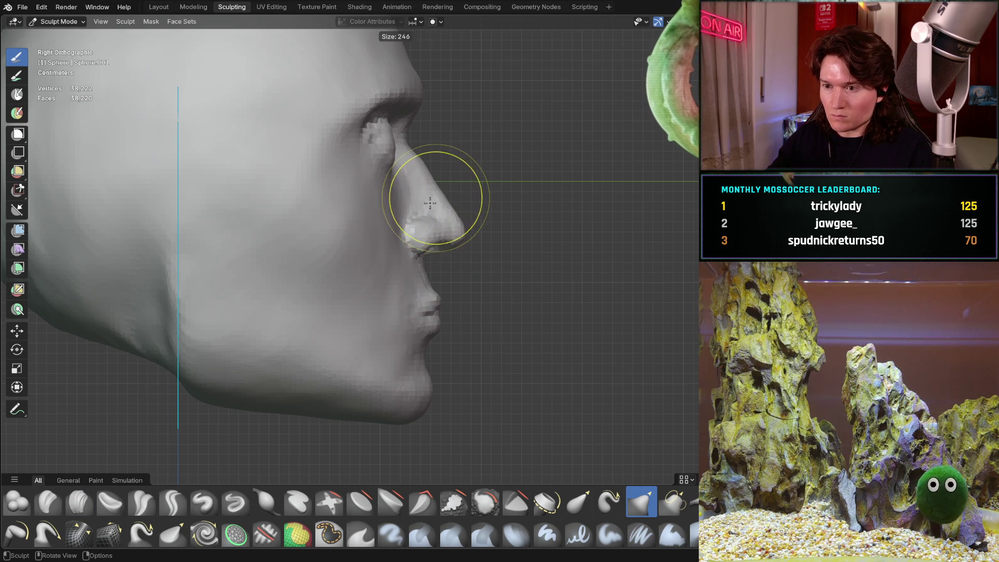
- Pull the nose bridge into a smoother profile with the 274 px Grab brush
{"action": "mouse_move", "coordinate": [438, 197]}
{"action": "middle_mouse_down", "text": "ctrl"}
{"action": "mouse_move", "coordinate": [454, 222]}
{"action": "mouse_move", "coordinate": [462, 205]}
{"action": "mouse_move", "coordinate": [486, 232]}
{"action": "mouse_move", "coordinate": [475, 223]}
{"action": "middle_mouse_up", "text": "ctrl"}
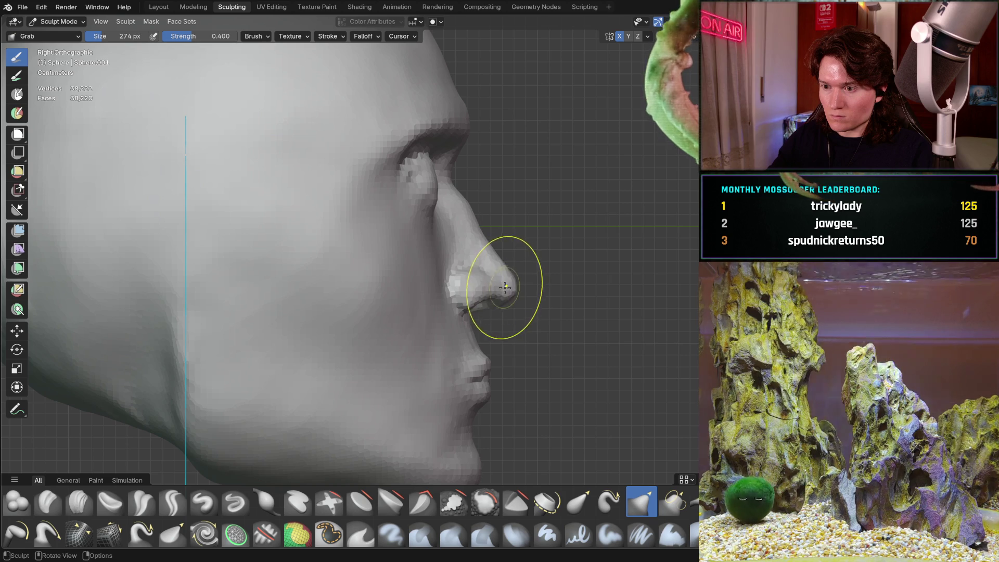
{"action": "left_click_drag", "start_coordinate": [468, 223], "coordinate": [474, 225]}
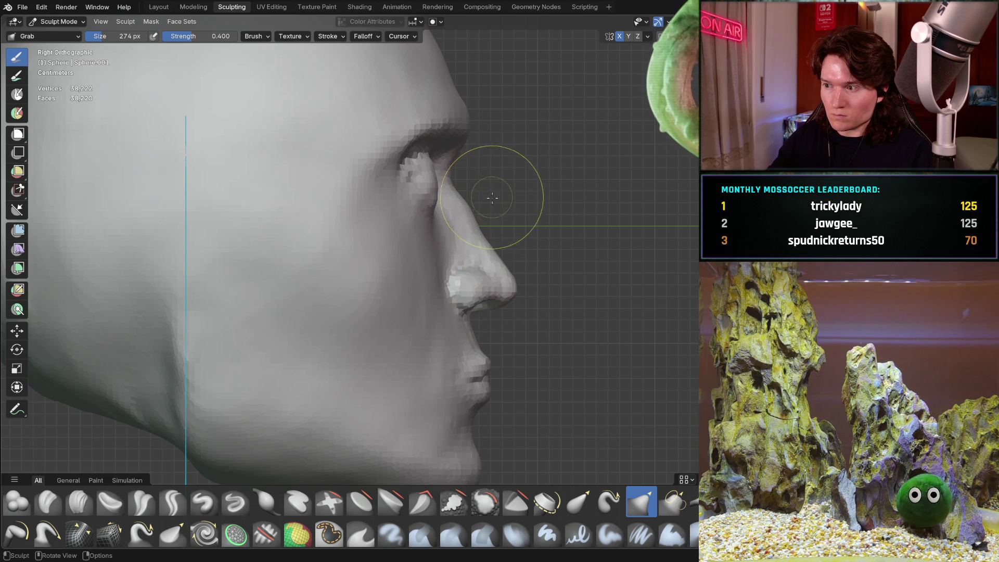
{"action": "scroll", "coordinate": [491, 196], "scroll_direction": "down", "scroll_amount": 2}
{"action": "scroll", "coordinate": [496, 238], "scroll_direction": "up", "scroll_amount": 8}
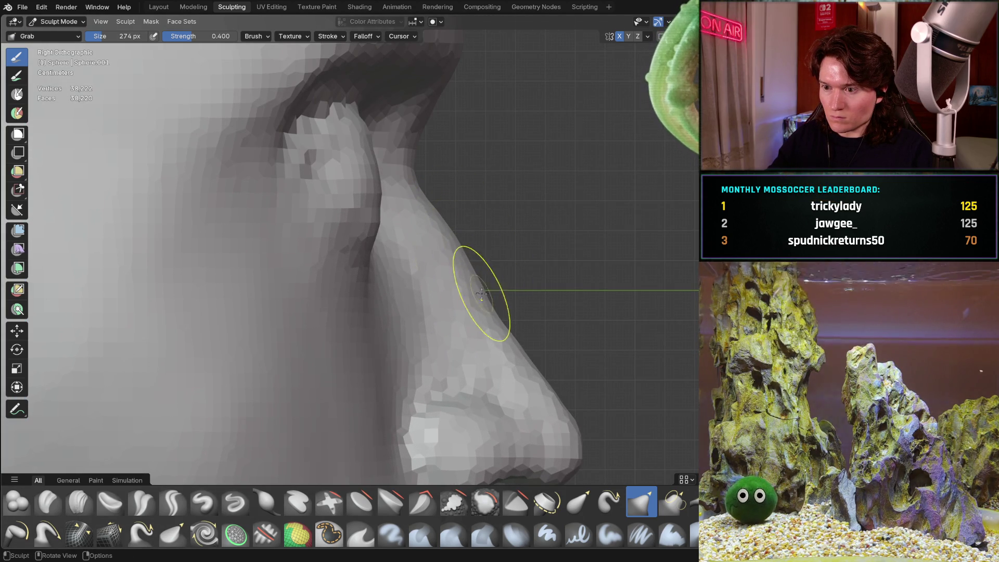
{"action": "scroll", "coordinate": [504, 267], "scroll_direction": "down", "scroll_amount": 5}
- Check the whole head from perspective and three-quarter front angles
{"action": "mouse_move", "coordinate": [504, 267]}
{"action": "middle_mouse_down"}
{"action": "mouse_move", "coordinate": [304, 248]}
{"action": "mouse_move", "coordinate": [446, 257]}
{"action": "mouse_move", "coordinate": [305, 301]}
{"action": "mouse_move", "coordinate": [354, 276]}
{"action": "mouse_move", "coordinate": [395, 280]}
{"action": "middle_mouse_up"}
{"action": "scroll", "coordinate": [397, 283], "scroll_direction": "up", "scroll_amount": 3}
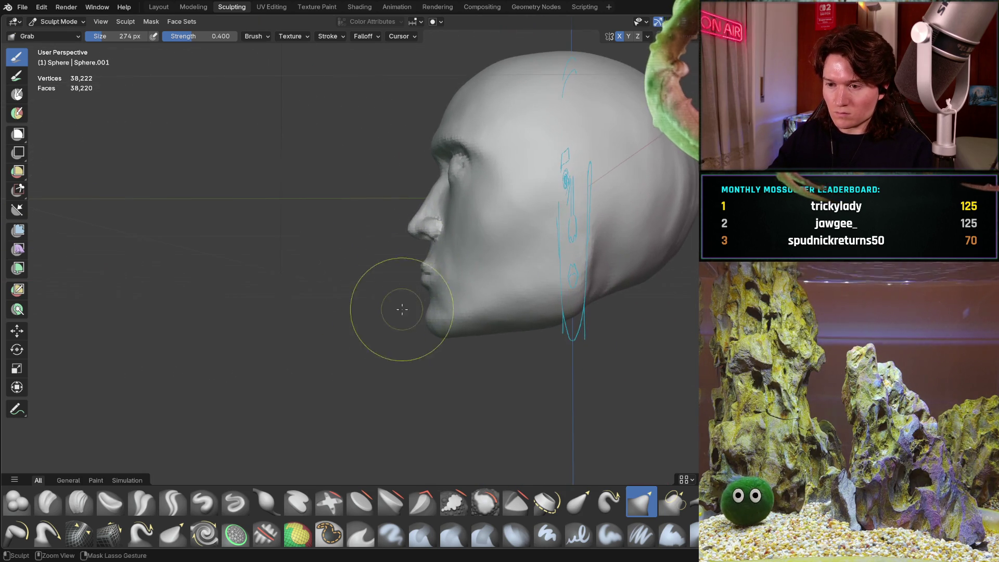
{"action": "scroll", "coordinate": [402, 314], "scroll_direction": "up", "scroll_amount": 6}
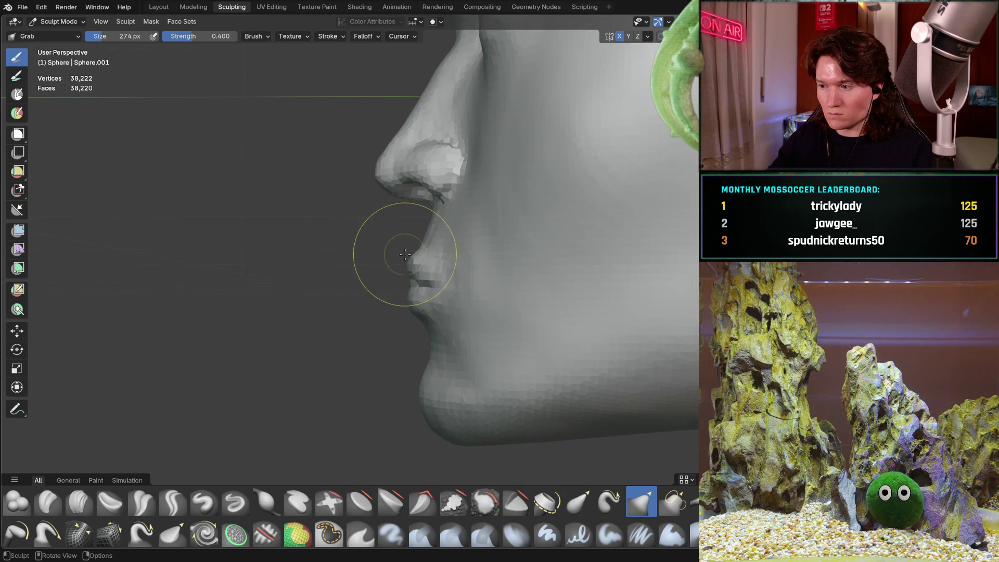
{"action": "scroll", "coordinate": [396, 265], "scroll_direction": "down", "scroll_amount": 6}
{"action": "mouse_move", "coordinate": [357, 357]}
{"action": "middle_mouse_down"}
{"action": "mouse_move", "coordinate": [439, 319]}
{"action": "mouse_move", "coordinate": [495, 319]}
{"action": "mouse_move", "coordinate": [399, 364]}
{"action": "mouse_move", "coordinate": [460, 333]}
{"action": "mouse_move", "coordinate": [485, 252]}
{"action": "middle_mouse_up"}
{"action": "scroll", "coordinate": [485, 252], "scroll_direction": "up", "scroll_amount": 2}
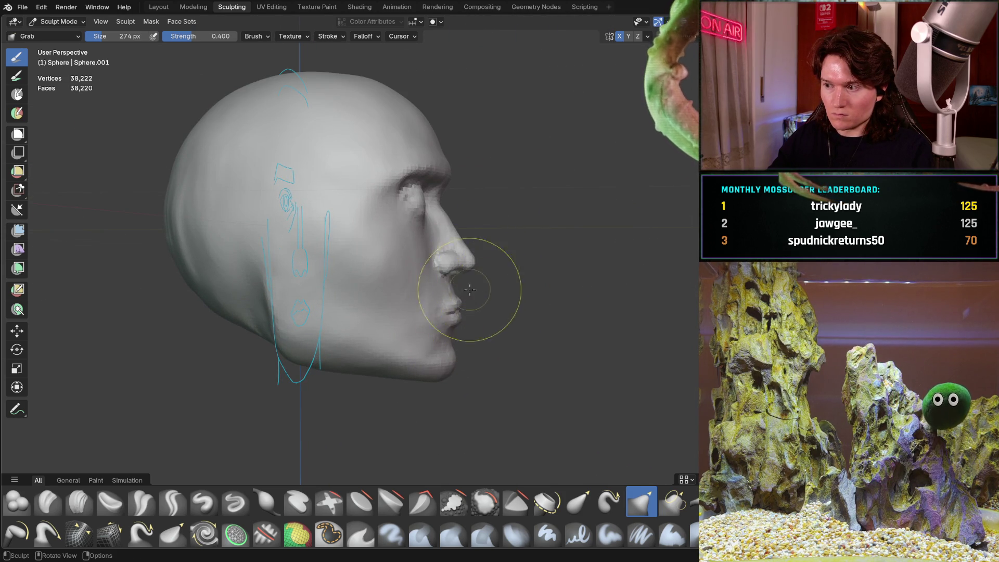
{"action": "scroll", "coordinate": [488, 307], "scroll_direction": "up", "scroll_amount": 3}
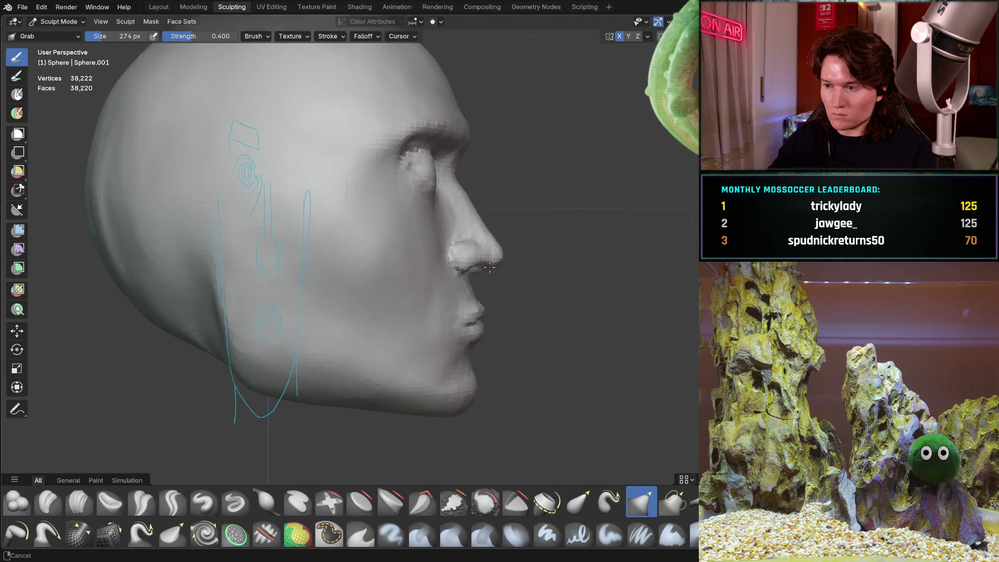
- Frame the nose and lips in Right Orthographic view and select Clay Strips
{"action": "key", "text": "KP_3"}
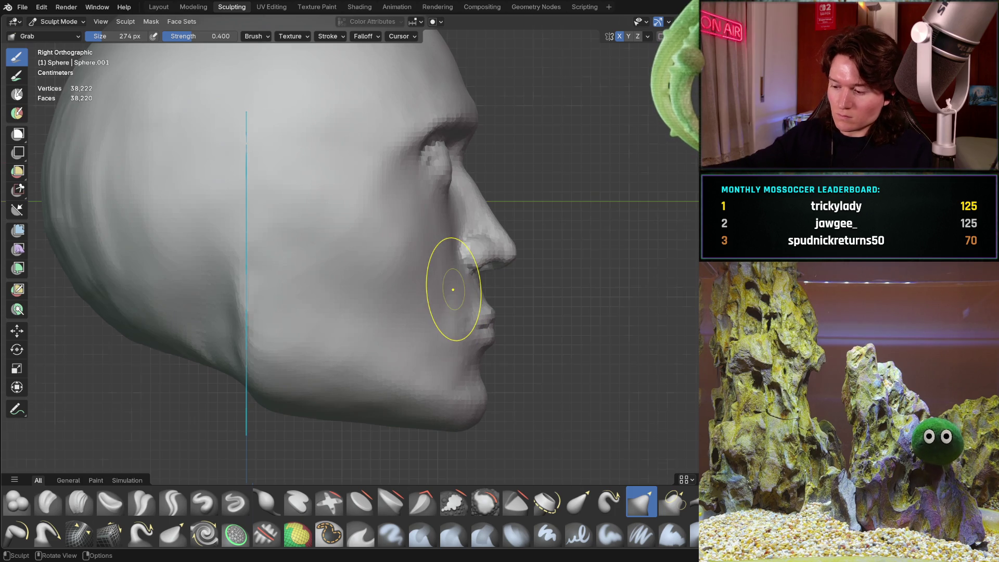
{"action": "middle_click_drag", "start_coordinate": [498, 317], "coordinate": [493, 273], "text": "ctrl"}
{"action": "mouse_move", "coordinate": [465, 344]}
{"action": "middle_mouse_down", "text": "shift"}
{"action": "mouse_move", "coordinate": [441, 317]}
{"action": "mouse_move", "coordinate": [320, 396]}
{"action": "mouse_move", "coordinate": [339, 383]}
{"action": "mouse_move", "coordinate": [402, 263]}
{"action": "middle_mouse_up", "text": "shift"}
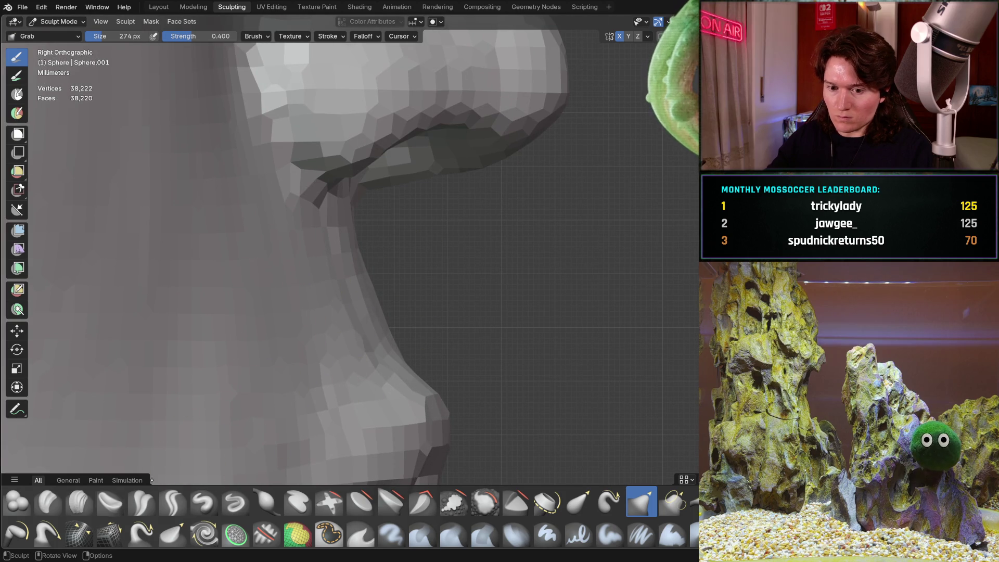
{"action": "left_click", "coordinate": [76, 505]}
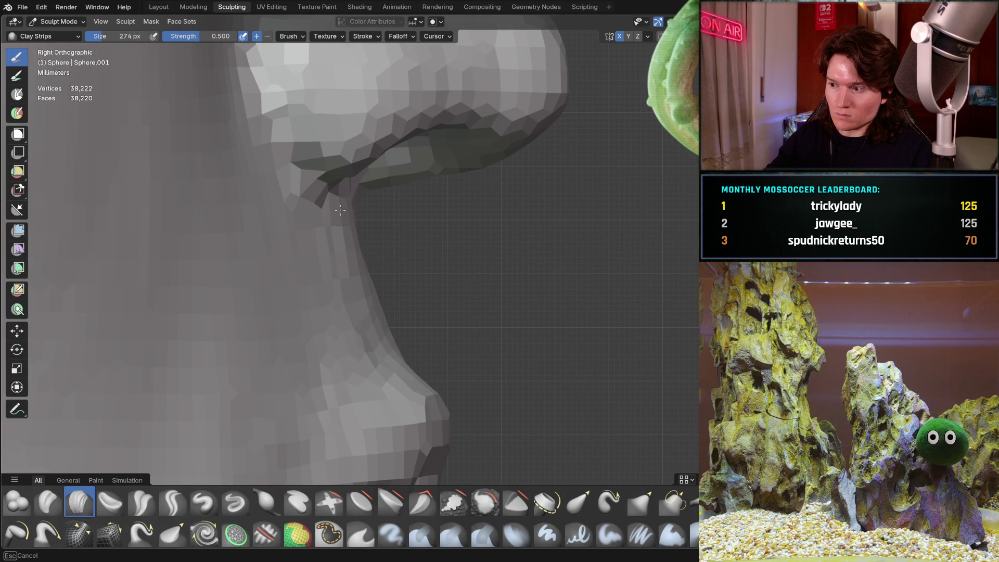
- Check the face from front and back orthographic views, then return to the side view
{"action": "scroll", "coordinate": [349, 159], "scroll_direction": "up", "scroll_amount": 2}
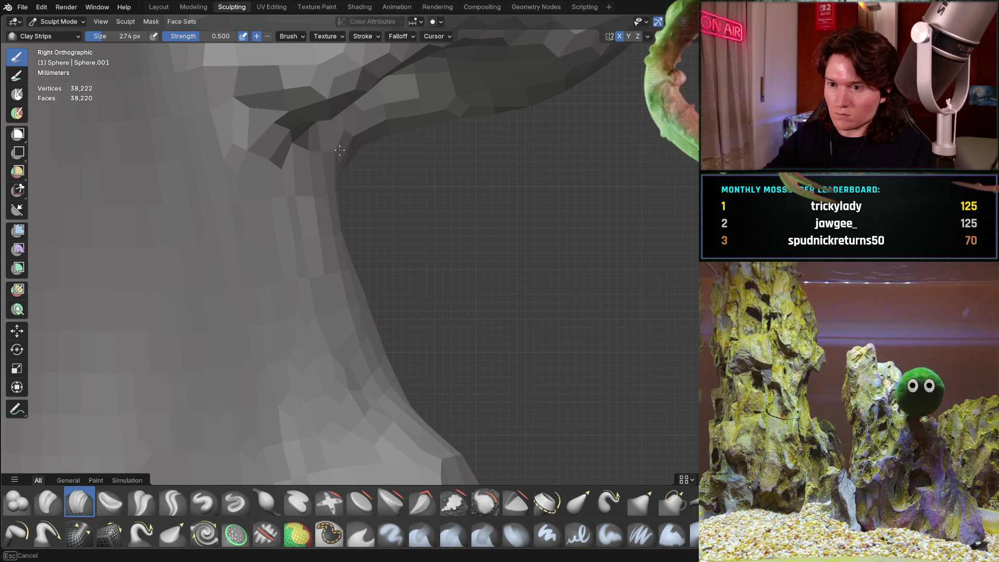
{"action": "middle_click_drag", "start_coordinate": [403, 121], "coordinate": [242, 190]}
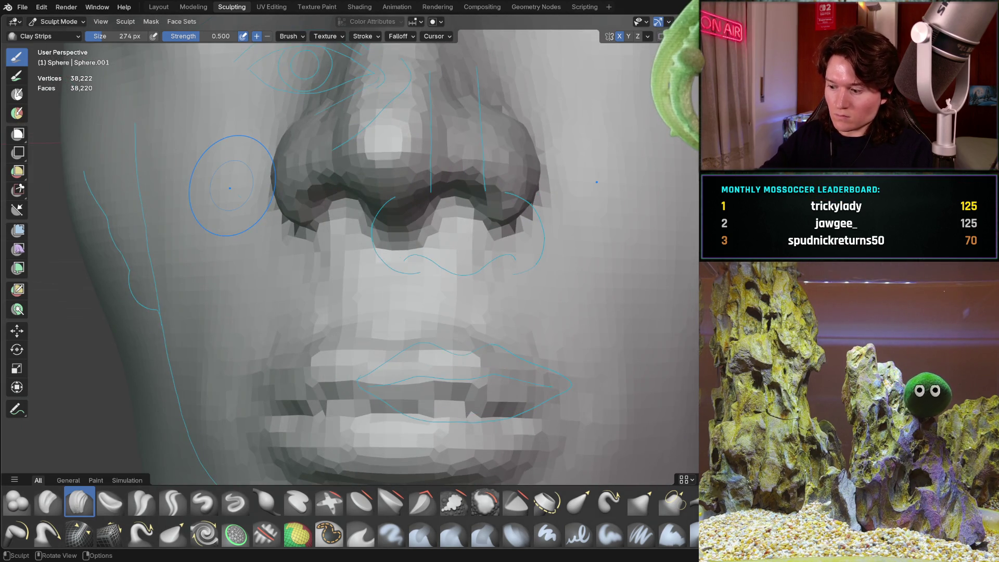
{"action": "key", "text": "KP_1"}
{"action": "key", "text": "ctrl+KP_1"}
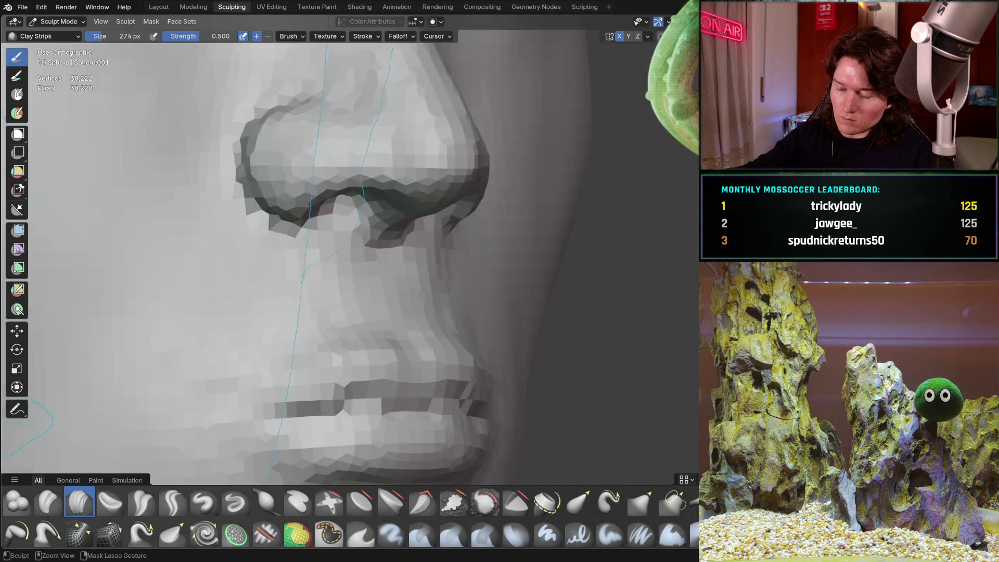
{"action": "mouse_move", "coordinate": [373, 270]}
{"action": "middle_mouse_down"}
{"action": "mouse_move", "coordinate": [373, 279]}
{"action": "mouse_move", "coordinate": [435, 256]}
{"action": "mouse_move", "coordinate": [417, 266]}
{"action": "middle_mouse_up"}
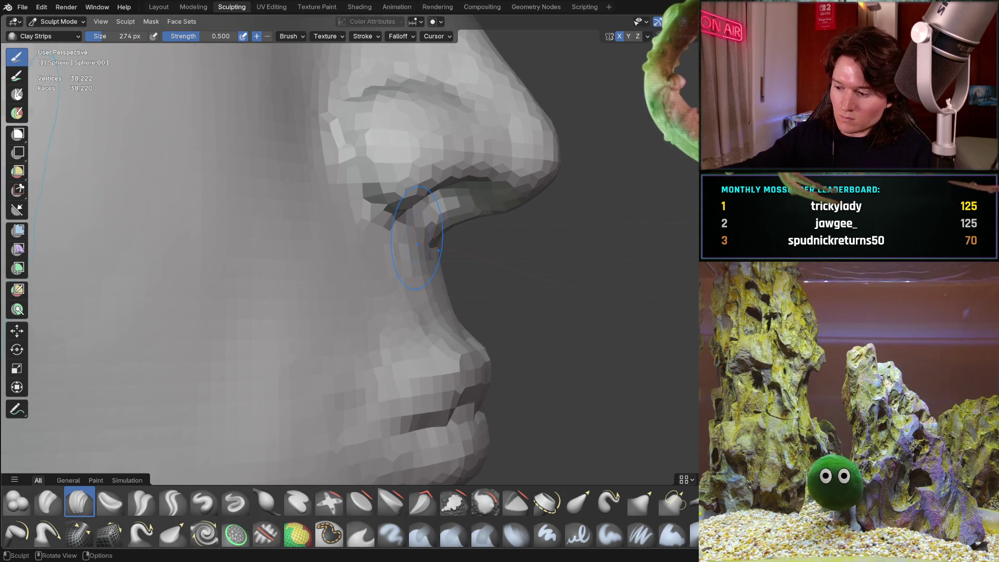
{"action": "key", "text": "KP_3"}
- Zoom in and orbit closely around the nose and nostril
{"action": "mouse_move", "coordinate": [412, 262]}
{"action": "middle_mouse_down", "text": "ctrl"}
{"action": "mouse_move", "coordinate": [405, 282]}
{"action": "mouse_move", "coordinate": [443, 231]}
{"action": "mouse_move", "coordinate": [436, 218]}
{"action": "mouse_move", "coordinate": [467, 232]}
{"action": "middle_mouse_up", "text": "ctrl"}
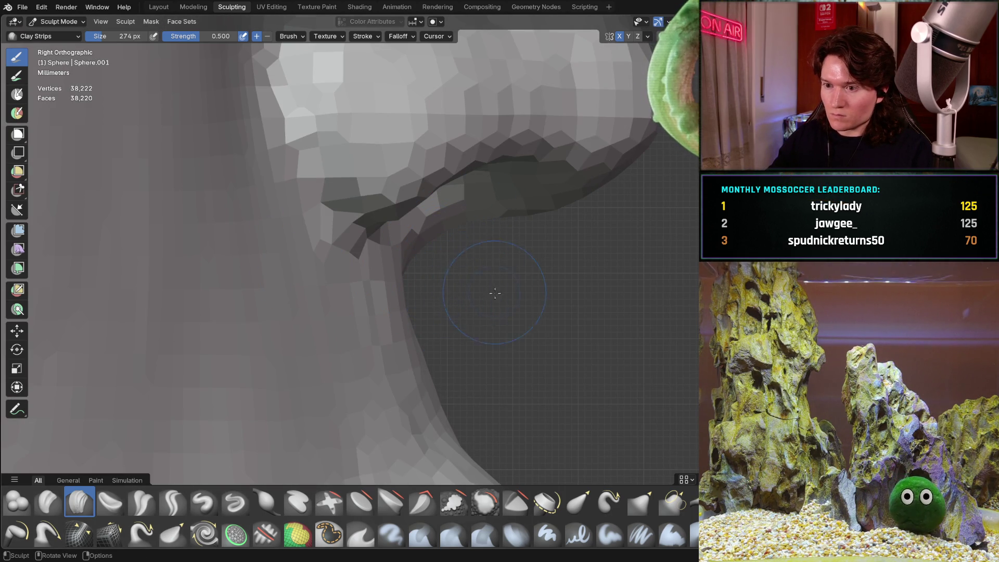
{"action": "middle_click_drag", "start_coordinate": [477, 266], "coordinate": [234, 411]}
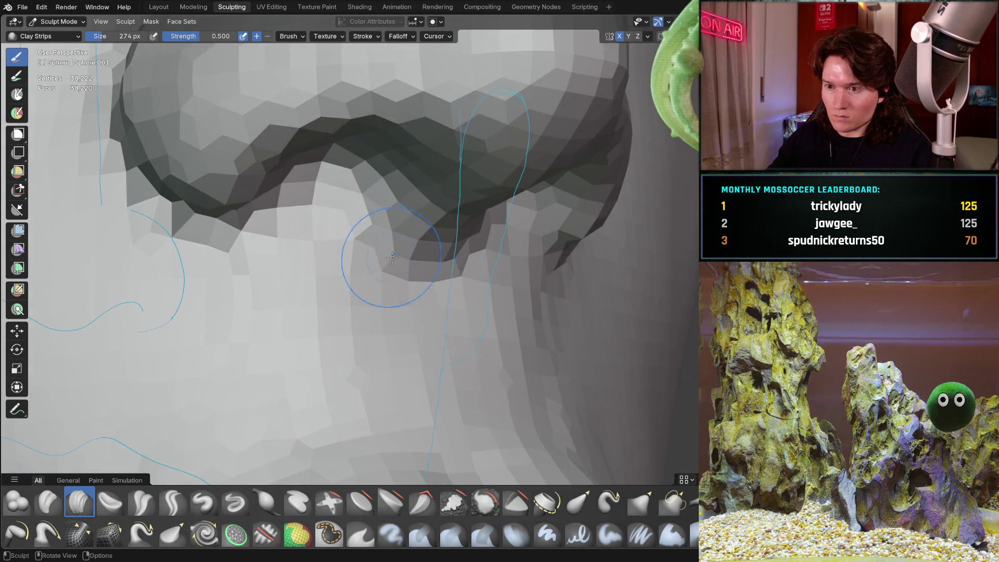
{"action": "middle_click_drag", "start_coordinate": [338, 360], "coordinate": [405, 253]}
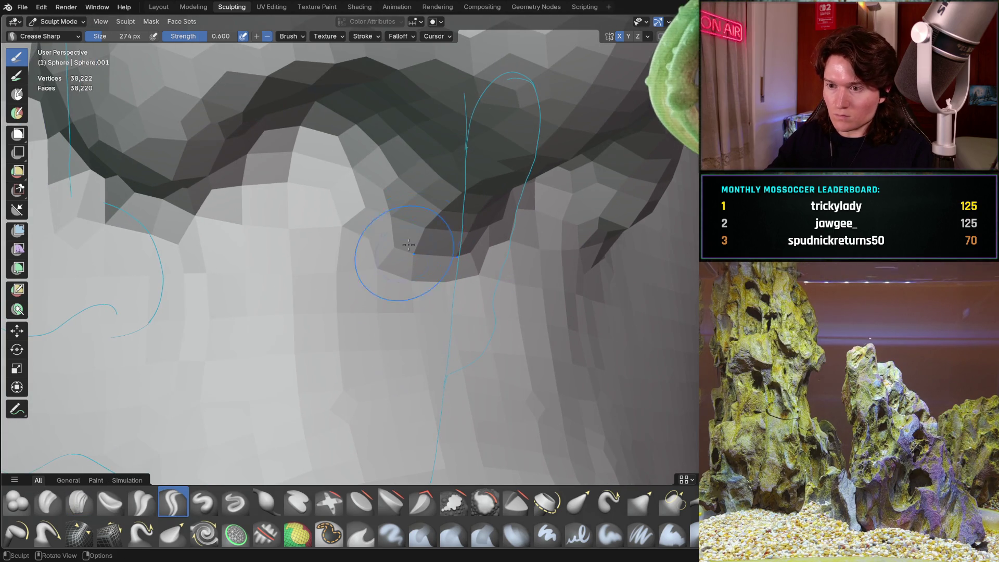
- Deepen the groove along the nostril's underside with Crease Sharp strokes, checking side and angled views
{"action": "left_click_drag", "start_coordinate": [411, 211], "coordinate": [392, 197]}
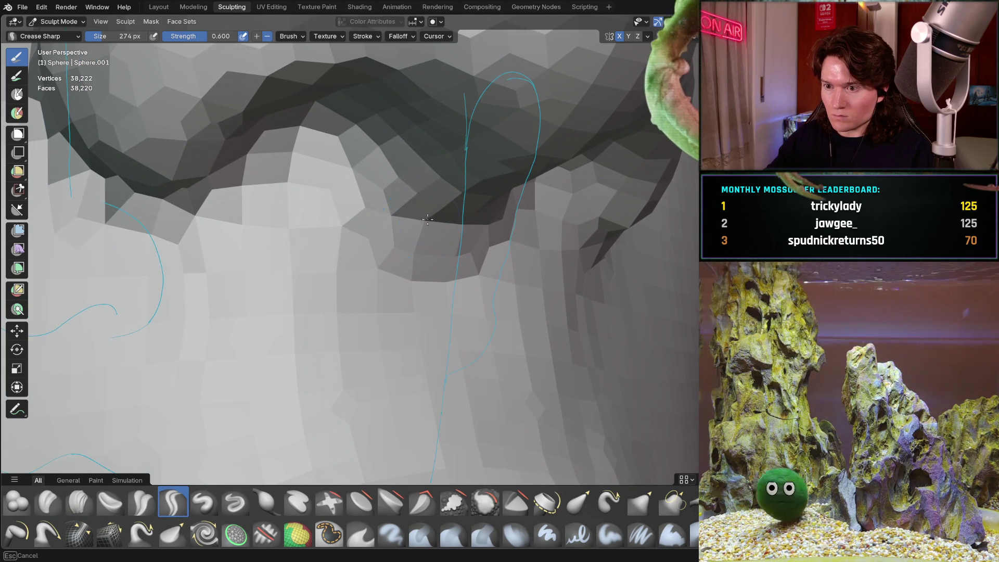
{"action": "middle_click_drag", "start_coordinate": [392, 197], "coordinate": [430, 276]}
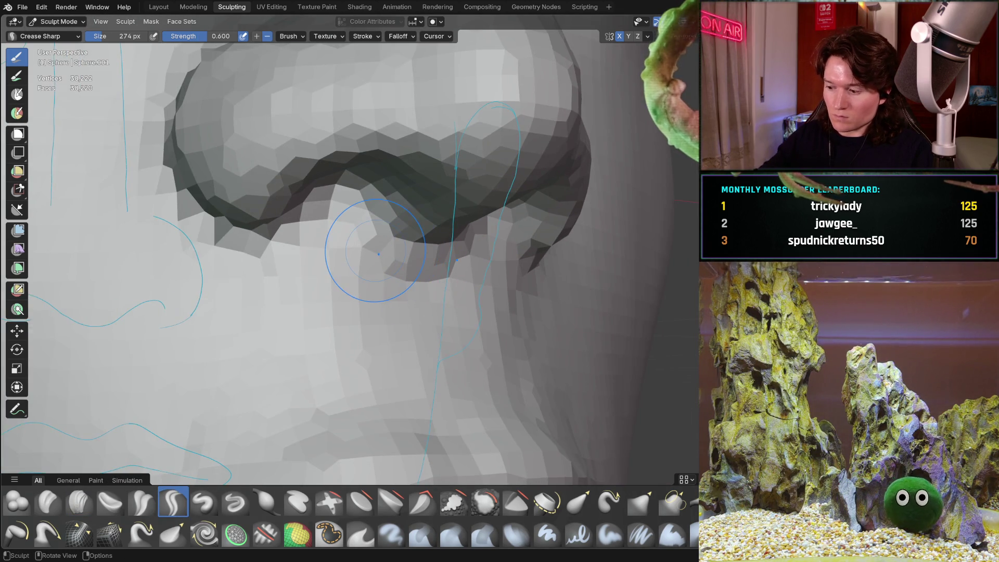
{"action": "key", "text": "KP_3"}
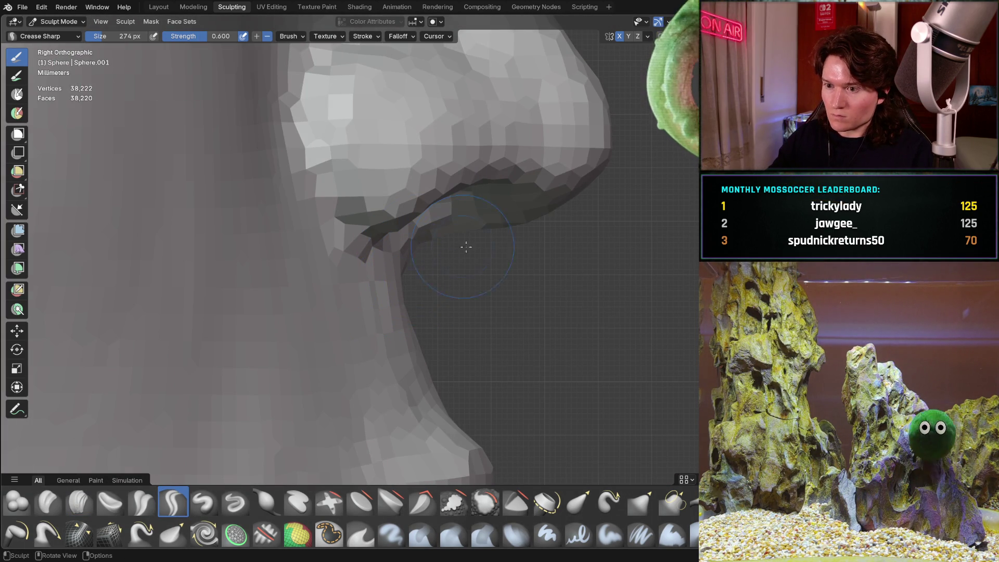
{"action": "mouse_move", "coordinate": [445, 267]}
{"action": "middle_mouse_down"}
{"action": "mouse_move", "coordinate": [357, 245]}
{"action": "mouse_move", "coordinate": [413, 198]}
{"action": "middle_mouse_up"}
{"action": "left_click_drag", "start_coordinate": [419, 197], "coordinate": [435, 213]}
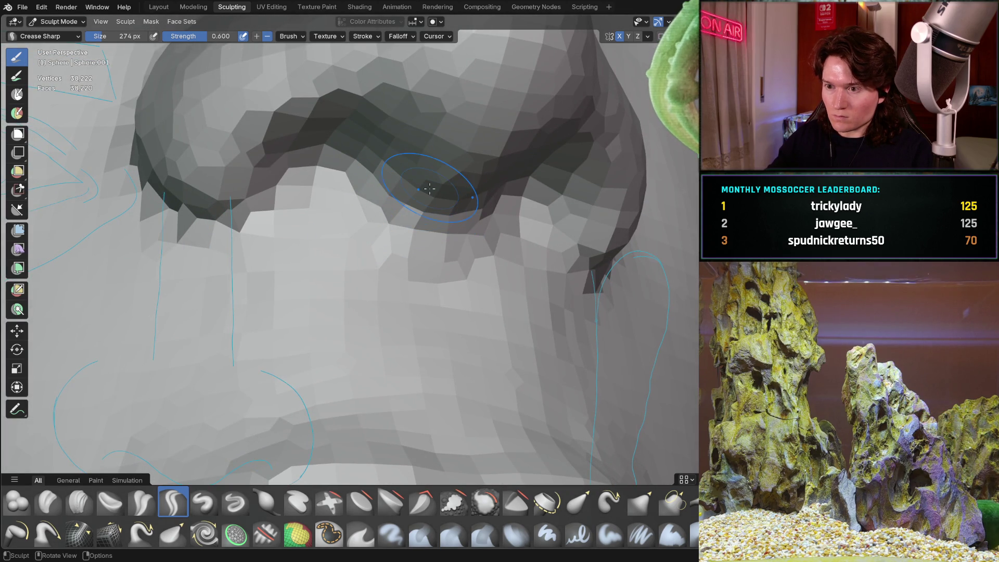
{"action": "key", "text": "KP_3"}
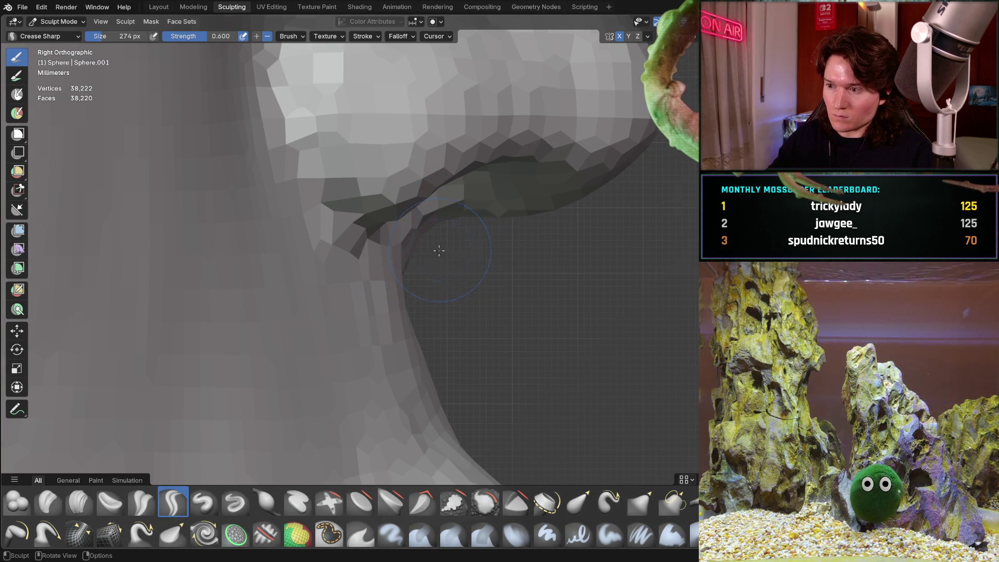
{"action": "middle_click_drag", "start_coordinate": [439, 246], "coordinate": [389, 244]}
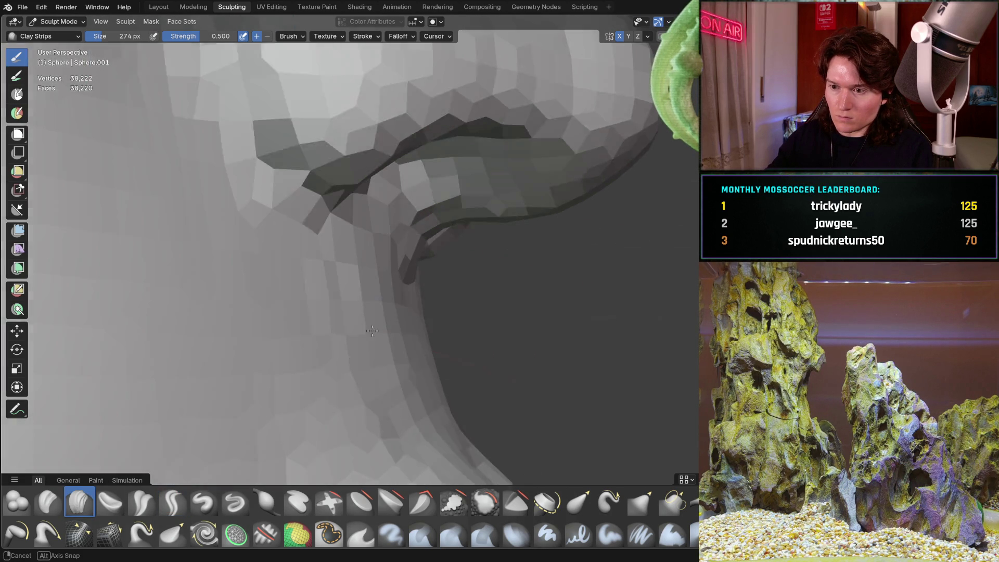
- Build up clay along the nostril edge in Right Orthographic view
{"action": "key", "text": "KP_3"}
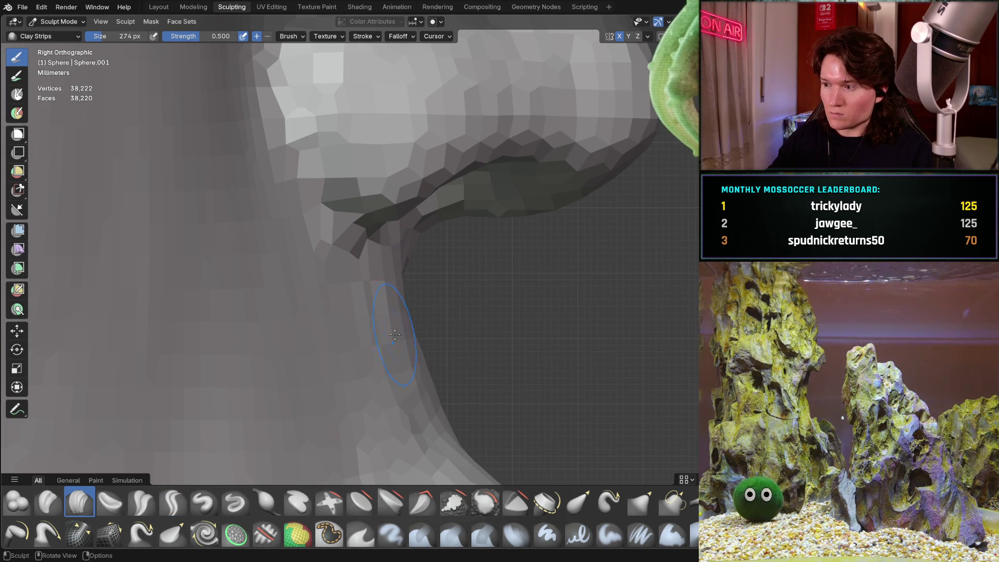
{"action": "middle_click_drag", "start_coordinate": [410, 298], "coordinate": [387, 233], "text": "shift"}
{"action": "mouse_move", "coordinate": [388, 216]}
{"action": "left_mouse_down"}
{"action": "mouse_move", "coordinate": [394, 197]}
{"action": "mouse_move", "coordinate": [383, 234]}
{"action": "left_mouse_up"}
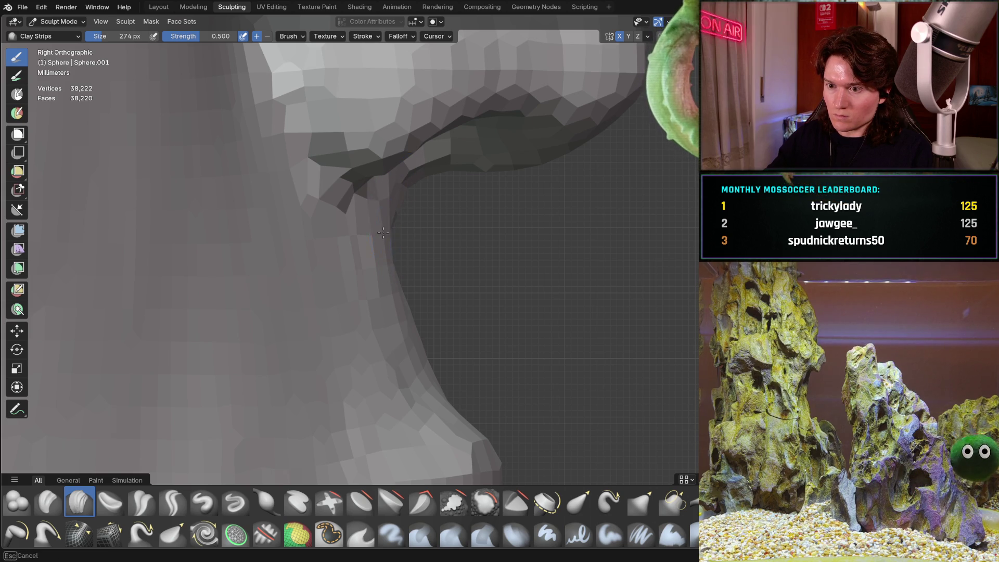
{"action": "mouse_move", "coordinate": [380, 262]}
{"action": "middle_mouse_down"}
{"action": "mouse_move", "coordinate": [407, 264]}
{"action": "mouse_move", "coordinate": [262, 326]}
{"action": "mouse_move", "coordinate": [290, 307]}
{"action": "mouse_move", "coordinate": [373, 295]}
{"action": "mouse_move", "coordinate": [345, 292]}
{"action": "middle_mouse_up"}
- View the face straight on and orbit closely around the mouth and chin
{"action": "key", "text": "KP_1"}
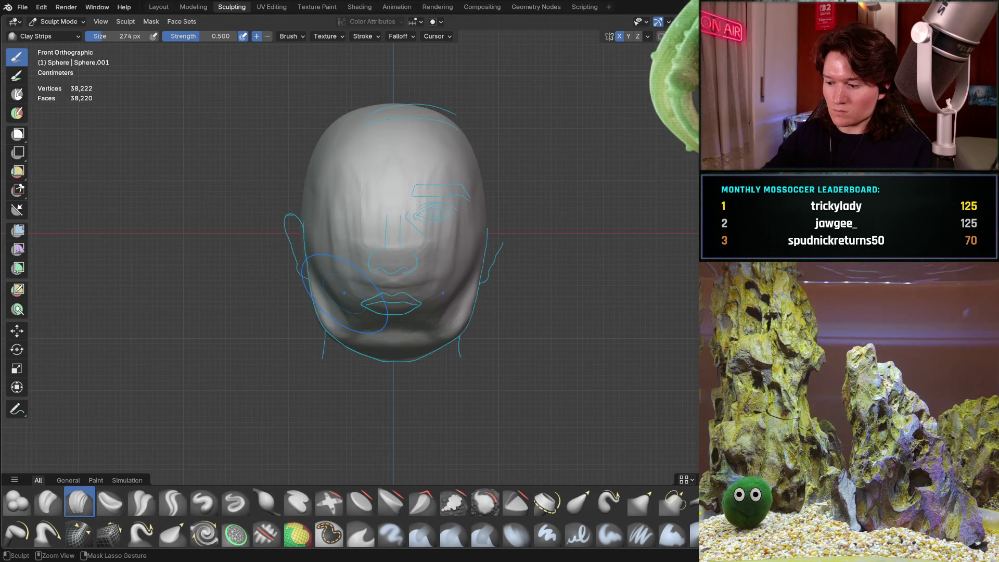
{"action": "key", "text": "ctrl+KP_1"}
{"action": "mouse_move", "coordinate": [398, 336]}
{"action": "middle_mouse_down"}
{"action": "mouse_move", "coordinate": [411, 302]}
{"action": "mouse_move", "coordinate": [458, 312]}
{"action": "mouse_move", "coordinate": [502, 302]}
{"action": "mouse_move", "coordinate": [429, 338]}
{"action": "mouse_move", "coordinate": [430, 357]}
{"action": "mouse_move", "coordinate": [395, 365]}
{"action": "middle_mouse_up"}
{"action": "scroll", "coordinate": [395, 364], "scroll_direction": "up", "scroll_amount": 4}
{"action": "scroll", "coordinate": [401, 413], "scroll_direction": "up", "scroll_amount": 2}
{"action": "middle_click_drag", "start_coordinate": [401, 414], "coordinate": [398, 311], "text": "shift"}
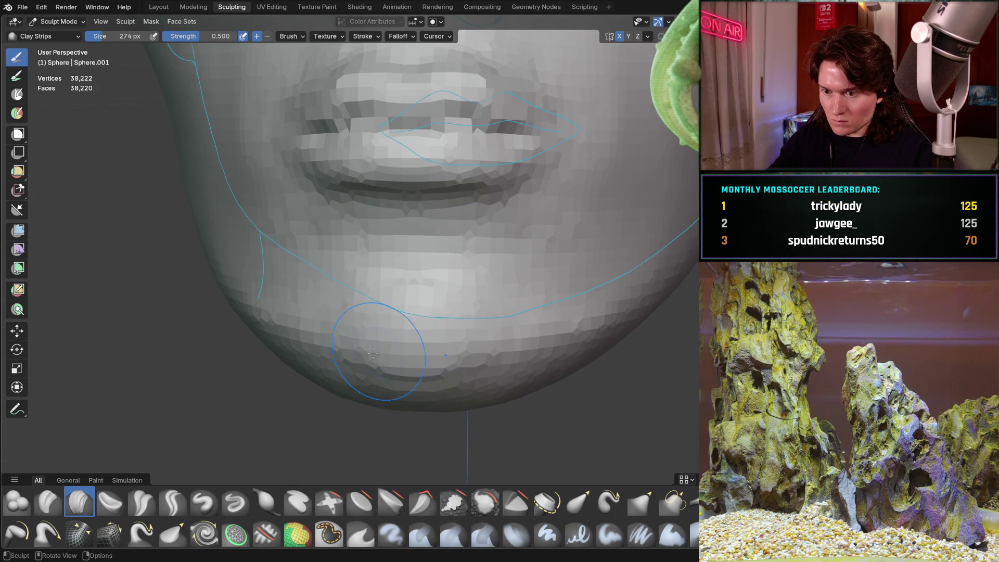
{"action": "scroll", "coordinate": [404, 294], "scroll_direction": "up", "scroll_amount": 3}
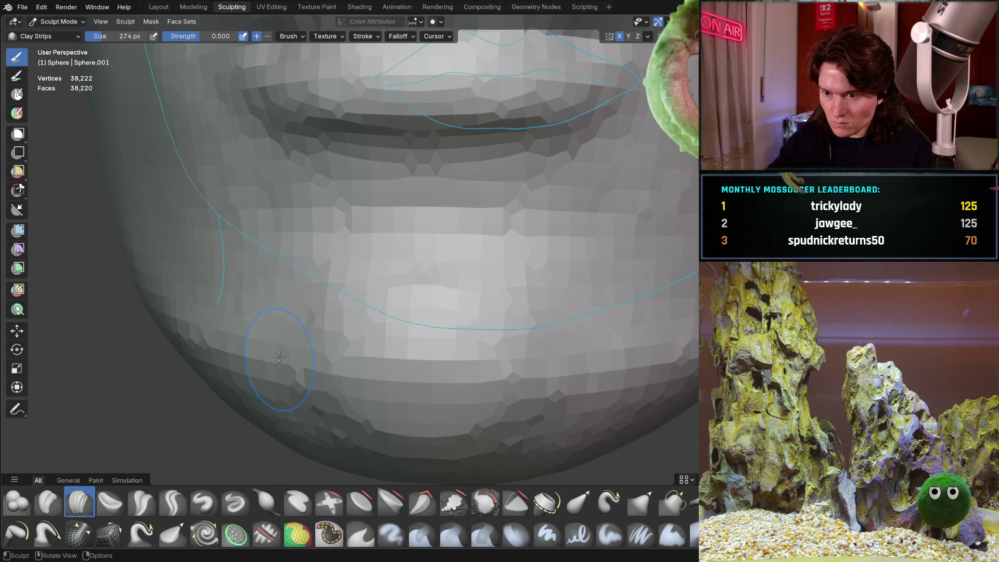
{"action": "mouse_move", "coordinate": [557, 335]}
{"action": "middle_mouse_down"}
{"action": "mouse_move", "coordinate": [341, 307]}
{"action": "mouse_move", "coordinate": [494, 339]}
{"action": "mouse_move", "coordinate": [509, 372]}
{"action": "middle_mouse_up"}
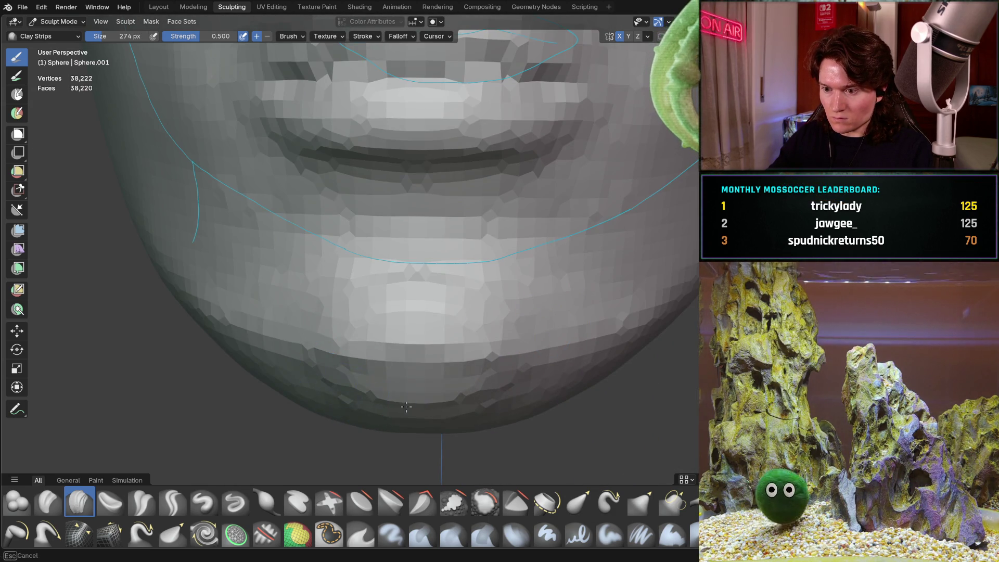
{"action": "middle_click_drag", "start_coordinate": [436, 306], "coordinate": [516, 301]}
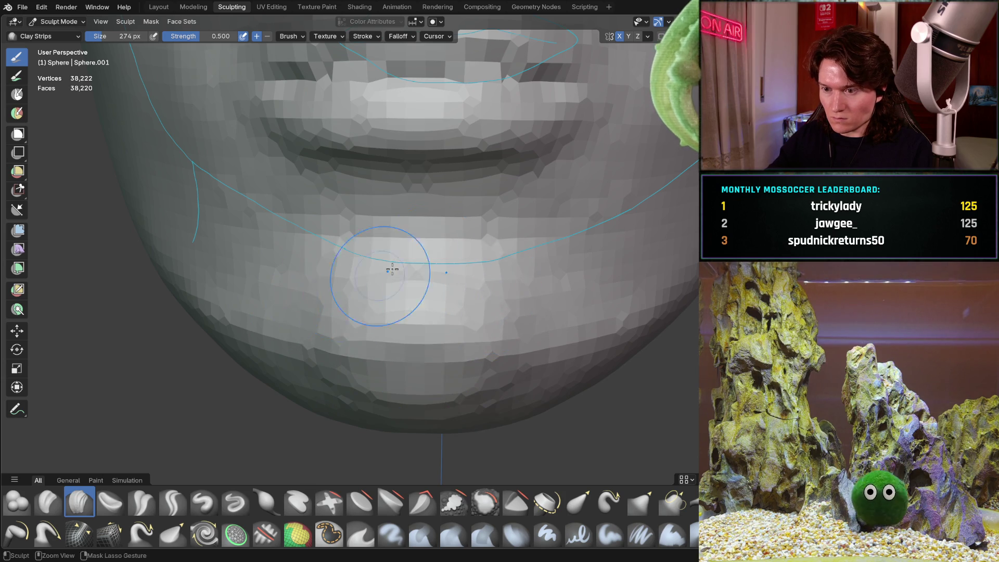
- Check the lips and chin between side-profile and straight-on front views
{"action": "scroll", "coordinate": [375, 285], "scroll_direction": "down", "scroll_amount": 3}
{"action": "mouse_move", "coordinate": [395, 290]}
{"action": "middle_mouse_down"}
{"action": "mouse_move", "coordinate": [517, 225]}
{"action": "mouse_move", "coordinate": [446, 286]}
{"action": "mouse_move", "coordinate": [404, 254]}
{"action": "mouse_move", "coordinate": [573, 249]}
{"action": "middle_mouse_up"}
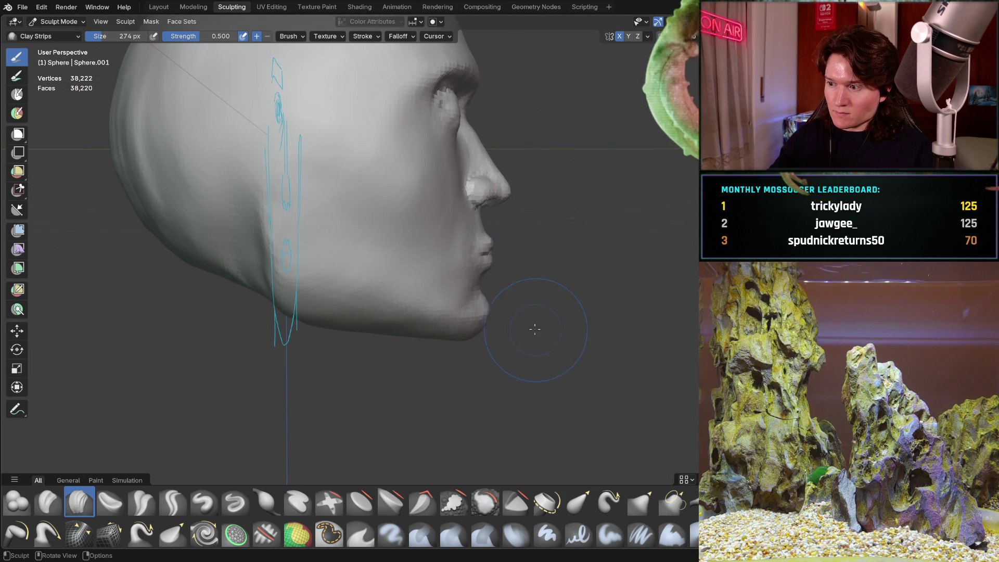
{"action": "scroll", "coordinate": [516, 321], "scroll_direction": "up", "scroll_amount": 4}
{"action": "mouse_move", "coordinate": [515, 321]}
{"action": "middle_mouse_down"}
{"action": "mouse_move", "coordinate": [475, 312]}
{"action": "mouse_move", "coordinate": [466, 341]}
{"action": "mouse_move", "coordinate": [433, 314]}
{"action": "mouse_move", "coordinate": [435, 329]}
{"action": "middle_mouse_up"}
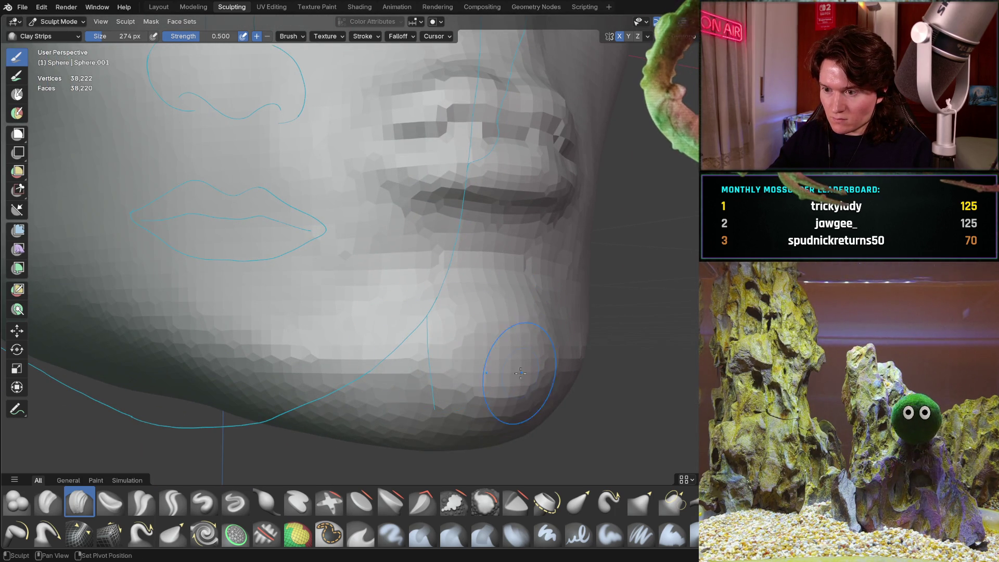
{"action": "middle_click_drag", "start_coordinate": [462, 395], "coordinate": [463, 395]}
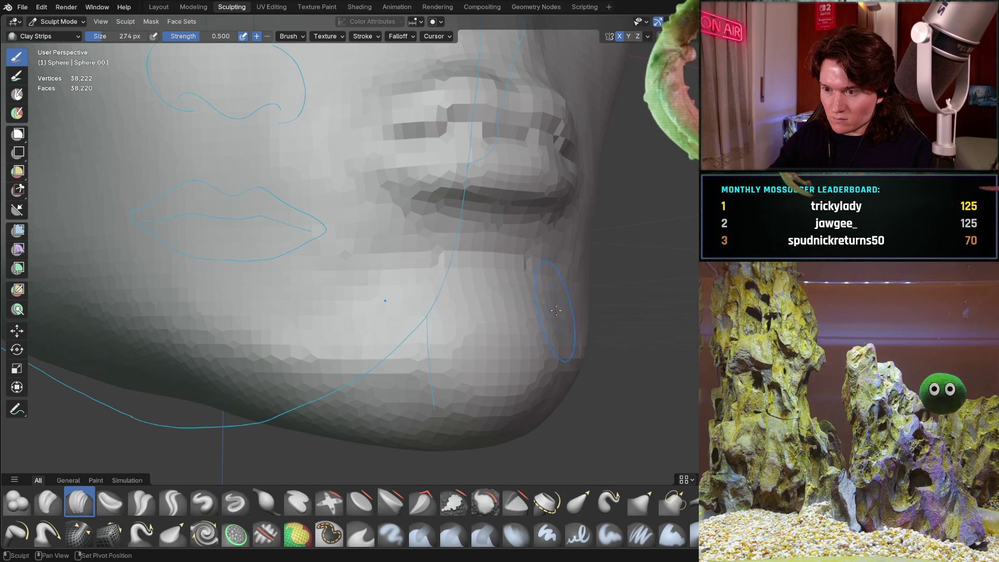
{"action": "mouse_move", "coordinate": [427, 389]}
{"action": "middle_mouse_down"}
{"action": "mouse_move", "coordinate": [544, 292]}
{"action": "mouse_move", "coordinate": [531, 321]}
{"action": "mouse_move", "coordinate": [531, 286]}
{"action": "mouse_move", "coordinate": [531, 312]}
{"action": "mouse_move", "coordinate": [563, 326]}
{"action": "mouse_move", "coordinate": [434, 297]}
{"action": "middle_mouse_up"}
{"action": "key", "text": "KP_1"}
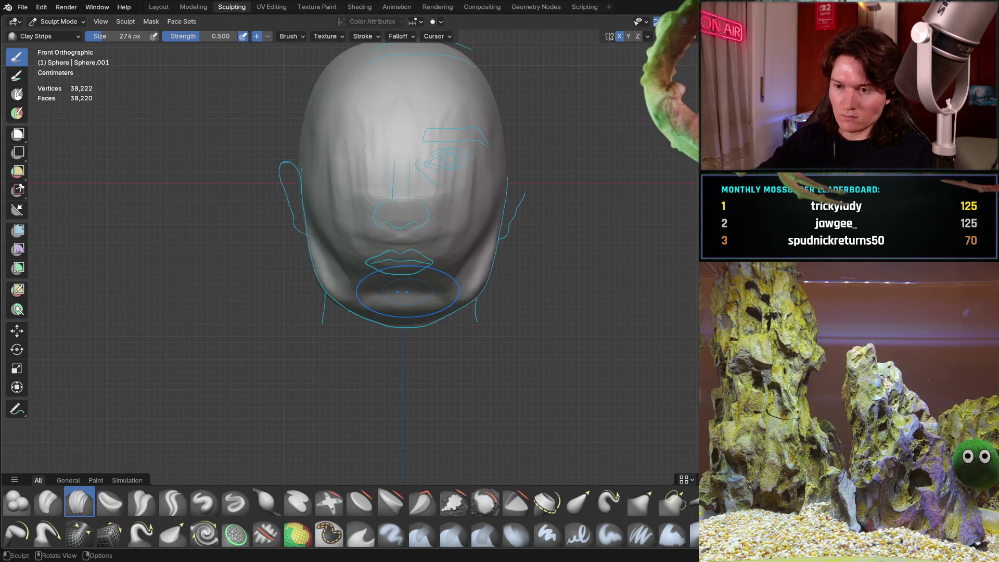
{"action": "key", "text": "ctrl+KP_1"}
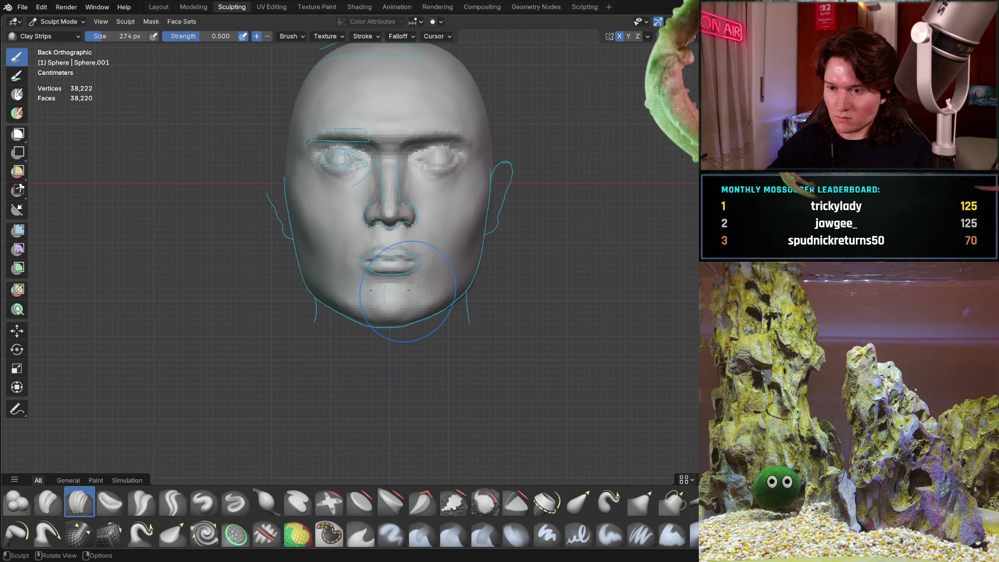
{"action": "scroll", "coordinate": [382, 354], "scroll_direction": "up", "scroll_amount": 5}
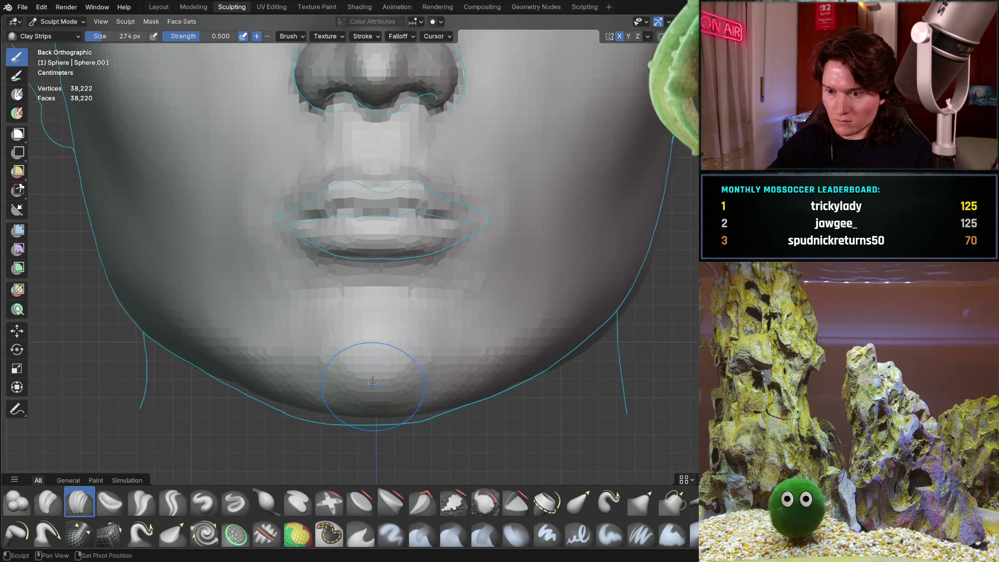
- Set the Grab brush to 464 px and pull the chin's lower edge toward the reference jawline
{"action": "key", "text": "p"}
{"action": "scroll", "coordinate": [390, 344], "scroll_direction": "up", "scroll_amount": 1}
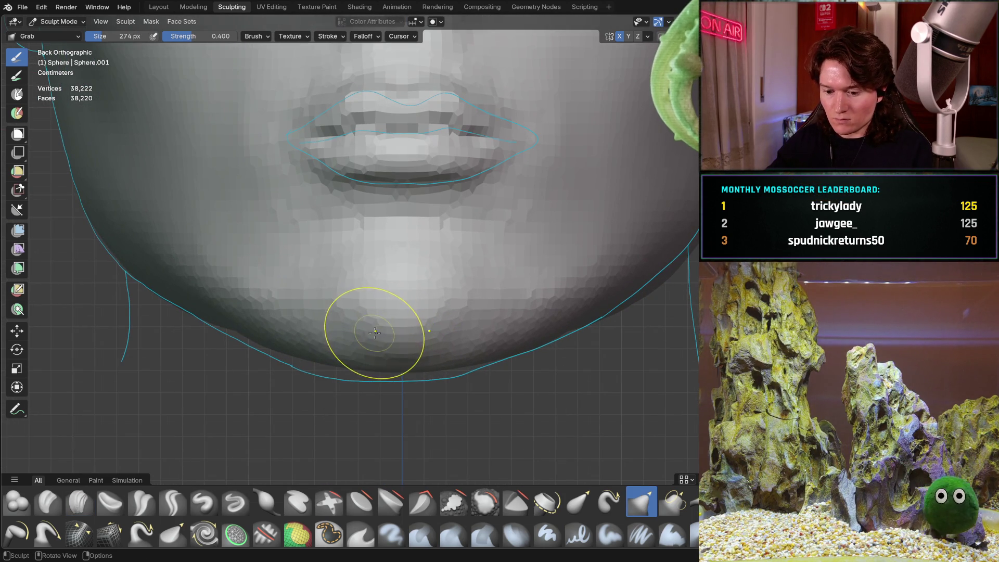
{"action": "key", "text": "f"}
{"action": "left_click", "coordinate": [344, 357]}
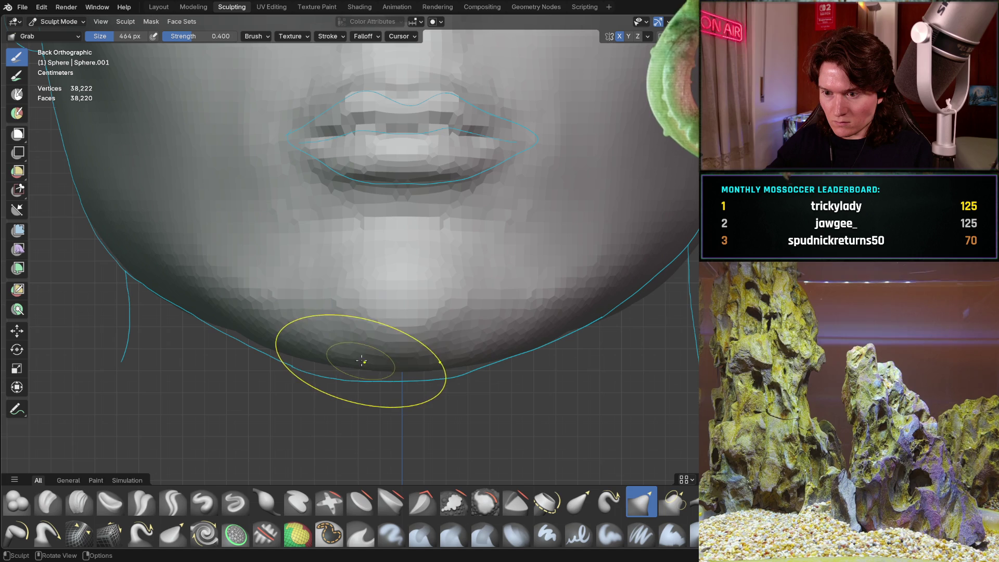
{"action": "left_click_drag", "start_coordinate": [368, 354], "coordinate": [290, 348]}
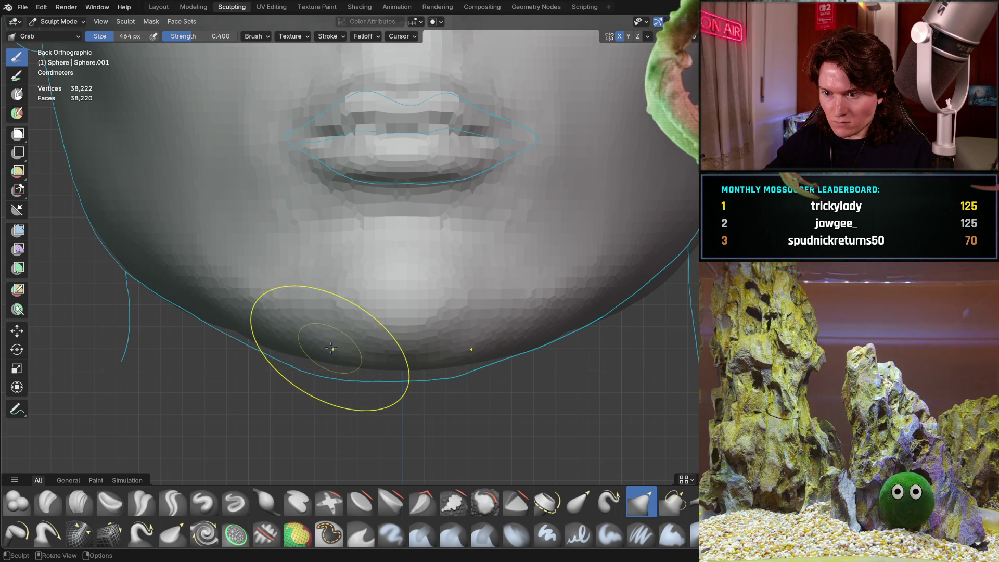
- Check the fuller chin from the side and straight-on front, zoomed on mouth and chin
{"action": "mouse_move", "coordinate": [354, 293]}
{"action": "middle_mouse_down"}
{"action": "mouse_move", "coordinate": [368, 345]}
{"action": "mouse_move", "coordinate": [475, 319]}
{"action": "mouse_move", "coordinate": [440, 352]}
{"action": "mouse_move", "coordinate": [443, 342]}
{"action": "mouse_move", "coordinate": [451, 352]}
{"action": "mouse_move", "coordinate": [479, 281]}
{"action": "mouse_move", "coordinate": [453, 328]}
{"action": "mouse_move", "coordinate": [468, 295]}
{"action": "mouse_move", "coordinate": [449, 318]}
{"action": "mouse_move", "coordinate": [455, 376]}
{"action": "middle_mouse_up"}
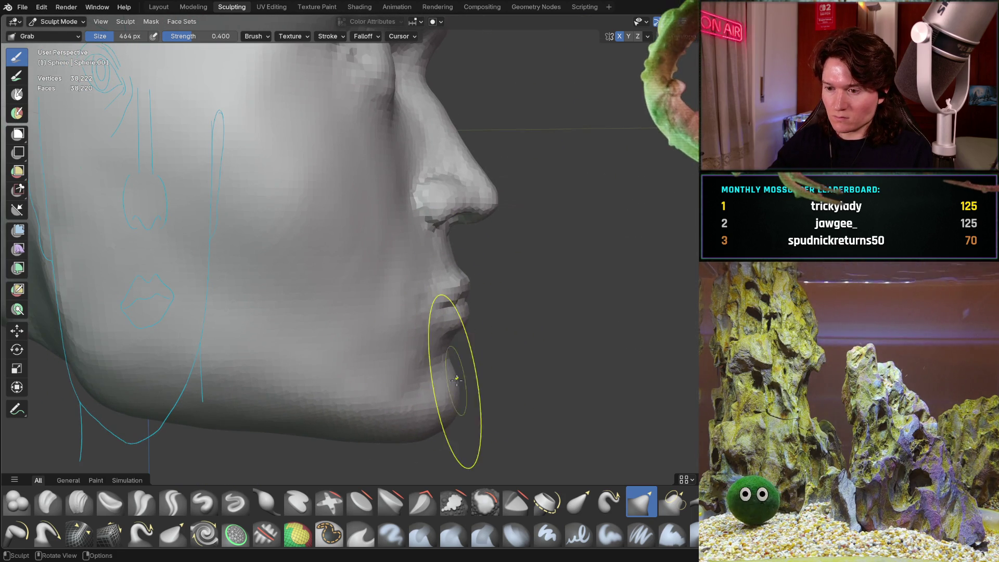
{"action": "key", "text": "KP_1"}
{"action": "key", "text": "ctrl+KP_1"}
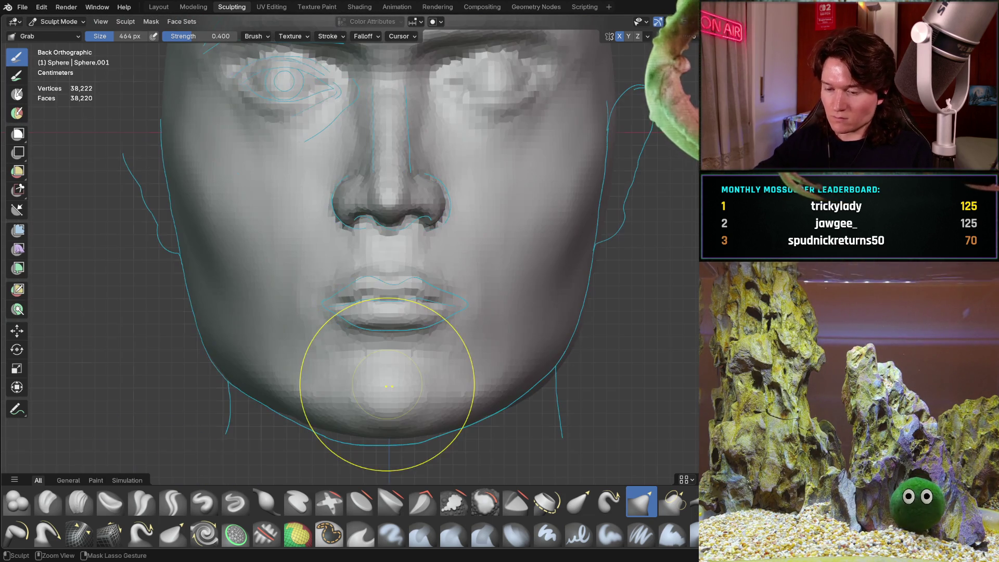
{"action": "mouse_move", "coordinate": [331, 394]}
{"action": "middle_mouse_down", "text": "ctrl"}
{"action": "mouse_move", "coordinate": [351, 295]}
{"action": "mouse_move", "coordinate": [332, 330]}
{"action": "mouse_move", "coordinate": [377, 298]}
{"action": "mouse_move", "coordinate": [303, 315]}
{"action": "mouse_move", "coordinate": [401, 283]}
{"action": "mouse_move", "coordinate": [226, 394]}
{"action": "mouse_move", "coordinate": [239, 350]}
{"action": "middle_mouse_up", "text": "ctrl"}
{"action": "scroll", "coordinate": [351, 295], "scroll_direction": "down", "scroll_amount": 5}
- Set Clay Strips to 348 px and add clay to the jaw below the ear
{"action": "key", "text": "c"}
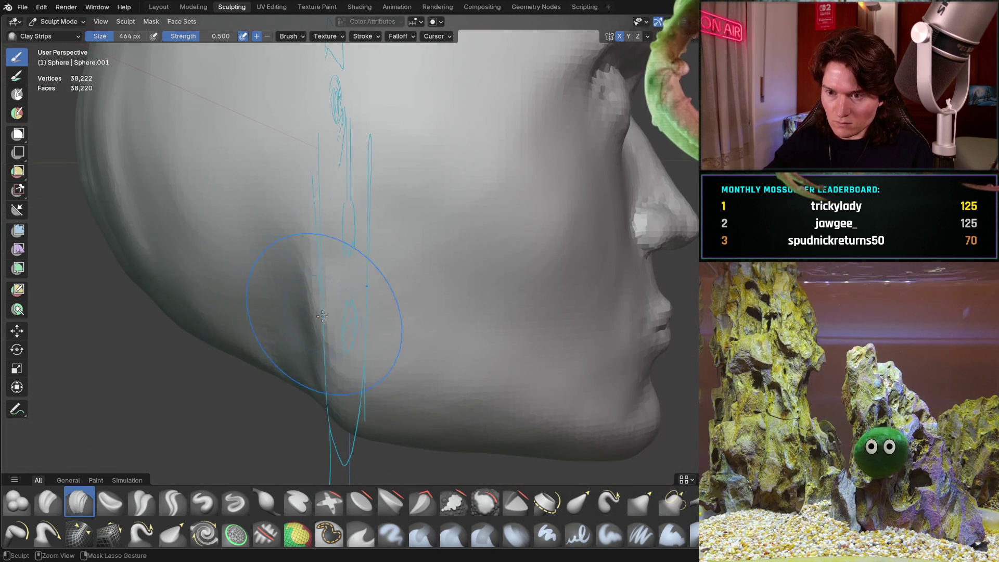
{"action": "scroll", "coordinate": [335, 312], "scroll_direction": "up", "scroll_amount": 3}
{"action": "key", "text": "f"}
{"action": "left_click", "coordinate": [306, 276]}
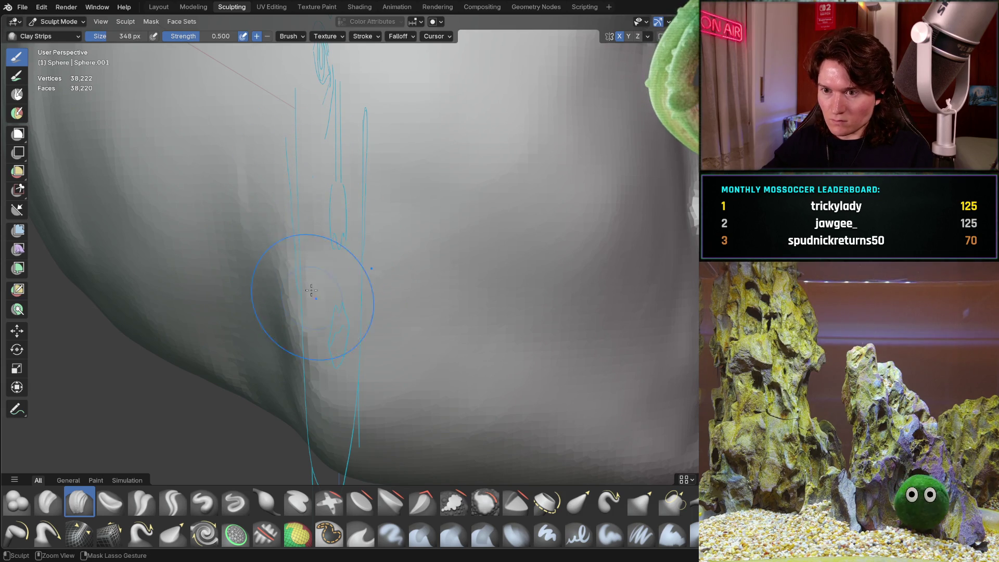
{"action": "middle_click_drag", "start_coordinate": [348, 446], "coordinate": [357, 409]}
- Orbit from the jaw round to a straight-on front view of the whole face
{"action": "middle_click_drag", "start_coordinate": [424, 407], "coordinate": [395, 330]}
{"action": "middle_click_drag", "start_coordinate": [416, 284], "coordinate": [348, 274]}
{"action": "key", "text": "ctrl+KP_1"}
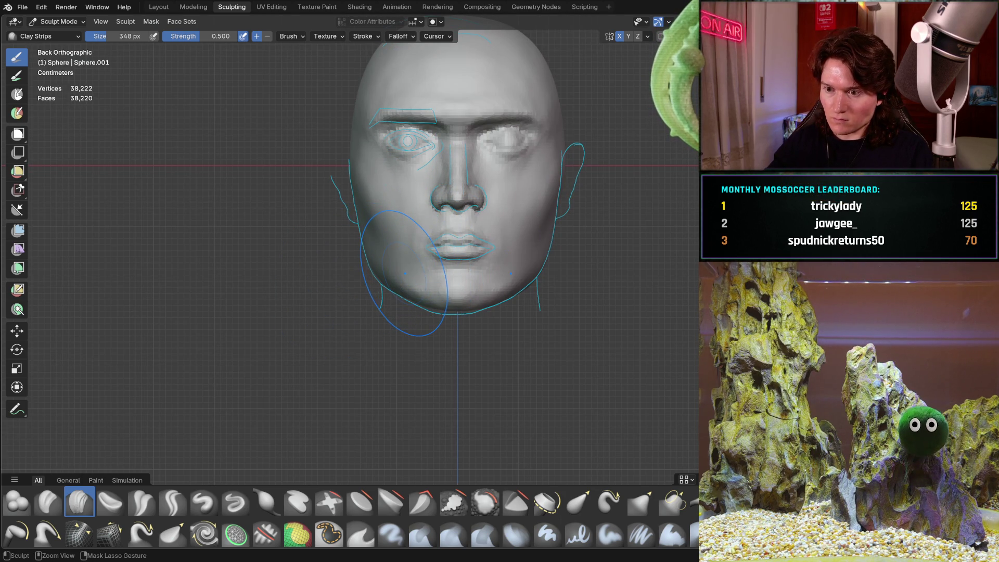
{"action": "scroll", "coordinate": [375, 247], "scroll_direction": "up", "scroll_amount": 8}
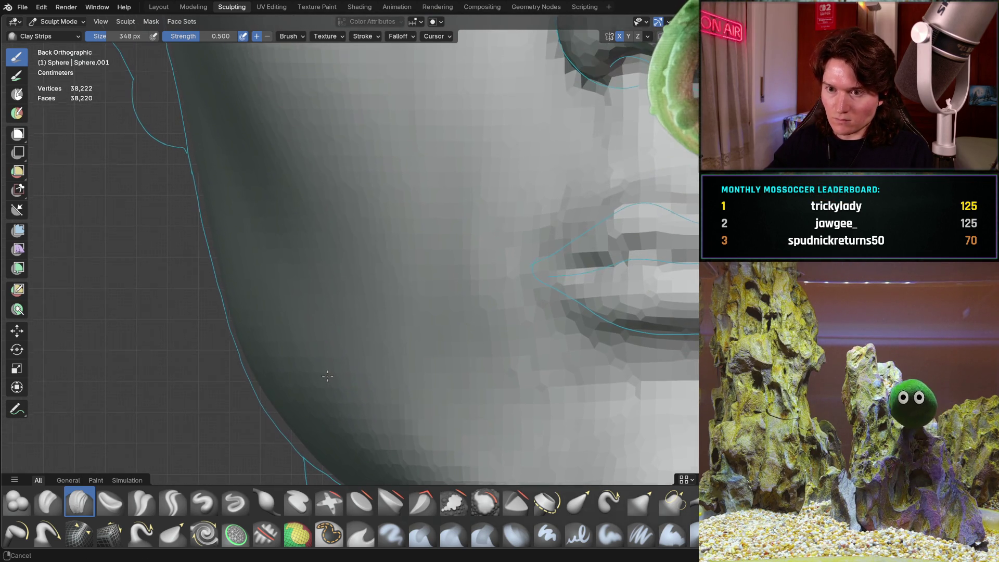
{"action": "scroll", "coordinate": [297, 330], "scroll_direction": "down", "scroll_amount": 5}
{"action": "mouse_move", "coordinate": [297, 330]}
{"action": "middle_mouse_down"}
{"action": "mouse_move", "coordinate": [298, 350]}
{"action": "mouse_move", "coordinate": [312, 272]}
{"action": "mouse_move", "coordinate": [301, 223]}
{"action": "middle_mouse_up"}
{"action": "middle_click_drag", "start_coordinate": [312, 339], "coordinate": [318, 343]}
- Inspect the cheek, jaw and chin between side profile and front angles
{"action": "scroll", "coordinate": [459, 327], "scroll_direction": "down", "scroll_amount": 3}
{"action": "middle_click_drag", "start_coordinate": [459, 326], "coordinate": [373, 305]}
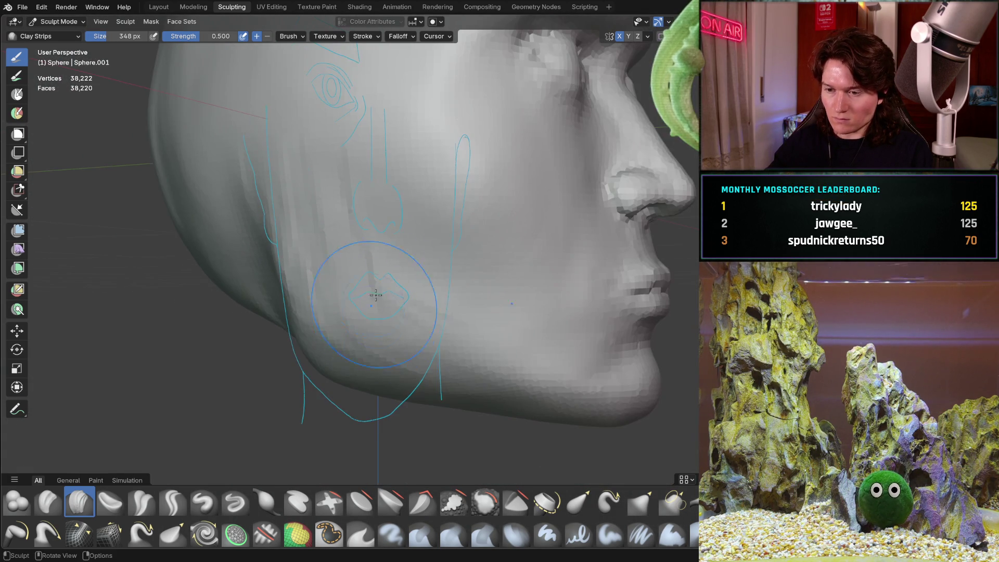
{"action": "scroll", "coordinate": [452, 356], "scroll_direction": "up", "scroll_amount": 2}
{"action": "mouse_move", "coordinate": [554, 409]}
{"action": "middle_mouse_down"}
{"action": "mouse_move", "coordinate": [435, 323]}
{"action": "mouse_move", "coordinate": [442, 315]}
{"action": "mouse_move", "coordinate": [402, 323]}
{"action": "middle_mouse_up"}
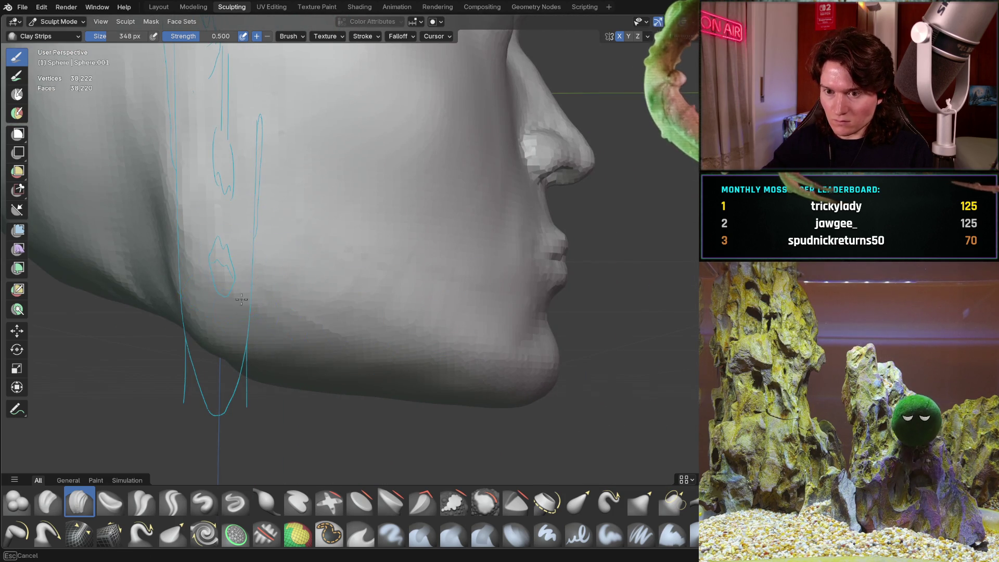
{"action": "mouse_move", "coordinate": [428, 339]}
{"action": "middle_mouse_down"}
{"action": "mouse_move", "coordinate": [380, 326]}
{"action": "mouse_move", "coordinate": [389, 315]}
{"action": "mouse_move", "coordinate": [380, 302]}
{"action": "mouse_move", "coordinate": [467, 269]}
{"action": "mouse_move", "coordinate": [446, 239]}
{"action": "mouse_move", "coordinate": [350, 201]}
{"action": "mouse_move", "coordinate": [445, 281]}
{"action": "mouse_move", "coordinate": [439, 271]}
{"action": "mouse_move", "coordinate": [446, 299]}
{"action": "mouse_move", "coordinate": [387, 294]}
{"action": "middle_mouse_up"}
{"action": "scroll", "coordinate": [372, 293], "scroll_direction": "up", "scroll_amount": 3}
- Inspect the nose, lips and chin in side profile, alternating orbits with Right Orthographic snaps
{"action": "scroll", "coordinate": [372, 294], "scroll_direction": "down", "scroll_amount": 4}
{"action": "mouse_move", "coordinate": [223, 301]}
{"action": "middle_mouse_down"}
{"action": "mouse_move", "coordinate": [379, 312]}
{"action": "mouse_move", "coordinate": [395, 368]}
{"action": "mouse_move", "coordinate": [354, 364]}
{"action": "mouse_move", "coordinate": [382, 359]}
{"action": "middle_mouse_up"}
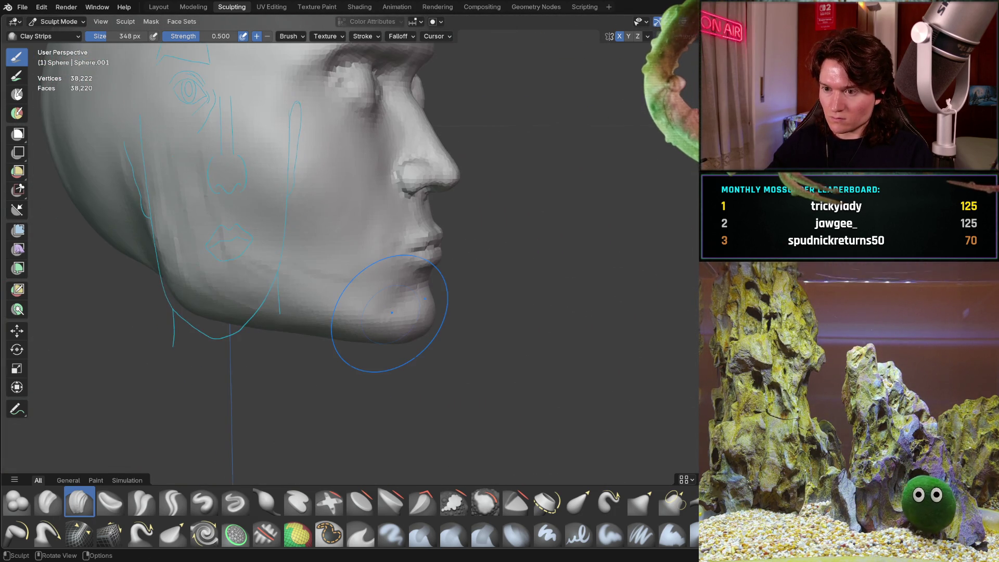
{"action": "key", "text": "KP_3"}
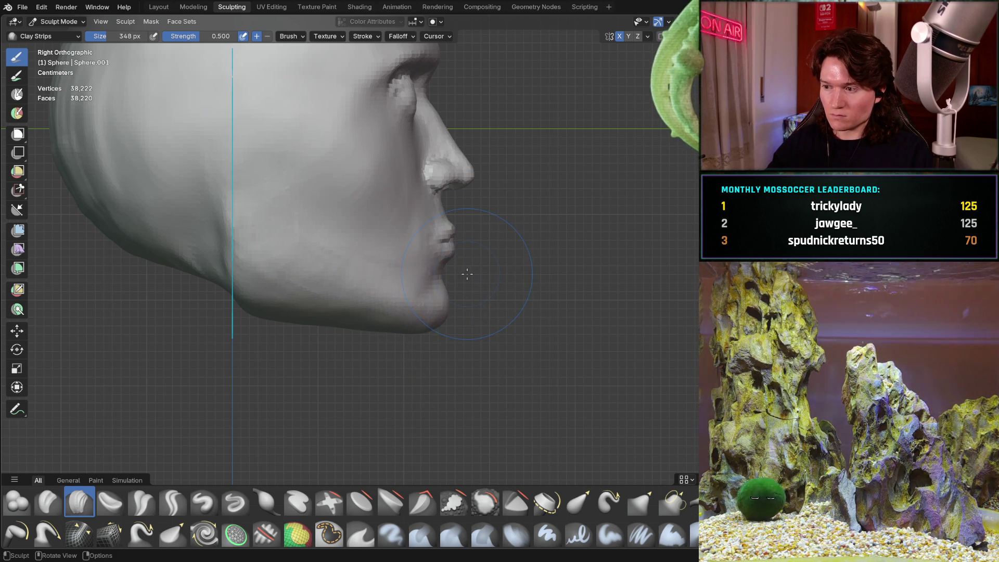
{"action": "middle_click_drag", "start_coordinate": [442, 294], "coordinate": [364, 387], "text": "ctrl"}
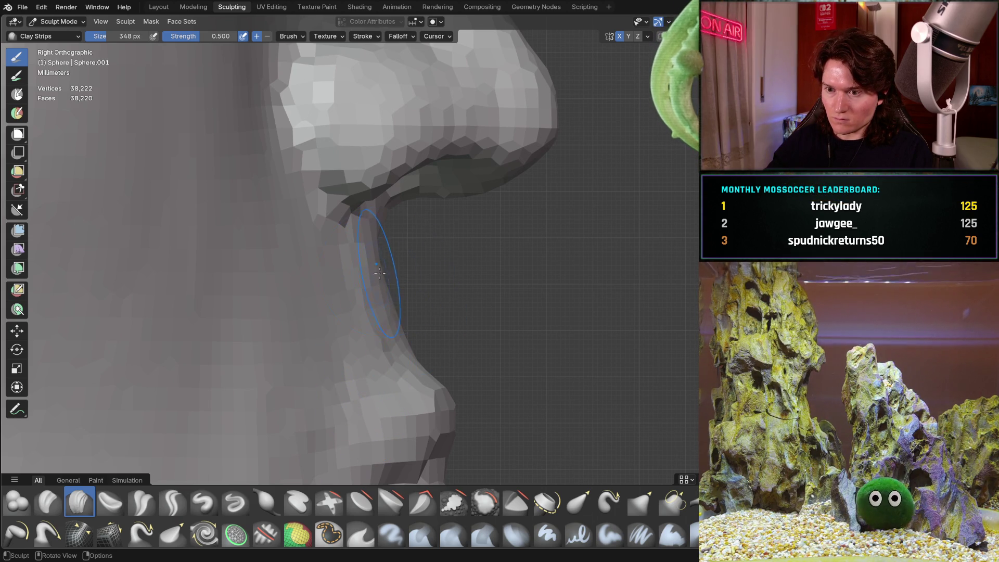
{"action": "middle_click_drag", "start_coordinate": [389, 267], "coordinate": [241, 271]}
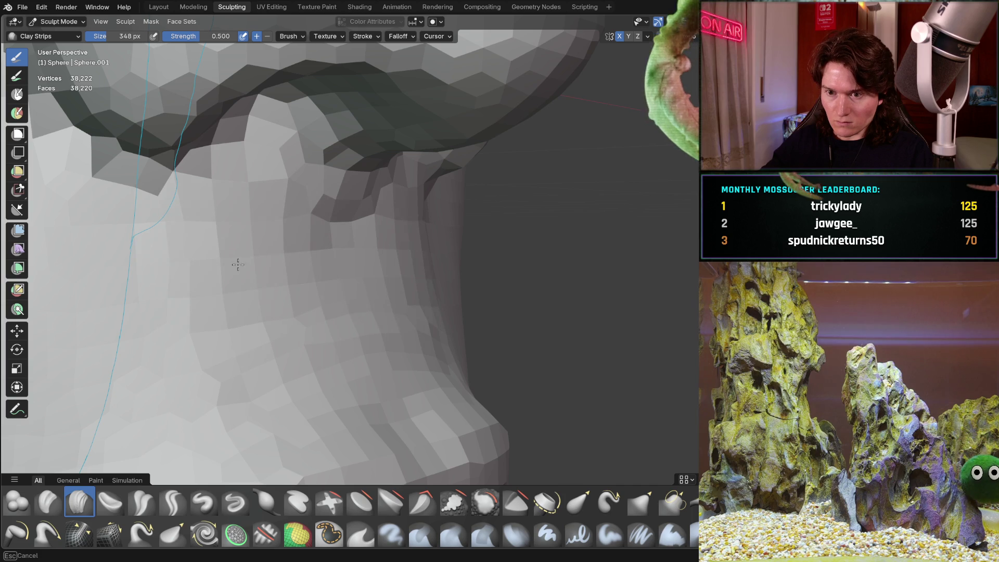
{"action": "key", "text": "KP_3"}
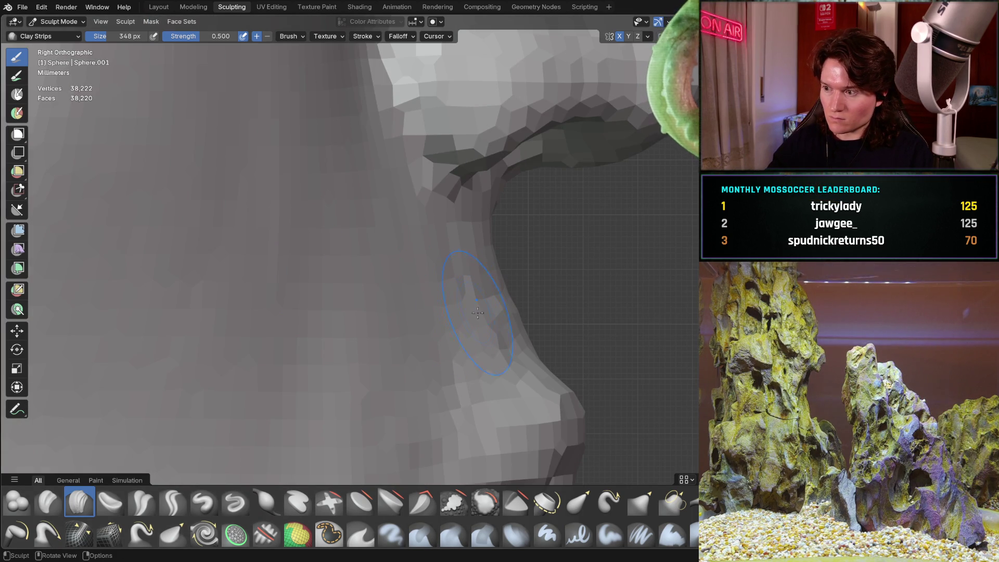
{"action": "middle_click_drag", "start_coordinate": [426, 316], "coordinate": [357, 305]}
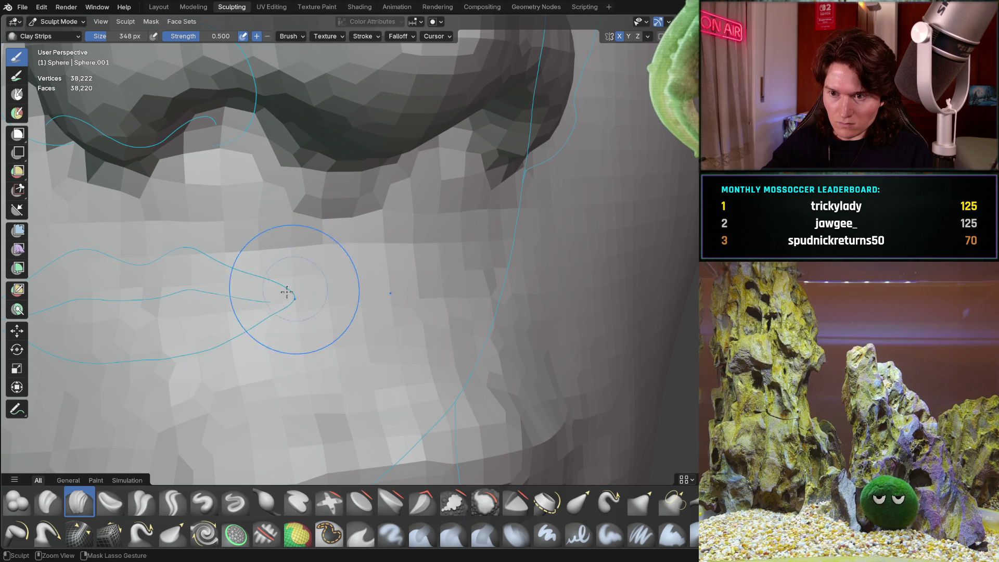
{"action": "key", "text": "KP_3"}
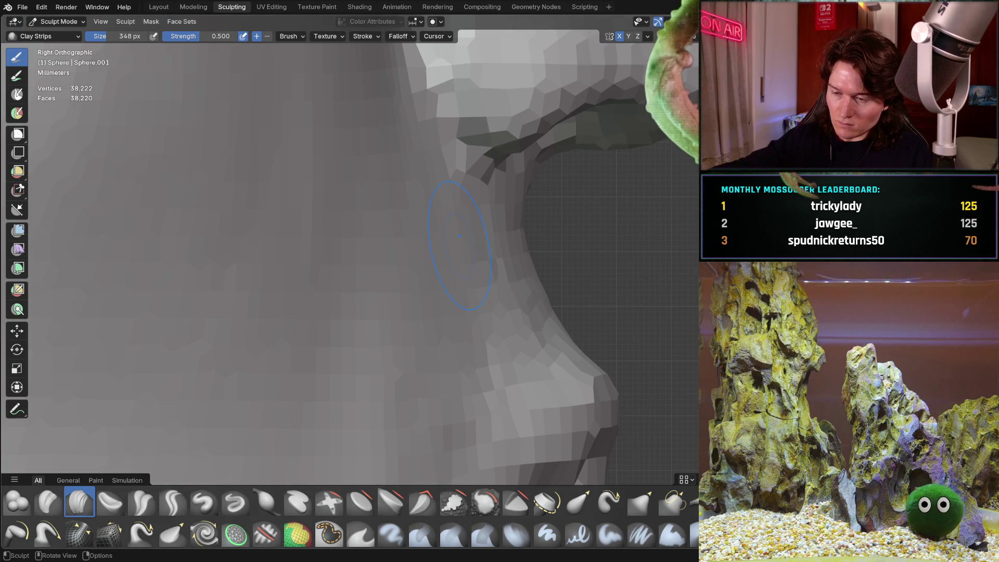
- Reframe the side view of the face and undo the last stroke on the upper nose
{"action": "mouse_move", "coordinate": [488, 298]}
{"action": "middle_mouse_down", "text": "shift"}
{"action": "mouse_move", "coordinate": [350, 318]}
{"action": "mouse_move", "coordinate": [334, 245]}
{"action": "mouse_move", "coordinate": [349, 271]}
{"action": "middle_mouse_up", "text": "shift"}
{"action": "scroll", "coordinate": [356, 278], "scroll_direction": "up", "scroll_amount": 4}
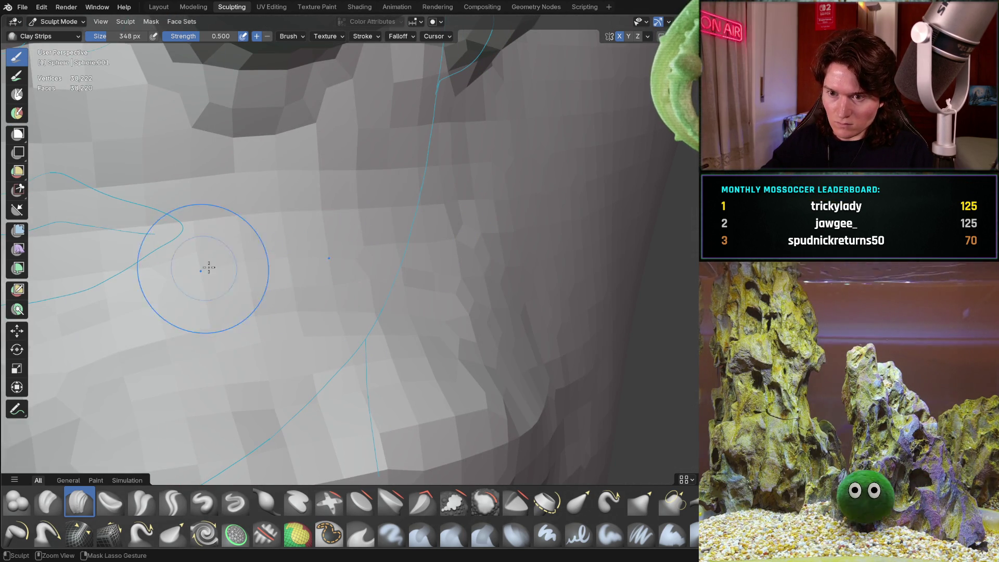
{"action": "middle_click_drag", "start_coordinate": [168, 221], "coordinate": [297, 272]}
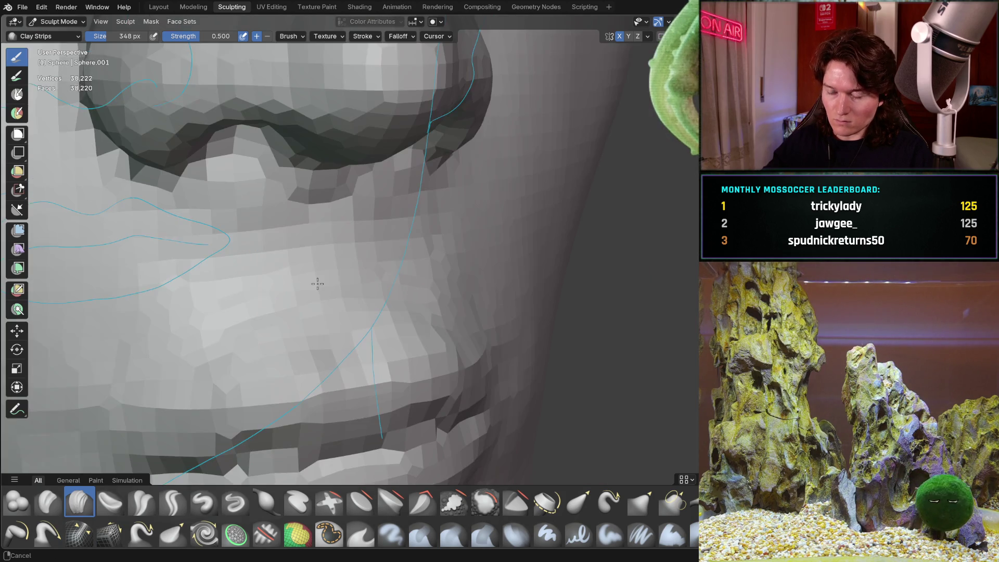
{"action": "key", "text": "KP_3"}
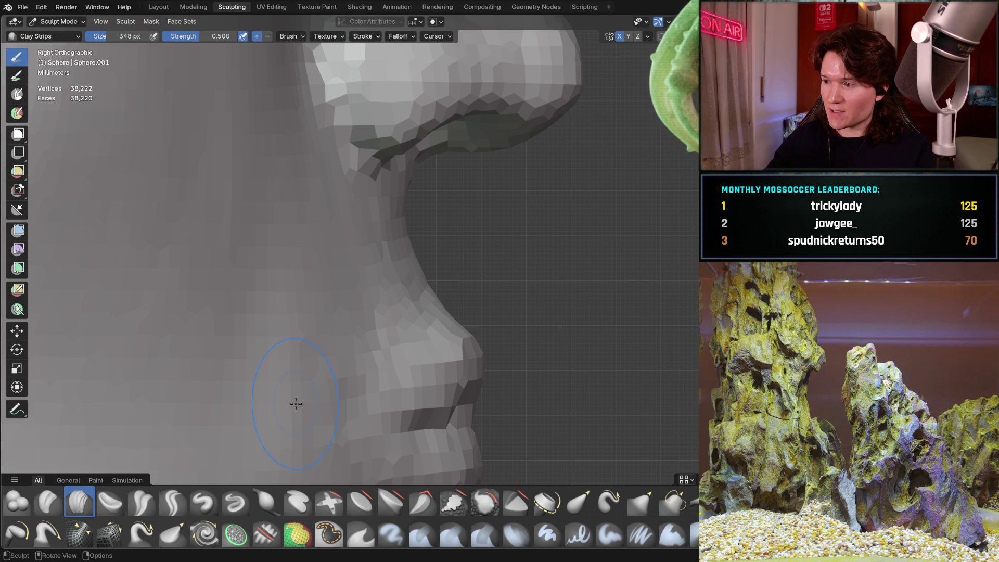
{"action": "key", "text": "ctrl+z"}
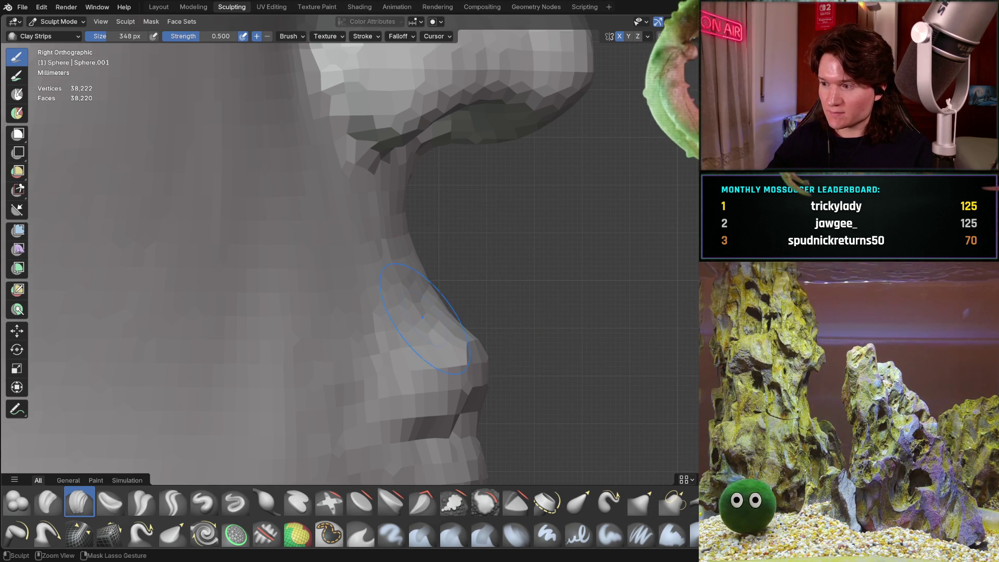
- Lay clay strips along the lips, orbiting around them between strokes
{"action": "middle_click_drag", "start_coordinate": [463, 327], "coordinate": [448, 258]}
{"action": "scroll", "coordinate": [448, 258], "scroll_direction": "up", "scroll_amount": 5}
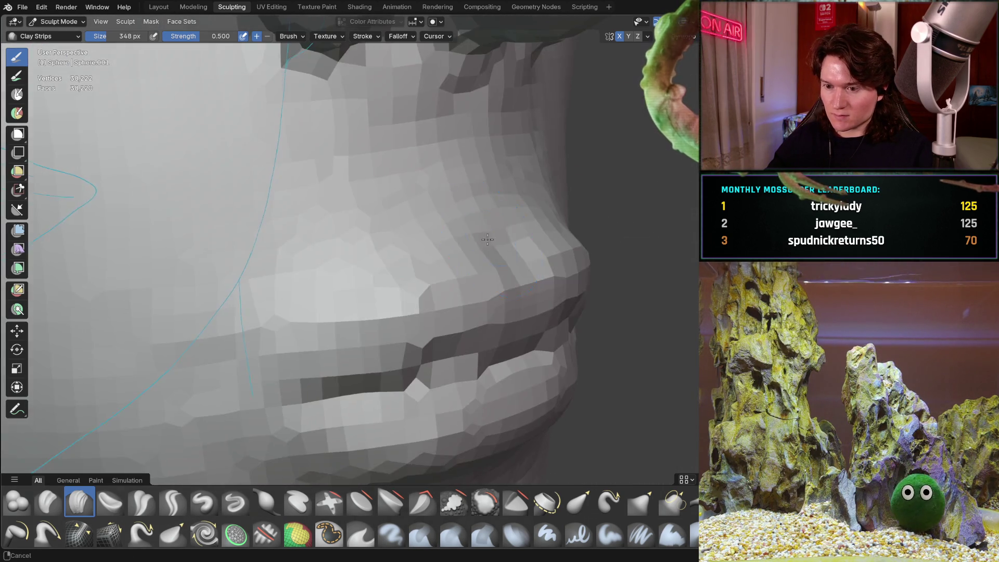
{"action": "mouse_move", "coordinate": [367, 307]}
{"action": "left_mouse_down"}
{"action": "mouse_move", "coordinate": [345, 316]}
{"action": "mouse_move", "coordinate": [546, 277]}
{"action": "left_mouse_up"}
{"action": "middle_click_drag", "start_coordinate": [647, 252], "coordinate": [471, 263]}
{"action": "mouse_move", "coordinate": [471, 263]}
{"action": "left_mouse_down"}
{"action": "mouse_move", "coordinate": [273, 322]}
{"action": "mouse_move", "coordinate": [484, 317]}
{"action": "left_mouse_up"}
{"action": "mouse_move", "coordinate": [484, 316]}
{"action": "middle_mouse_down"}
{"action": "mouse_move", "coordinate": [312, 323]}
{"action": "mouse_move", "coordinate": [228, 354]}
{"action": "mouse_move", "coordinate": [499, 289]}
{"action": "mouse_move", "coordinate": [546, 265]}
{"action": "mouse_move", "coordinate": [576, 315]}
{"action": "mouse_move", "coordinate": [439, 335]}
{"action": "mouse_move", "coordinate": [550, 286]}
{"action": "middle_mouse_up"}
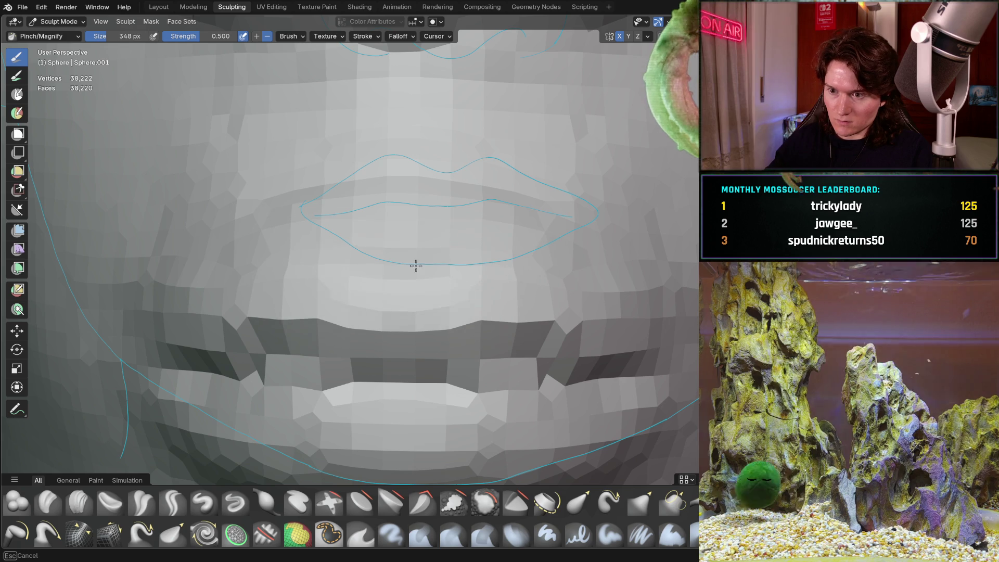
- Check the lip crease from side-profile and front angles
{"action": "mouse_move", "coordinate": [379, 267]}
{"action": "middle_mouse_down"}
{"action": "mouse_move", "coordinate": [306, 243]}
{"action": "mouse_move", "coordinate": [368, 272]}
{"action": "middle_mouse_up"}
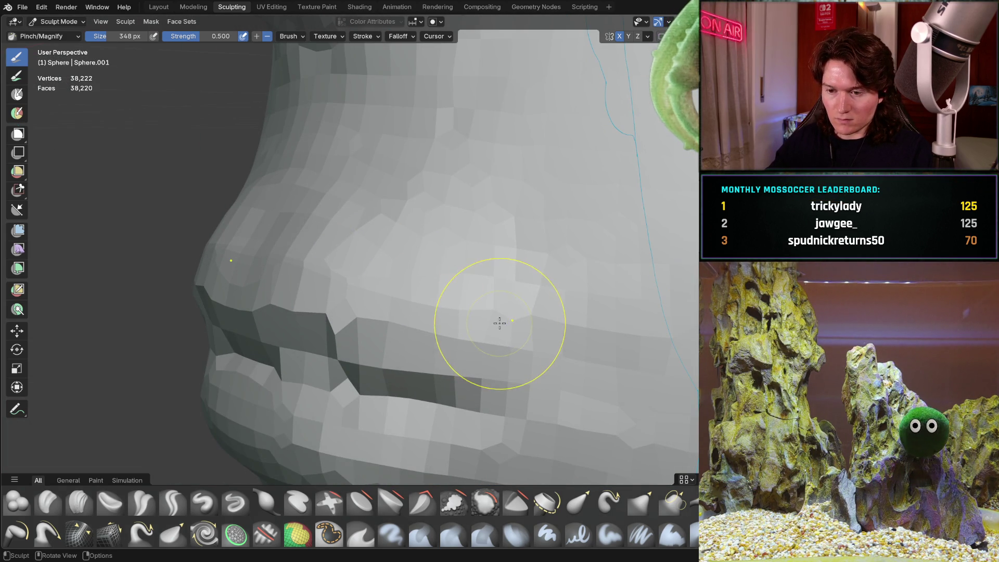
{"action": "mouse_move", "coordinate": [380, 248]}
{"action": "middle_mouse_down"}
{"action": "mouse_move", "coordinate": [415, 263]}
{"action": "mouse_move", "coordinate": [545, 241]}
{"action": "mouse_move", "coordinate": [457, 260]}
{"action": "mouse_move", "coordinate": [274, 393]}
{"action": "middle_mouse_up"}
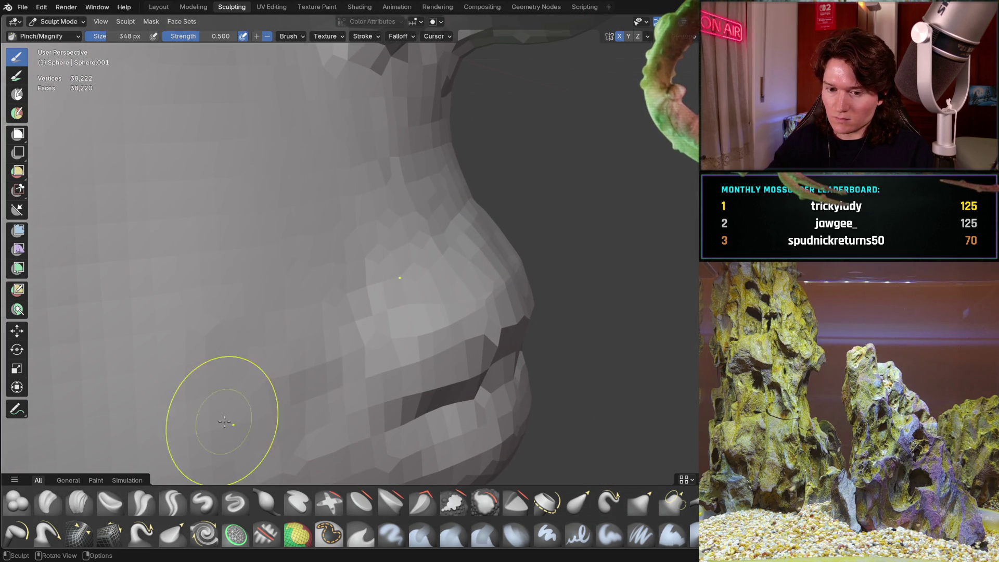
- Return to Clay Strips and build up the lips, checking them from side, three-quarter and front angles
{"action": "key", "text": "c"}
{"action": "scroll", "coordinate": [468, 250], "scroll_direction": "up", "scroll_amount": 6}
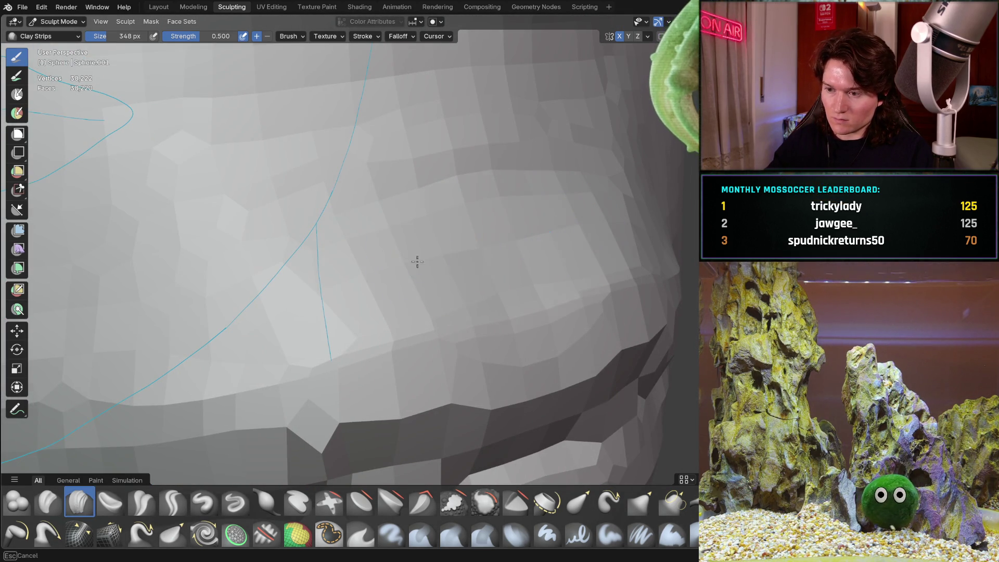
{"action": "mouse_move", "coordinate": [299, 272]}
{"action": "middle_mouse_down", "text": "ctrl"}
{"action": "mouse_move", "coordinate": [301, 323]}
{"action": "mouse_move", "coordinate": [423, 268]}
{"action": "middle_mouse_up", "text": "ctrl"}
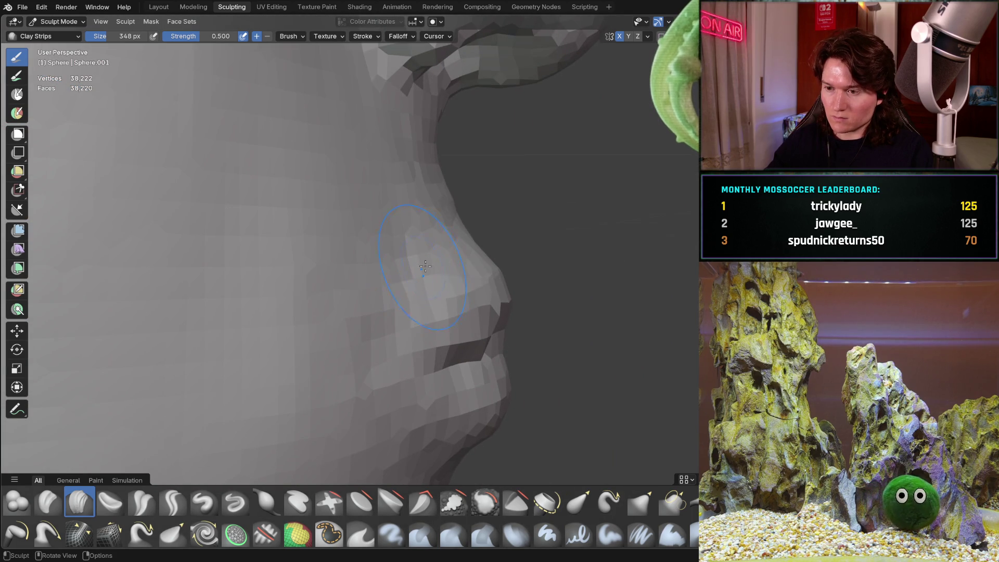
{"action": "mouse_move", "coordinate": [543, 192]}
{"action": "middle_mouse_down"}
{"action": "mouse_move", "coordinate": [489, 290]}
{"action": "mouse_move", "coordinate": [515, 224]}
{"action": "mouse_move", "coordinate": [475, 230]}
{"action": "mouse_move", "coordinate": [410, 276]}
{"action": "middle_mouse_up"}
{"action": "scroll", "coordinate": [410, 276], "scroll_direction": "up", "scroll_amount": 3}
{"action": "mouse_move", "coordinate": [430, 241]}
{"action": "middle_mouse_down"}
{"action": "mouse_move", "coordinate": [417, 342]}
{"action": "mouse_move", "coordinate": [359, 309]}
{"action": "mouse_move", "coordinate": [330, 345]}
{"action": "middle_mouse_up"}
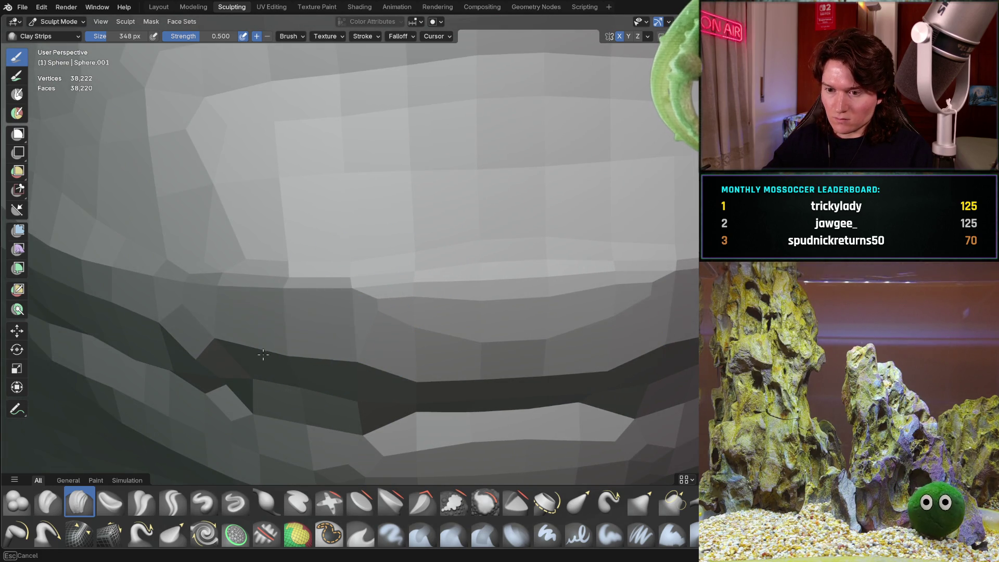
{"action": "scroll", "coordinate": [328, 366], "scroll_direction": "down", "scroll_amount": 4}
{"action": "mouse_move", "coordinate": [328, 366]}
{"action": "middle_mouse_down"}
{"action": "mouse_move", "coordinate": [372, 332]}
{"action": "mouse_move", "coordinate": [345, 310]}
{"action": "middle_mouse_up"}
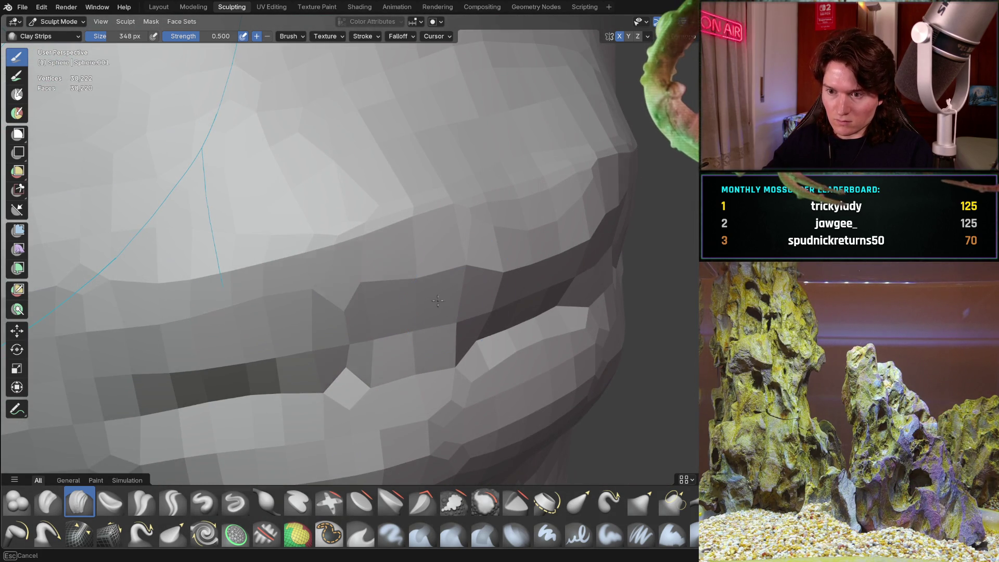
{"action": "mouse_move", "coordinate": [500, 275]}
{"action": "middle_mouse_down"}
{"action": "mouse_move", "coordinate": [368, 212]}
{"action": "mouse_move", "coordinate": [348, 268]}
{"action": "mouse_move", "coordinate": [209, 298]}
{"action": "middle_mouse_up"}
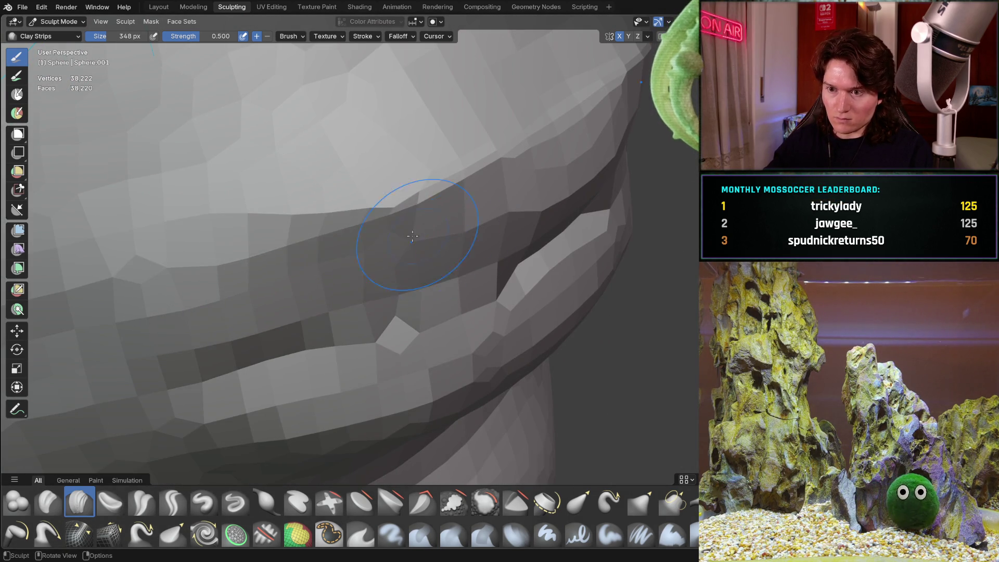
{"action": "middle_click_drag", "start_coordinate": [423, 238], "coordinate": [281, 239]}
{"action": "mouse_move", "coordinate": [346, 234]}
{"action": "middle_mouse_down"}
{"action": "mouse_move", "coordinate": [355, 262]}
{"action": "mouse_move", "coordinate": [375, 259]}
{"action": "middle_mouse_up"}
{"action": "mouse_move", "coordinate": [225, 300]}
{"action": "middle_mouse_down"}
{"action": "mouse_move", "coordinate": [357, 224]}
{"action": "mouse_move", "coordinate": [367, 194]}
{"action": "mouse_move", "coordinate": [377, 218]}
{"action": "mouse_move", "coordinate": [319, 252]}
{"action": "mouse_move", "coordinate": [264, 384]}
{"action": "mouse_move", "coordinate": [319, 338]}
{"action": "mouse_move", "coordinate": [520, 274]}
{"action": "mouse_move", "coordinate": [459, 257]}
{"action": "middle_mouse_up"}
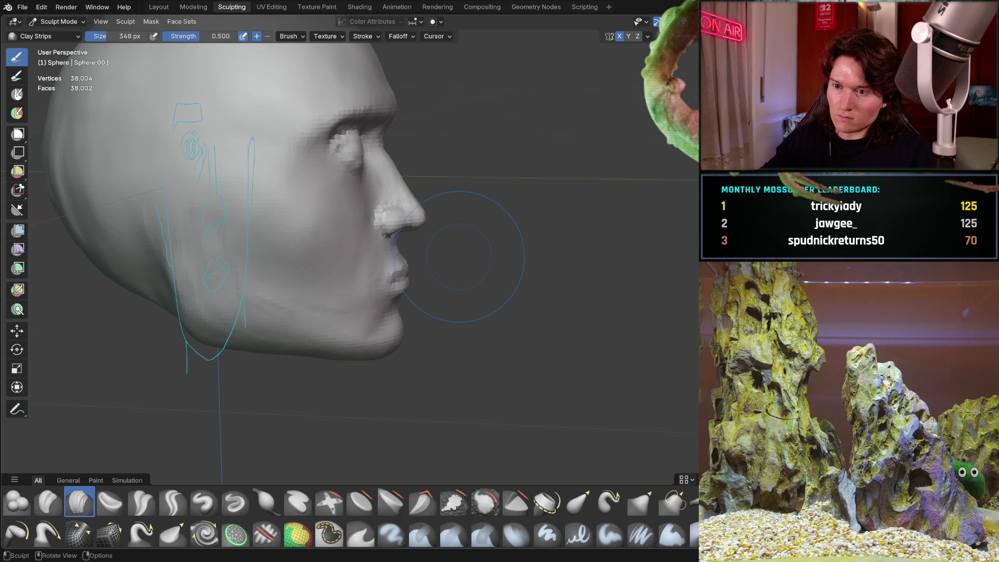
- Inspect the lips close up from frontal and angled views, ending in a straight side view
{"action": "scroll", "coordinate": [378, 301], "scroll_direction": "up", "scroll_amount": 5}
{"action": "mouse_move", "coordinate": [378, 300]}
{"action": "middle_mouse_down"}
{"action": "mouse_move", "coordinate": [257, 229]}
{"action": "mouse_move", "coordinate": [296, 256]}
{"action": "mouse_move", "coordinate": [334, 251]}
{"action": "mouse_move", "coordinate": [297, 260]}
{"action": "middle_mouse_up"}
{"action": "scroll", "coordinate": [319, 313], "scroll_direction": "up", "scroll_amount": 6}
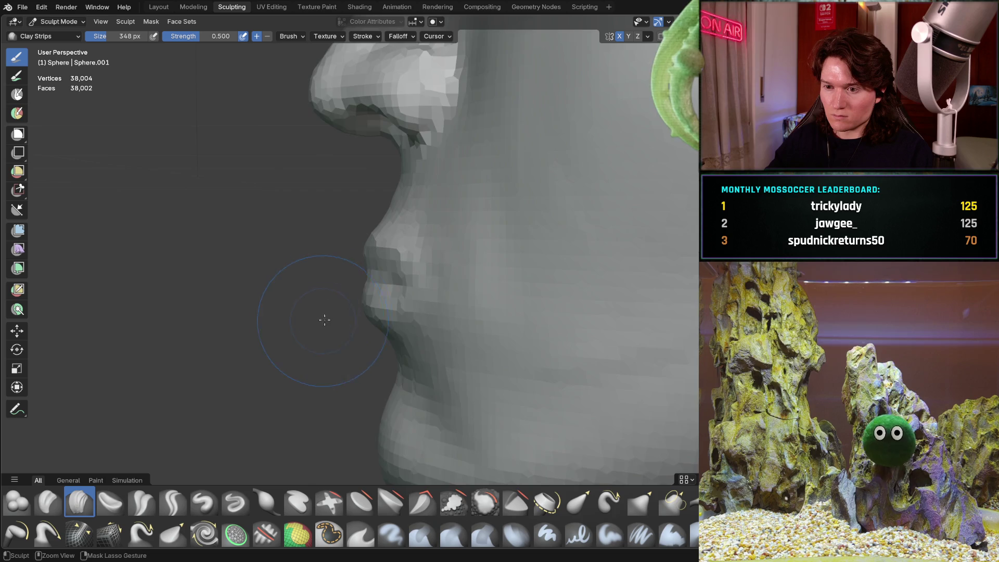
{"action": "mouse_move", "coordinate": [362, 281]}
{"action": "middle_mouse_down"}
{"action": "mouse_move", "coordinate": [422, 228]}
{"action": "mouse_move", "coordinate": [457, 233]}
{"action": "middle_mouse_up"}
{"action": "middle_click_drag", "start_coordinate": [319, 232], "coordinate": [310, 239]}
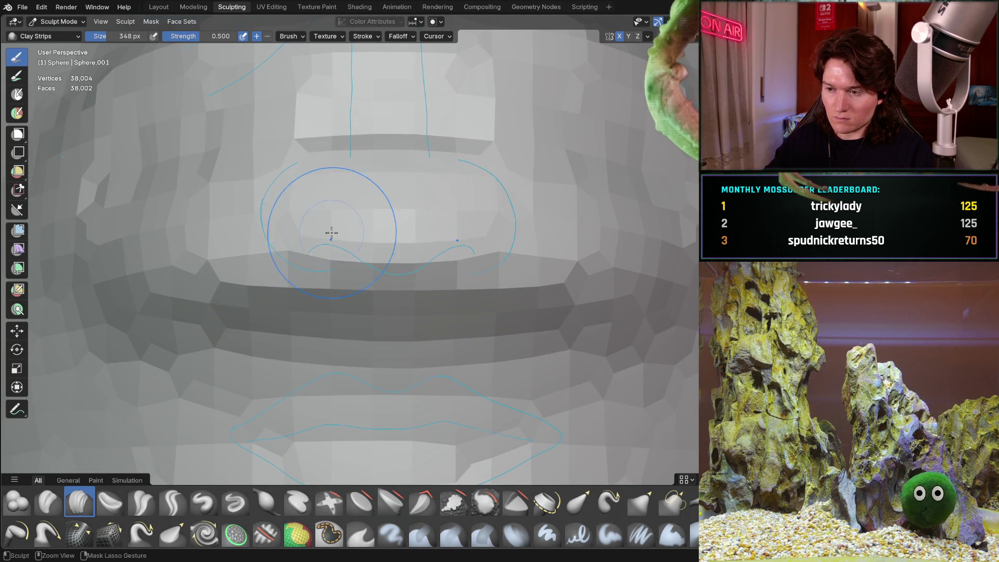
{"action": "mouse_move", "coordinate": [478, 206]}
{"action": "middle_mouse_down"}
{"action": "mouse_move", "coordinate": [338, 171]}
{"action": "mouse_move", "coordinate": [406, 265]}
{"action": "mouse_move", "coordinate": [468, 245]}
{"action": "mouse_move", "coordinate": [512, 267]}
{"action": "middle_mouse_up"}
{"action": "scroll", "coordinate": [481, 229], "scroll_direction": "down", "scroll_amount": 5}
{"action": "mouse_move", "coordinate": [481, 230]}
{"action": "middle_mouse_down"}
{"action": "mouse_move", "coordinate": [551, 228]}
{"action": "mouse_move", "coordinate": [439, 290]}
{"action": "mouse_move", "coordinate": [451, 272]}
{"action": "middle_mouse_up"}
{"action": "key", "text": "KP_3"}
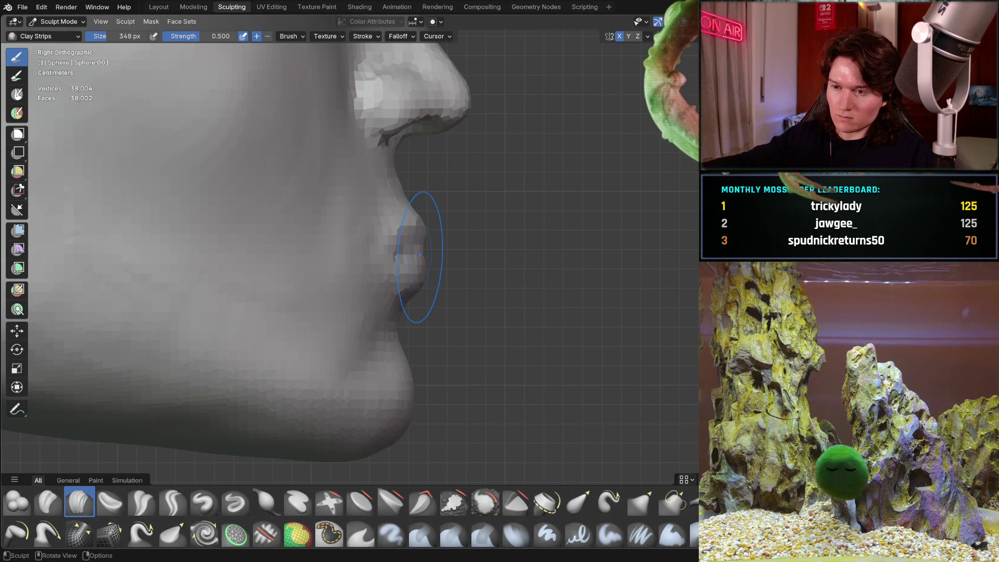
- Examine the nose and mouth profile from several side and front angles
{"action": "scroll", "coordinate": [411, 222], "scroll_direction": "up", "scroll_amount": 1}
{"action": "mouse_move", "coordinate": [414, 256]}
{"action": "middle_mouse_down", "text": "shift"}
{"action": "mouse_move", "coordinate": [411, 222]}
{"action": "mouse_move", "coordinate": [435, 301]}
{"action": "mouse_move", "coordinate": [447, 223]}
{"action": "mouse_move", "coordinate": [385, 255]}
{"action": "mouse_move", "coordinate": [320, 253]}
{"action": "middle_mouse_up", "text": "shift"}
{"action": "scroll", "coordinate": [435, 281], "scroll_direction": "up", "scroll_amount": 2}
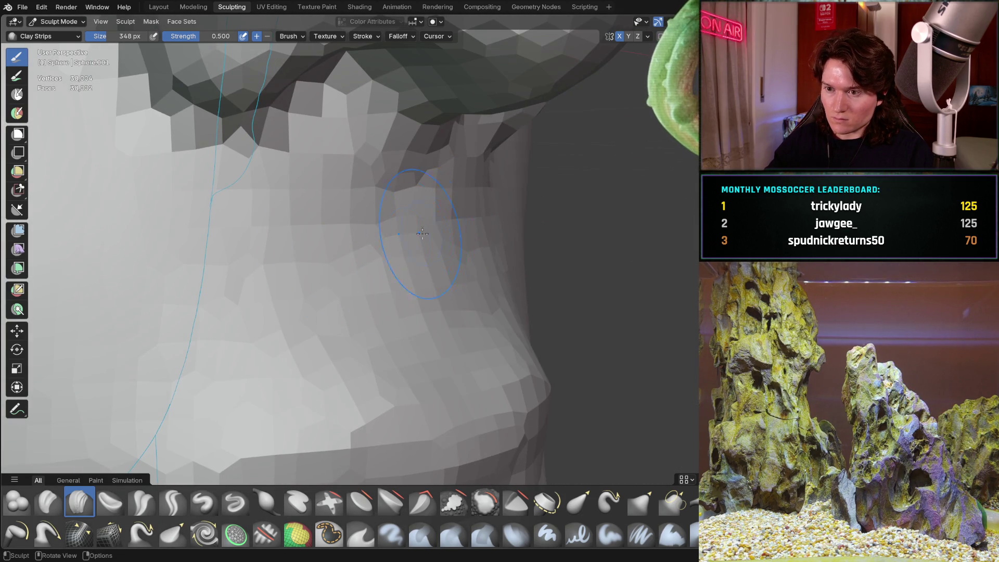
{"action": "middle_click_drag", "start_coordinate": [432, 228], "coordinate": [377, 211]}
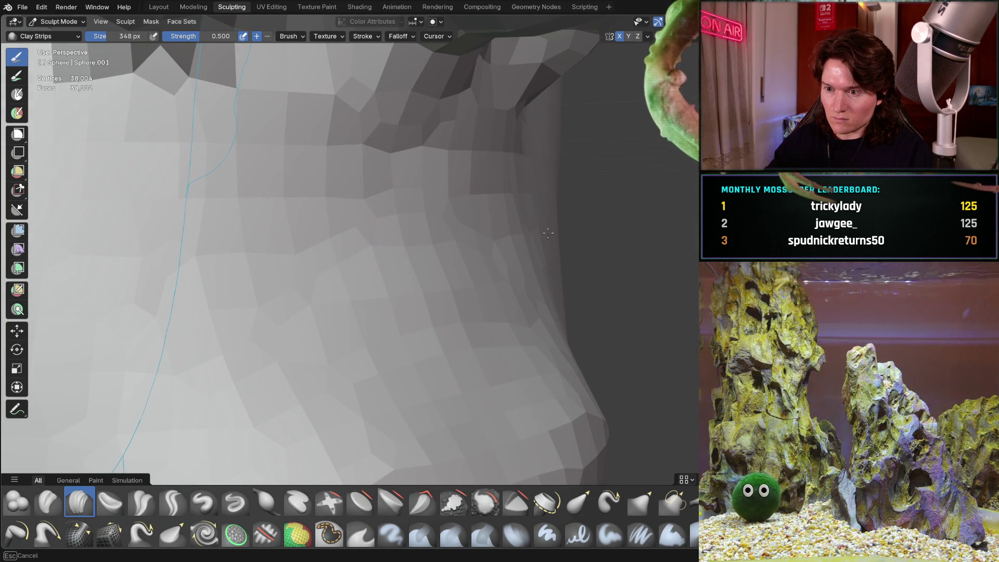
{"action": "scroll", "coordinate": [244, 239], "scroll_direction": "down", "scroll_amount": 3}
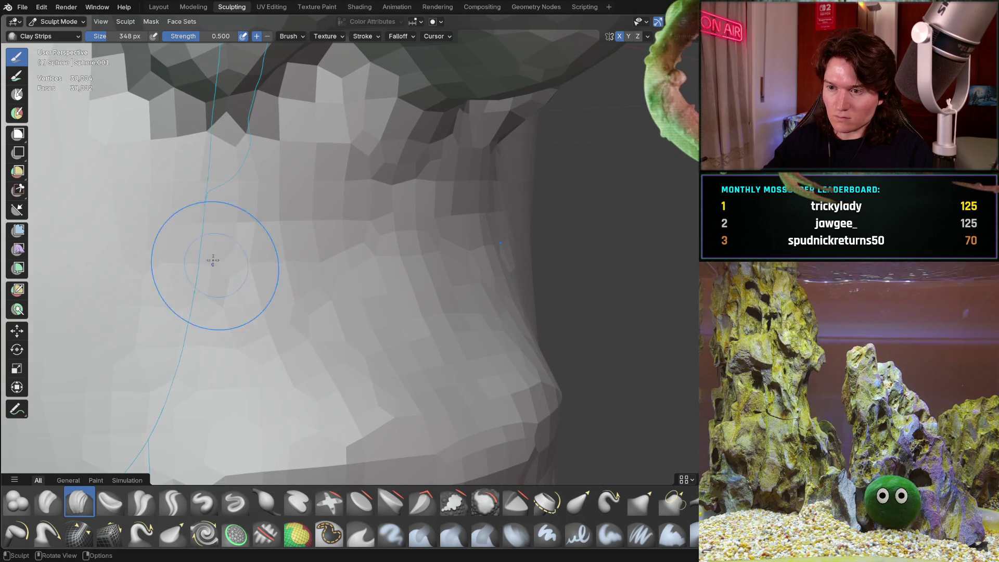
{"action": "mouse_move", "coordinate": [301, 232]}
{"action": "middle_mouse_down"}
{"action": "mouse_move", "coordinate": [420, 260]}
{"action": "mouse_move", "coordinate": [268, 323]}
{"action": "middle_mouse_up"}
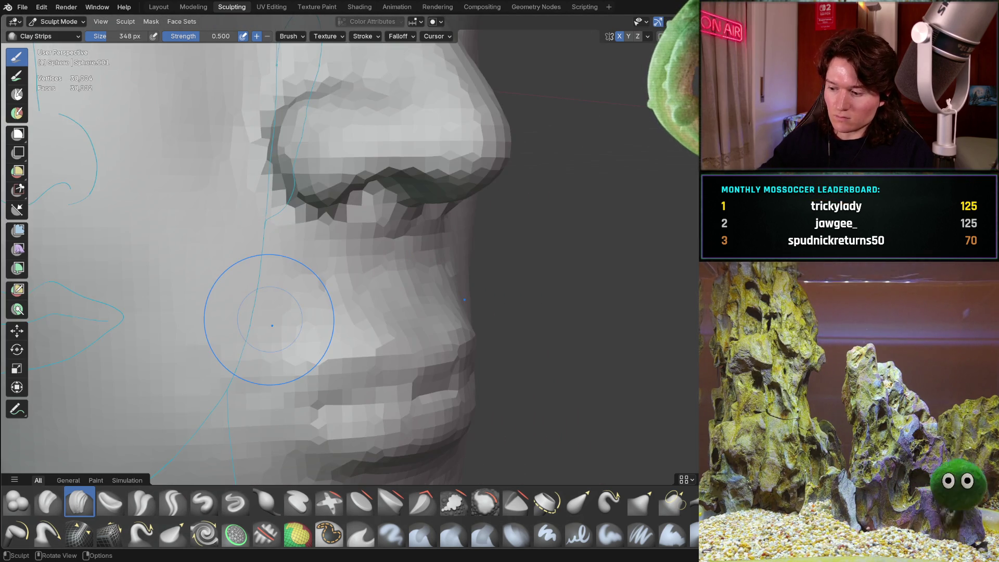
{"action": "scroll", "coordinate": [269, 314], "scroll_direction": "up", "scroll_amount": 2}
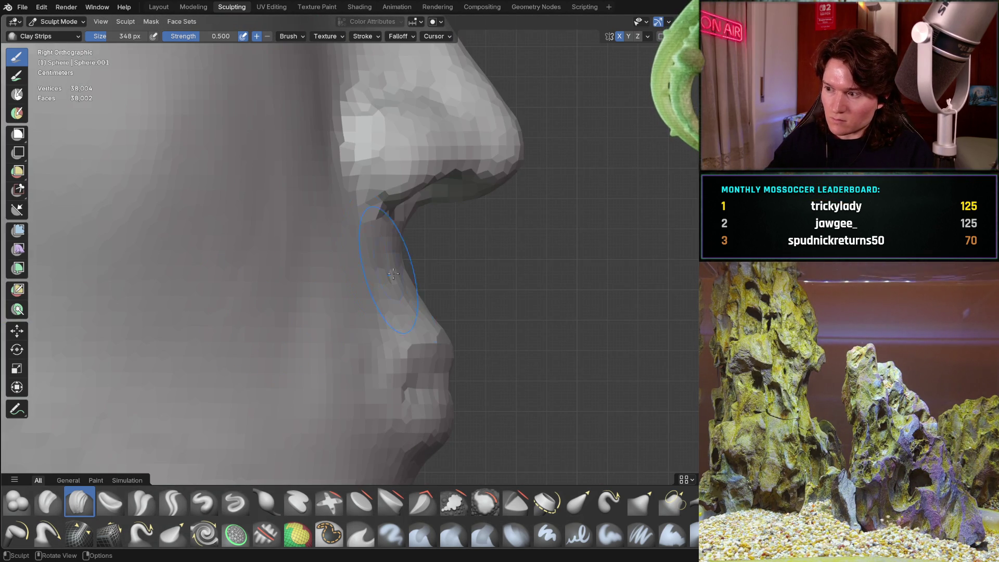
{"action": "middle_click_drag", "start_coordinate": [442, 295], "coordinate": [407, 336], "text": "ctrl"}
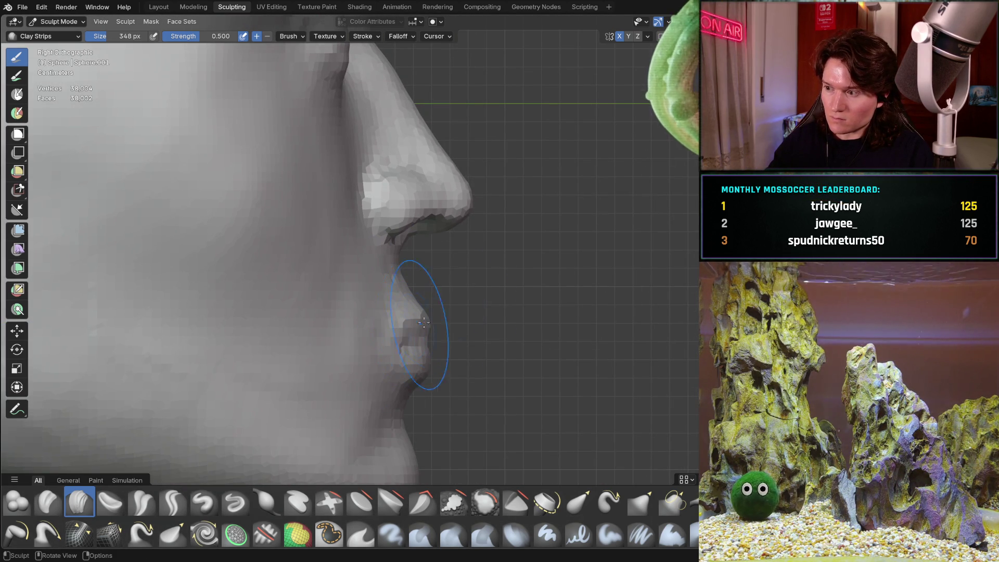
{"action": "mouse_move", "coordinate": [465, 311]}
{"action": "middle_mouse_down"}
{"action": "mouse_move", "coordinate": [438, 279]}
{"action": "mouse_move", "coordinate": [314, 313]}
{"action": "mouse_move", "coordinate": [412, 281]}
{"action": "middle_mouse_up"}
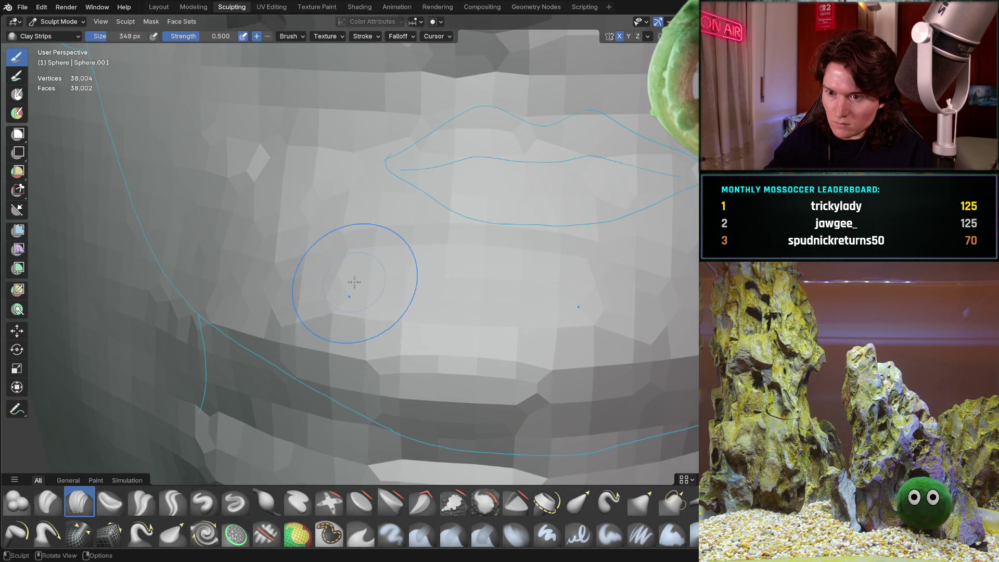
{"action": "mouse_move", "coordinate": [297, 283]}
{"action": "middle_mouse_down"}
{"action": "mouse_move", "coordinate": [446, 201]}
{"action": "mouse_move", "coordinate": [375, 287]}
{"action": "mouse_move", "coordinate": [413, 312]}
{"action": "mouse_move", "coordinate": [356, 302]}
{"action": "mouse_move", "coordinate": [335, 335]}
{"action": "mouse_move", "coordinate": [424, 263]}
{"action": "mouse_move", "coordinate": [499, 272]}
{"action": "mouse_move", "coordinate": [394, 281]}
{"action": "mouse_move", "coordinate": [443, 269]}
{"action": "middle_mouse_up"}
{"action": "scroll", "coordinate": [356, 302], "scroll_direction": "down", "scroll_amount": 5}
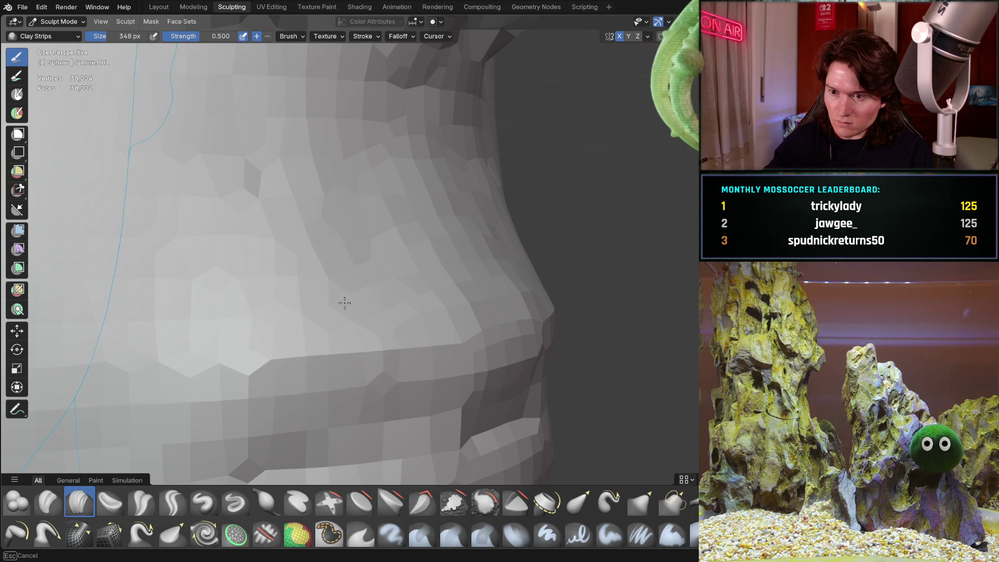
- Frame the nose and lips from the front and select the Plateau brush at 348 px, 0.600 strength
{"action": "mouse_move", "coordinate": [194, 324]}
{"action": "middle_mouse_down"}
{"action": "mouse_move", "coordinate": [334, 286]}
{"action": "mouse_move", "coordinate": [220, 279]}
{"action": "mouse_move", "coordinate": [397, 306]}
{"action": "mouse_move", "coordinate": [411, 278]}
{"action": "mouse_move", "coordinate": [423, 298]}
{"action": "middle_mouse_up"}
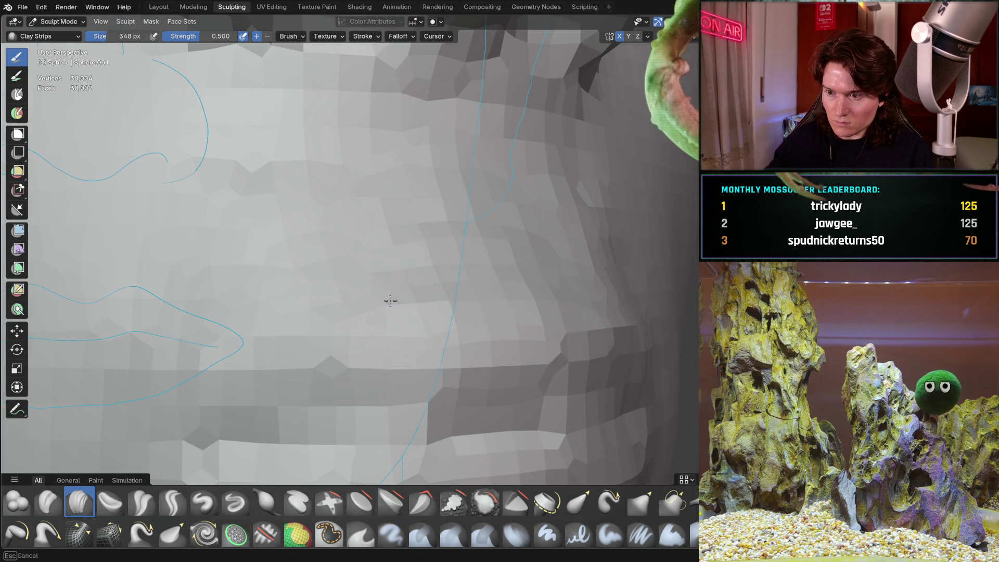
{"action": "scroll", "coordinate": [183, 320], "scroll_direction": "down", "scroll_amount": 5}
{"action": "mouse_move", "coordinate": [208, 328]}
{"action": "middle_mouse_down"}
{"action": "mouse_move", "coordinate": [260, 357]}
{"action": "mouse_move", "coordinate": [477, 319]}
{"action": "middle_mouse_up"}
{"action": "scroll", "coordinate": [468, 317], "scroll_direction": "up", "scroll_amount": 8}
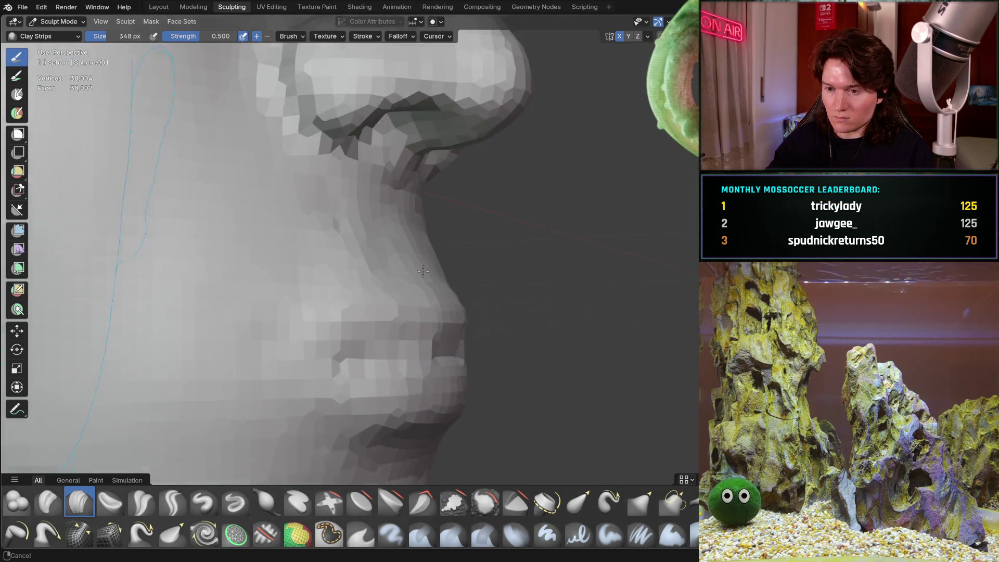
{"action": "scroll", "coordinate": [323, 327], "scroll_direction": "up", "scroll_amount": 2}
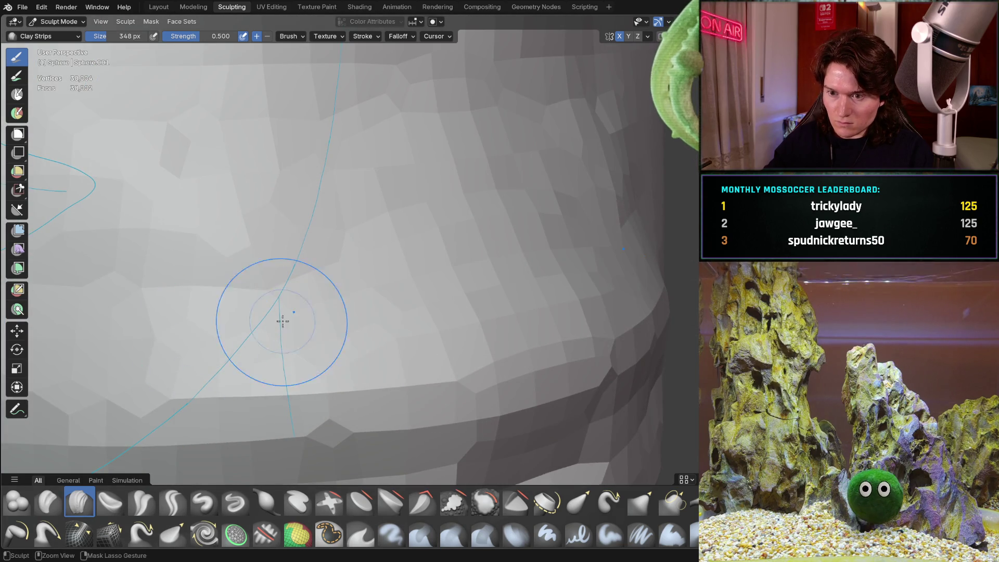
{"action": "scroll", "coordinate": [239, 361], "scroll_direction": "down", "scroll_amount": 5}
{"action": "mouse_move", "coordinate": [238, 361]}
{"action": "middle_mouse_down", "text": "ctrl"}
{"action": "mouse_move", "coordinate": [274, 363]}
{"action": "mouse_move", "coordinate": [301, 350]}
{"action": "middle_mouse_up", "text": "ctrl"}
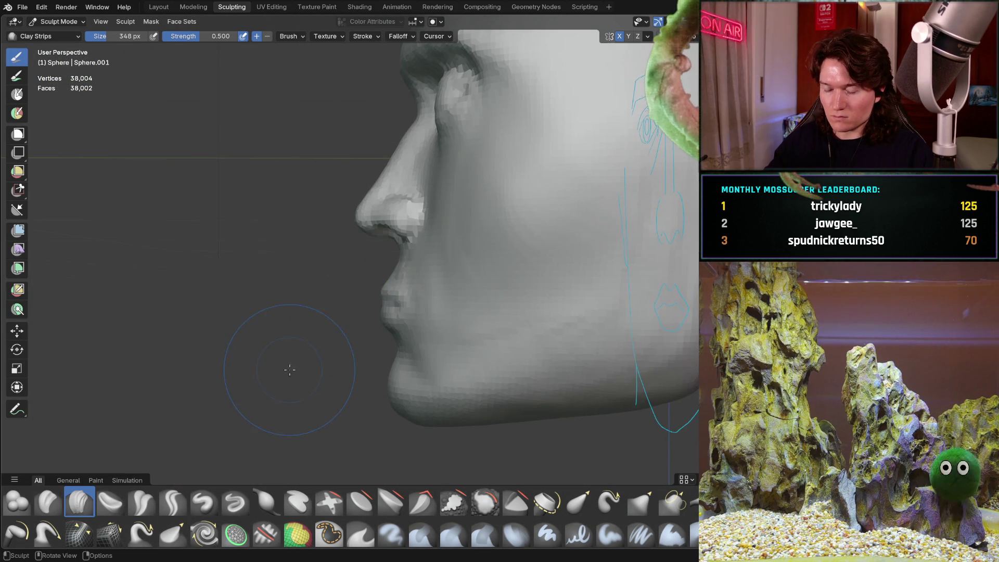
{"action": "mouse_move", "coordinate": [308, 359]}
{"action": "middle_mouse_down", "text": "ctrl"}
{"action": "mouse_move", "coordinate": [328, 366]}
{"action": "mouse_move", "coordinate": [397, 330]}
{"action": "mouse_move", "coordinate": [374, 242]}
{"action": "mouse_move", "coordinate": [390, 296]}
{"action": "mouse_move", "coordinate": [400, 293]}
{"action": "middle_mouse_up", "text": "ctrl"}
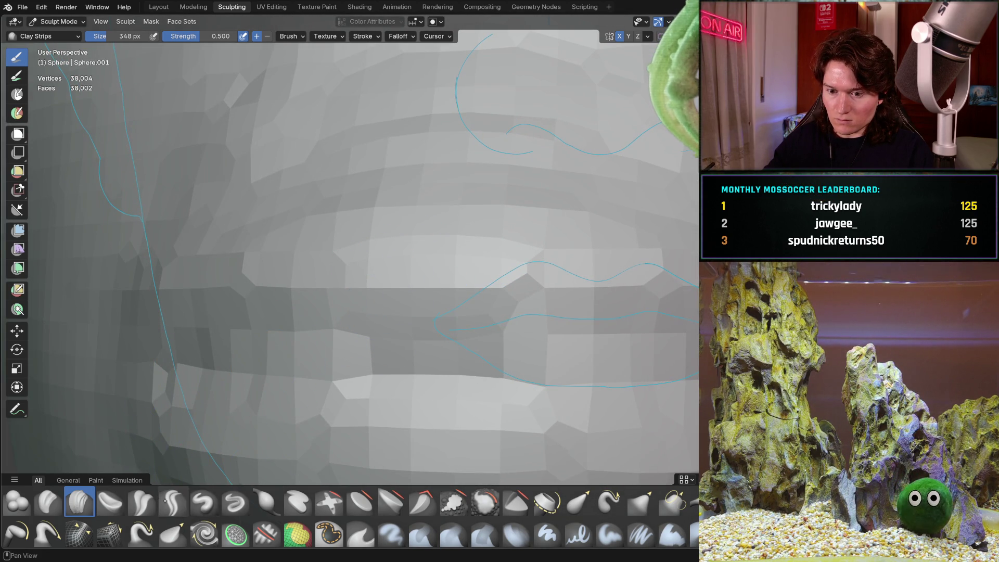
{"action": "left_click", "coordinate": [391, 501]}
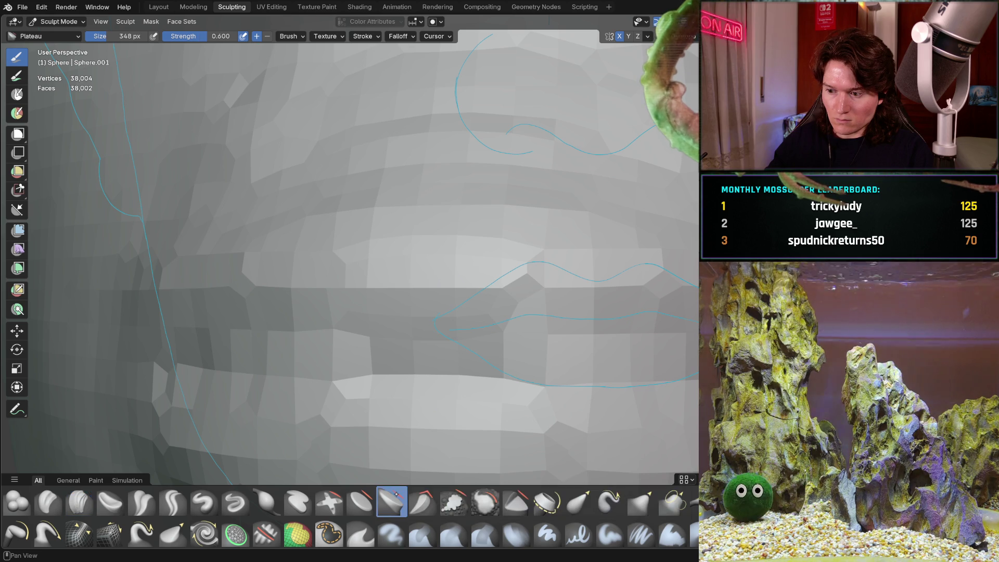
- Flatten the area below the lower lip, then have Flatten/Contrast active at 348 px, 0.500 strength
{"action": "mouse_move", "coordinate": [369, 296]}
{"action": "middle_mouse_down"}
{"action": "mouse_move", "coordinate": [289, 321]}
{"action": "mouse_move", "coordinate": [337, 308]}
{"action": "middle_mouse_up"}
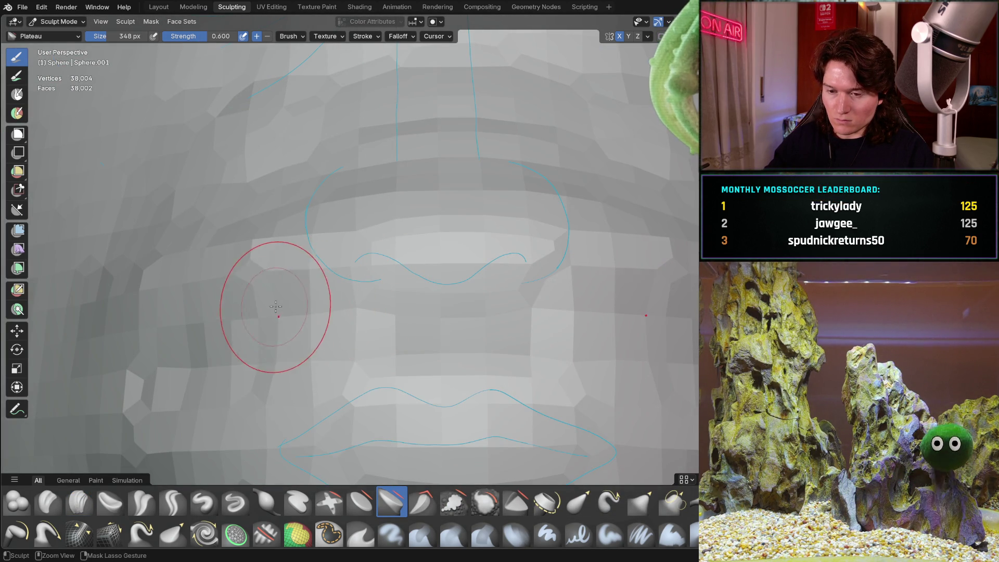
{"action": "mouse_move", "coordinate": [401, 290]}
{"action": "middle_mouse_down"}
{"action": "mouse_move", "coordinate": [404, 278]}
{"action": "mouse_move", "coordinate": [443, 326]}
{"action": "middle_mouse_up"}
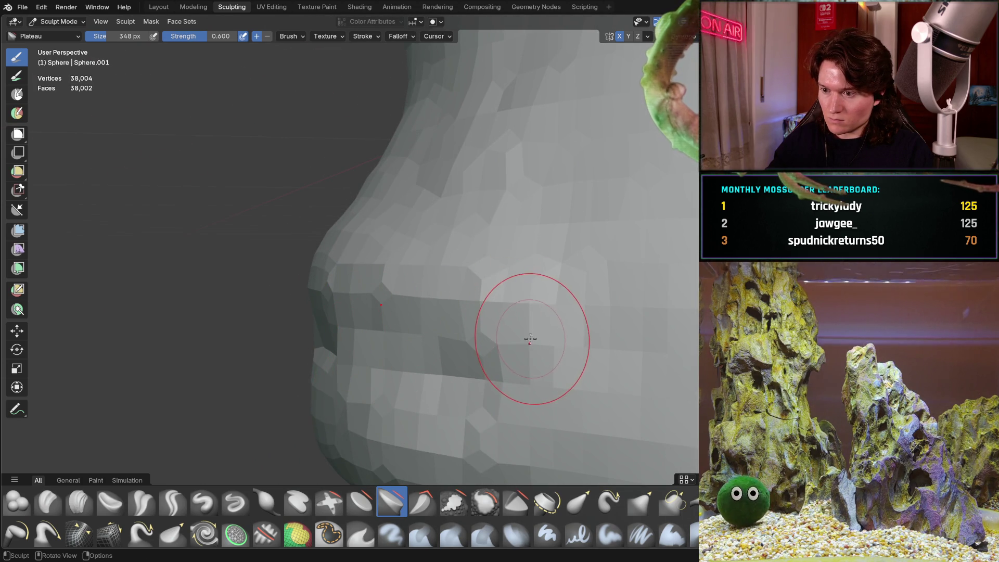
{"action": "middle_click_drag", "start_coordinate": [482, 315], "coordinate": [372, 375]}
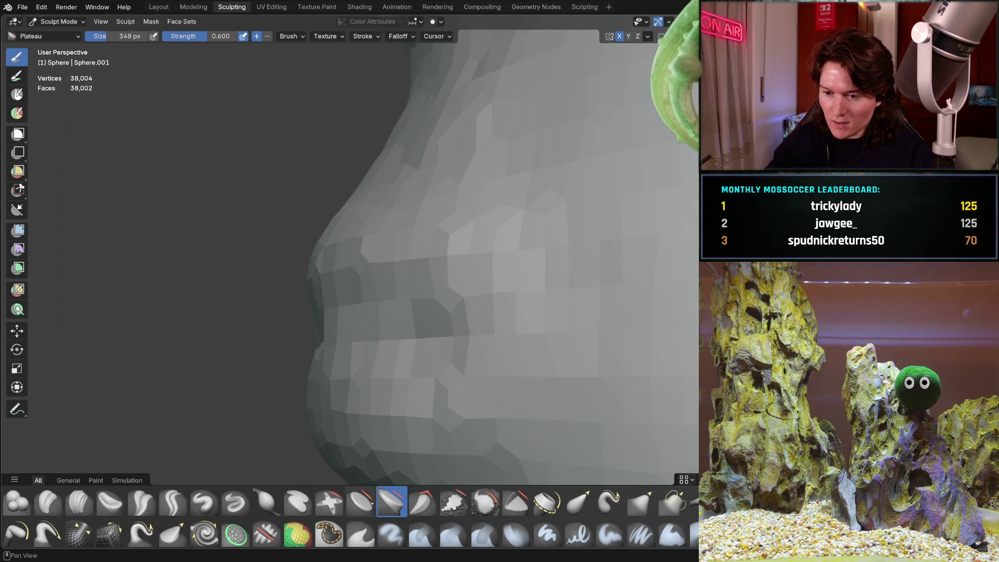
{"action": "left_click", "coordinate": [366, 495]}
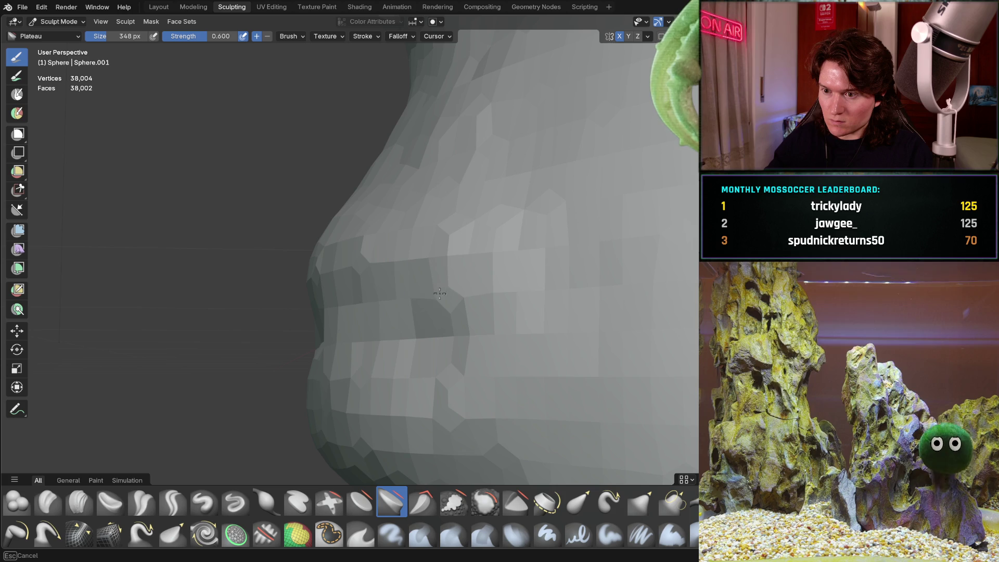
{"action": "mouse_move", "coordinate": [543, 307]}
{"action": "middle_mouse_down"}
{"action": "mouse_move", "coordinate": [600, 272]}
{"action": "mouse_move", "coordinate": [592, 358]}
{"action": "mouse_move", "coordinate": [519, 290]}
{"action": "mouse_move", "coordinate": [475, 289]}
{"action": "mouse_move", "coordinate": [498, 253]}
{"action": "mouse_move", "coordinate": [493, 292]}
{"action": "middle_mouse_up"}
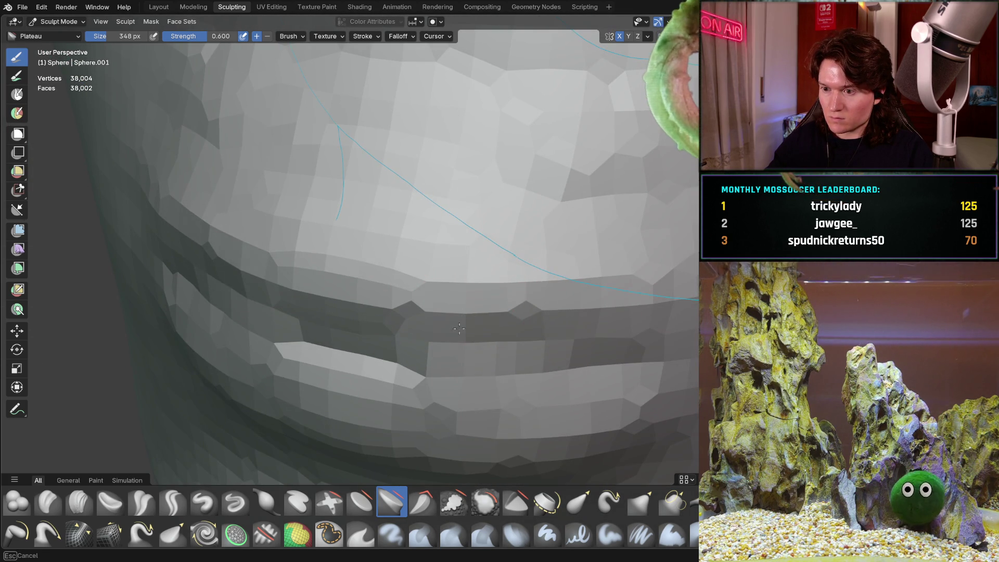
{"action": "mouse_move", "coordinate": [590, 282]}
{"action": "middle_mouse_down"}
{"action": "mouse_move", "coordinate": [510, 309]}
{"action": "mouse_move", "coordinate": [463, 278]}
{"action": "mouse_move", "coordinate": [591, 290]}
{"action": "mouse_move", "coordinate": [300, 449]}
{"action": "mouse_move", "coordinate": [352, 421]}
{"action": "middle_mouse_up"}
{"action": "scroll", "coordinate": [487, 291], "scroll_direction": "up", "scroll_amount": 1}
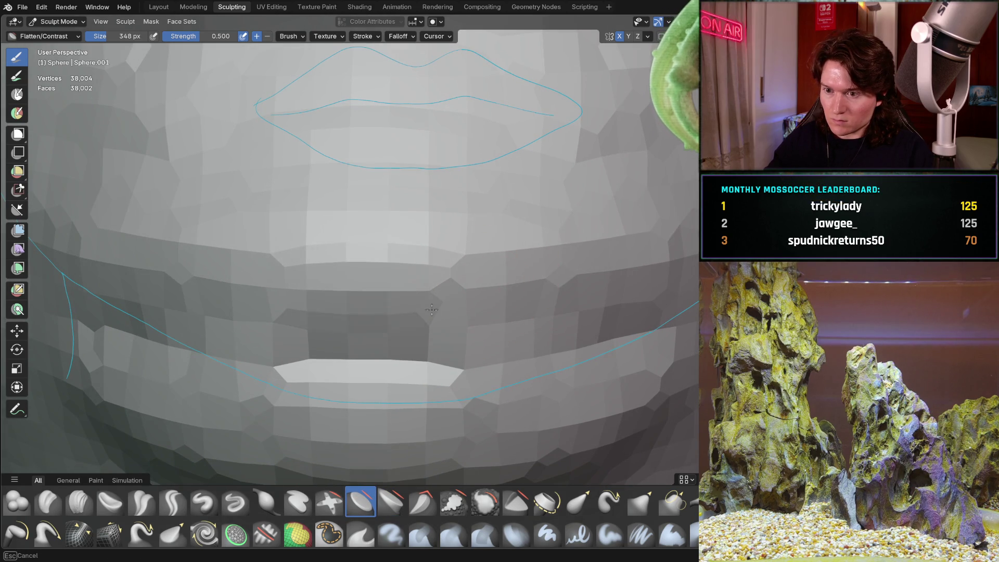
- Inspect the mouth from side and front angles up close, ending in a straight front view
{"action": "mouse_move", "coordinate": [429, 284]}
{"action": "middle_mouse_down"}
{"action": "mouse_move", "coordinate": [384, 263]}
{"action": "mouse_move", "coordinate": [357, 295]}
{"action": "mouse_move", "coordinate": [526, 301]}
{"action": "mouse_move", "coordinate": [382, 342]}
{"action": "mouse_move", "coordinate": [368, 261]}
{"action": "mouse_move", "coordinate": [464, 182]}
{"action": "middle_mouse_up"}
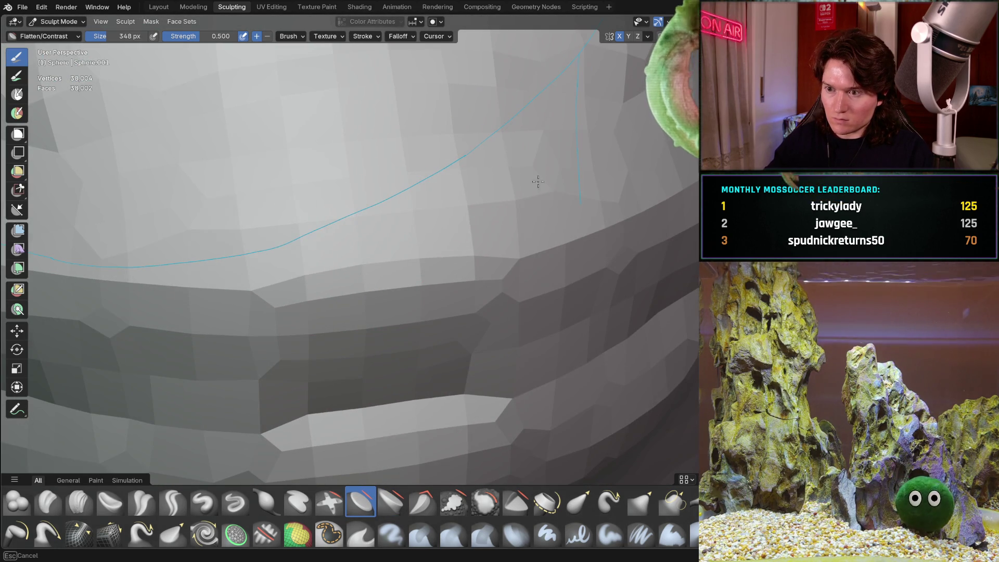
{"action": "mouse_move", "coordinate": [586, 145]}
{"action": "middle_mouse_down"}
{"action": "mouse_move", "coordinate": [494, 218]}
{"action": "mouse_move", "coordinate": [434, 248]}
{"action": "middle_mouse_up"}
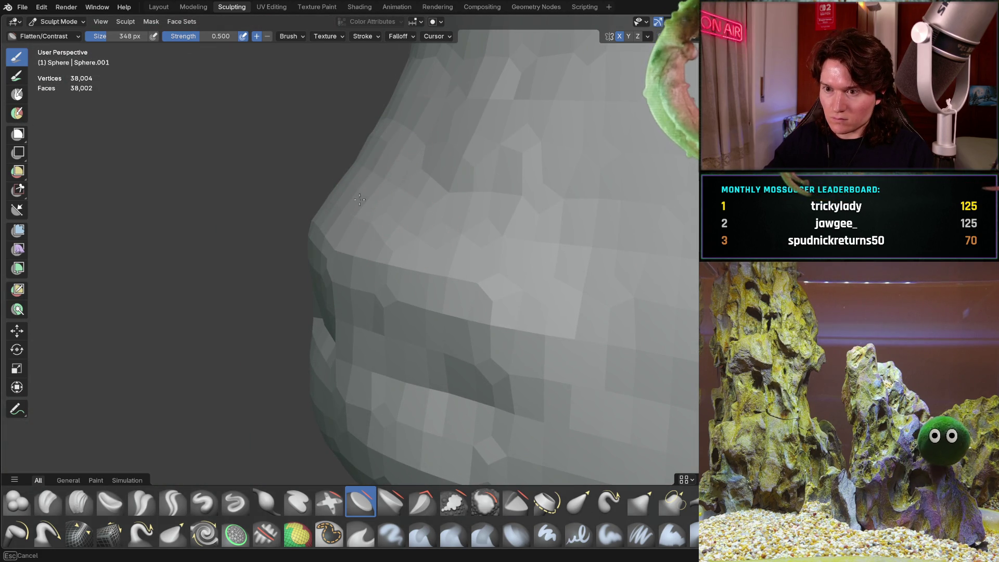
{"action": "mouse_move", "coordinate": [350, 194]}
{"action": "middle_mouse_down"}
{"action": "mouse_move", "coordinate": [446, 212]}
{"action": "mouse_move", "coordinate": [335, 204]}
{"action": "middle_mouse_up"}
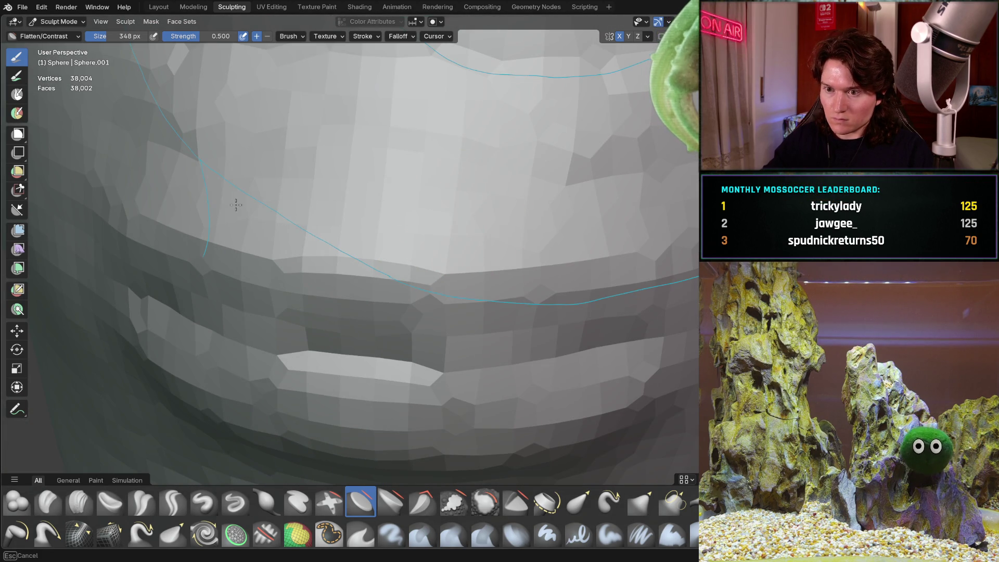
{"action": "mouse_move", "coordinate": [188, 187]}
{"action": "middle_mouse_down"}
{"action": "mouse_move", "coordinate": [305, 205]}
{"action": "mouse_move", "coordinate": [368, 289]}
{"action": "mouse_move", "coordinate": [386, 286]}
{"action": "mouse_move", "coordinate": [339, 271]}
{"action": "mouse_move", "coordinate": [283, 324]}
{"action": "mouse_move", "coordinate": [279, 310]}
{"action": "mouse_move", "coordinate": [301, 319]}
{"action": "mouse_move", "coordinate": [320, 290]}
{"action": "mouse_move", "coordinate": [312, 318]}
{"action": "mouse_move", "coordinate": [329, 305]}
{"action": "middle_mouse_up"}
{"action": "middle_click_drag", "start_coordinate": [414, 244], "coordinate": [212, 457], "text": "ctrl"}
{"action": "key", "text": "KP_1"}
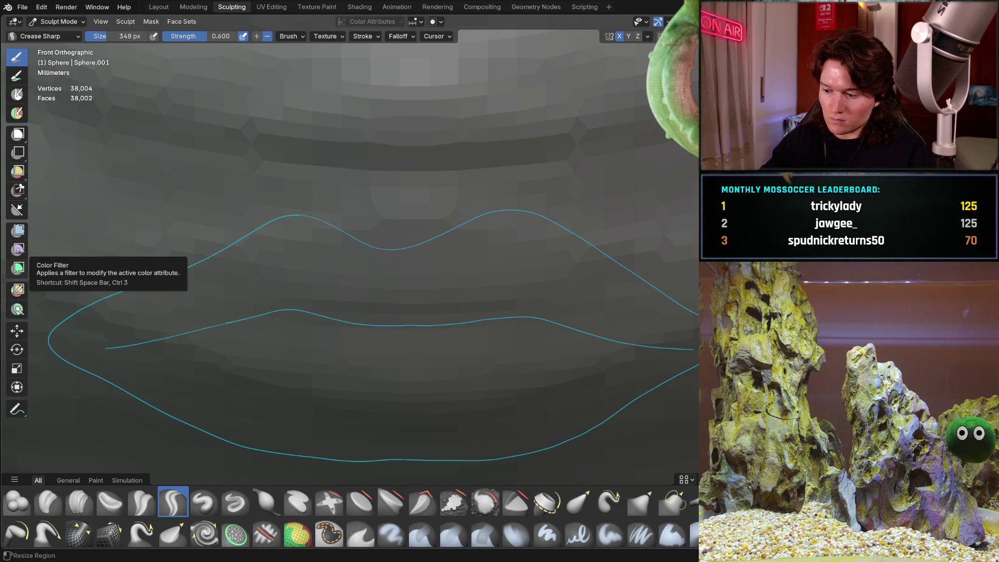
- In back orthographic view, shrink the brush to 184 px and carve a crease along the lip line
{"action": "key", "text": "ctrl+KP_1"}
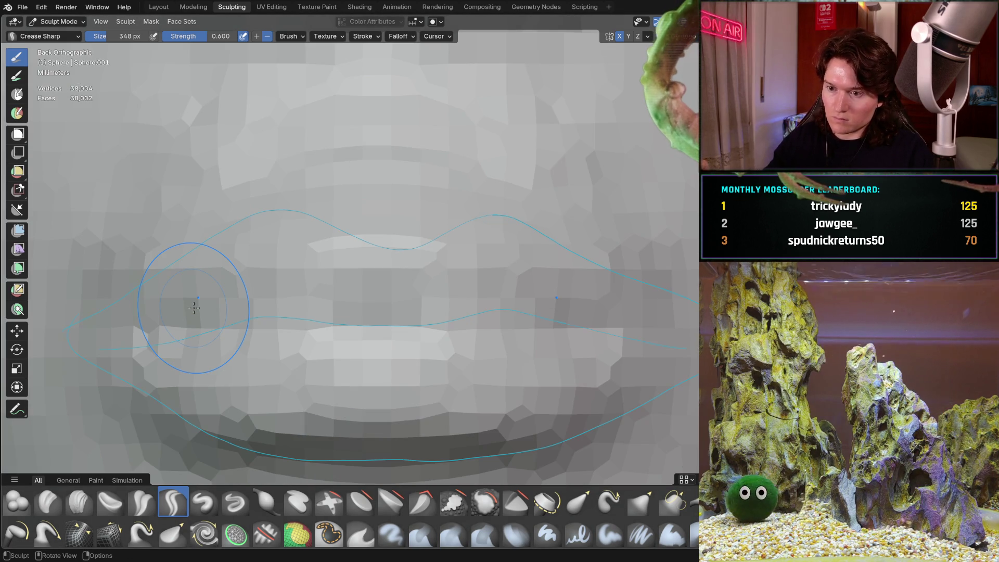
{"action": "key", "text": "f"}
{"action": "left_click", "coordinate": [128, 344]}
{"action": "mouse_move", "coordinate": [168, 339]}
{"action": "left_mouse_down"}
{"action": "mouse_move", "coordinate": [369, 328]}
{"action": "mouse_move", "coordinate": [221, 328]}
{"action": "mouse_move", "coordinate": [99, 347]}
{"action": "left_mouse_up"}
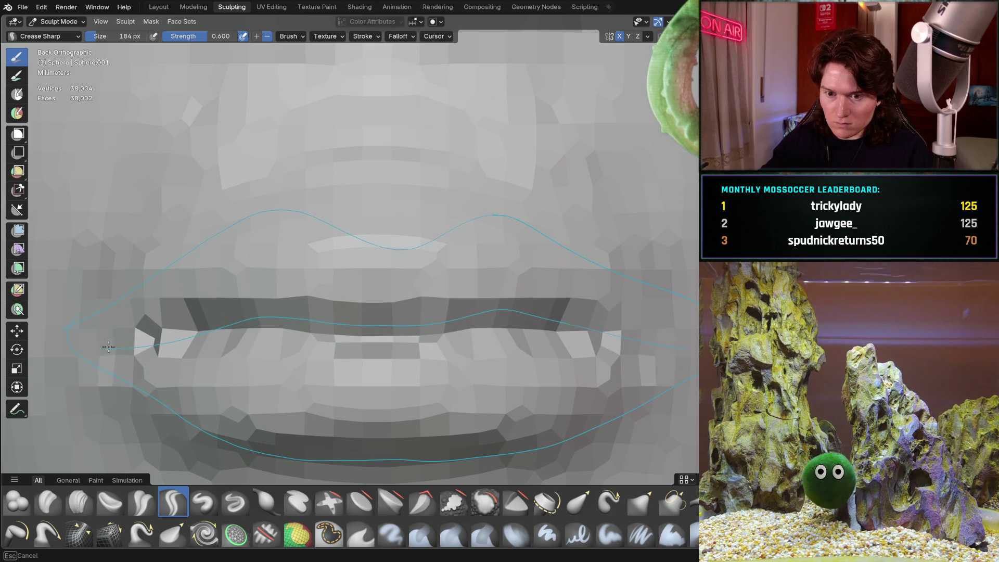
- Check the lips and nose from three-quarter, low front, front and back views
{"action": "scroll", "coordinate": [155, 331], "scroll_direction": "down", "scroll_amount": 6}
{"action": "mouse_move", "coordinate": [155, 331]}
{"action": "middle_mouse_down"}
{"action": "mouse_move", "coordinate": [425, 301]}
{"action": "mouse_move", "coordinate": [342, 319]}
{"action": "middle_mouse_up"}
{"action": "scroll", "coordinate": [424, 302], "scroll_direction": "down", "scroll_amount": 4}
{"action": "scroll", "coordinate": [341, 319], "scroll_direction": "up", "scroll_amount": 10}
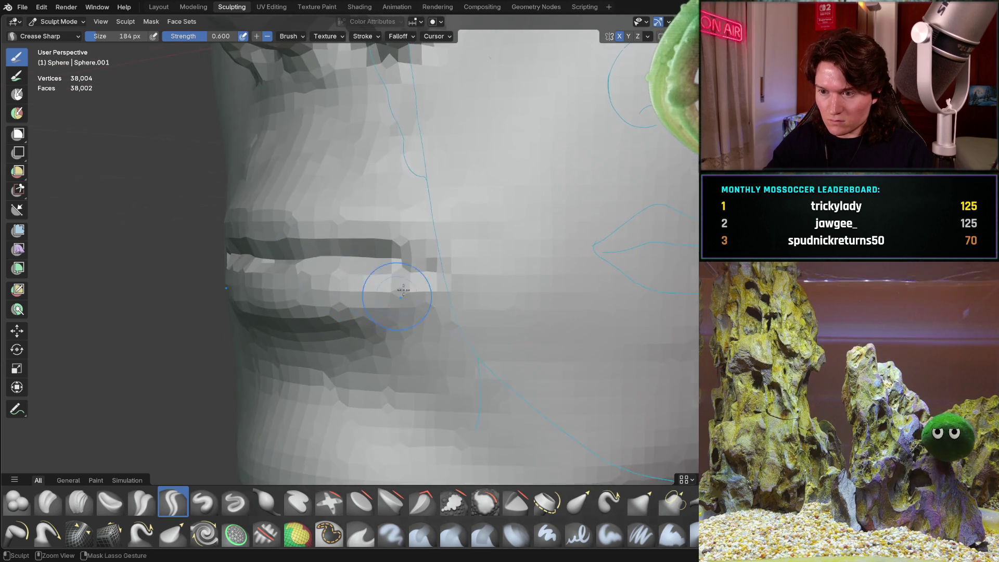
{"action": "mouse_move", "coordinate": [395, 276]}
{"action": "middle_mouse_down"}
{"action": "mouse_move", "coordinate": [419, 258]}
{"action": "mouse_move", "coordinate": [359, 411]}
{"action": "mouse_move", "coordinate": [369, 301]}
{"action": "middle_mouse_up"}
{"action": "scroll", "coordinate": [418, 258], "scroll_direction": "down", "scroll_amount": 5}
{"action": "mouse_move", "coordinate": [364, 262]}
{"action": "middle_mouse_down"}
{"action": "mouse_move", "coordinate": [314, 241]}
{"action": "mouse_move", "coordinate": [331, 254]}
{"action": "middle_mouse_up"}
{"action": "mouse_move", "coordinate": [388, 300]}
{"action": "middle_mouse_down"}
{"action": "mouse_move", "coordinate": [356, 298]}
{"action": "mouse_move", "coordinate": [353, 388]}
{"action": "middle_mouse_up"}
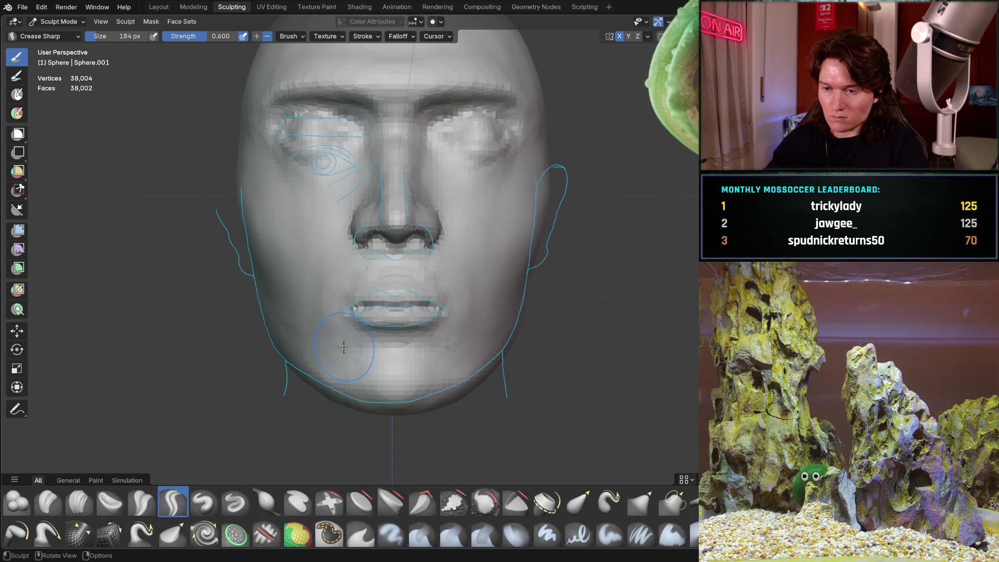
{"action": "key", "text": "KP_1"}
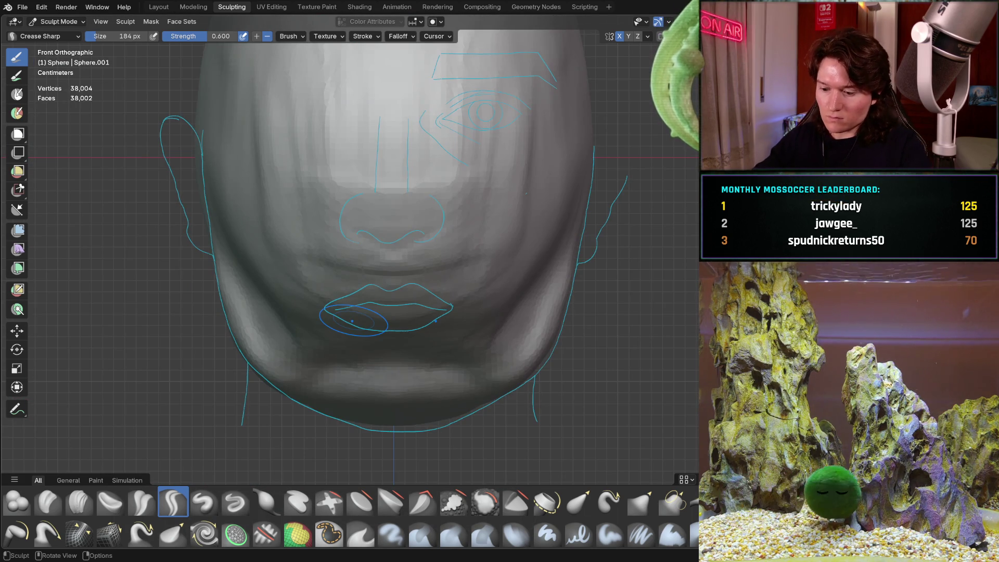
{"action": "key", "text": "ctrl+KP_1"}
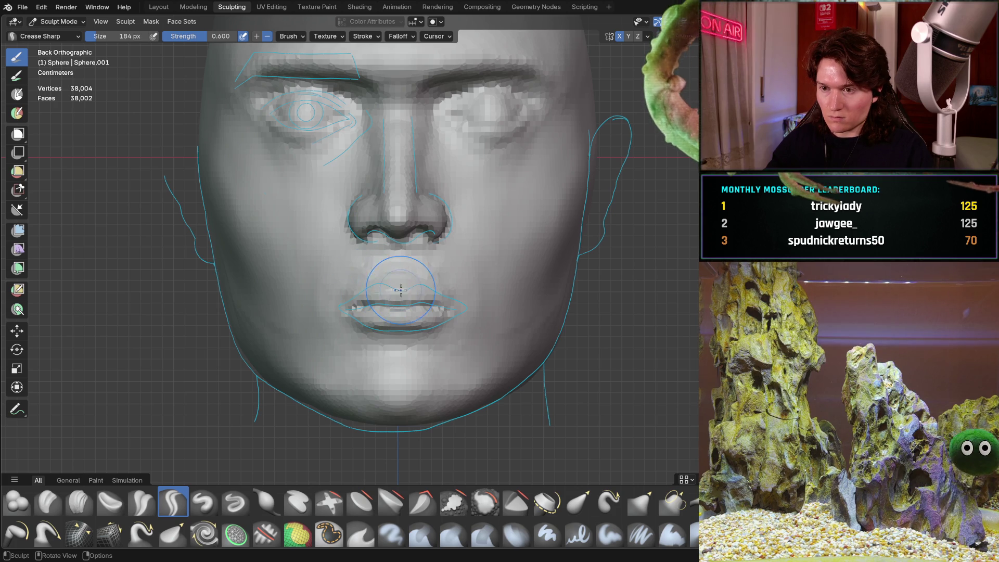
{"action": "mouse_move", "coordinate": [404, 290]}
{"action": "middle_mouse_down", "text": "ctrl"}
{"action": "mouse_move", "coordinate": [395, 236]}
{"action": "mouse_move", "coordinate": [395, 290]}
{"action": "mouse_move", "coordinate": [359, 330]}
{"action": "middle_mouse_up", "text": "ctrl"}
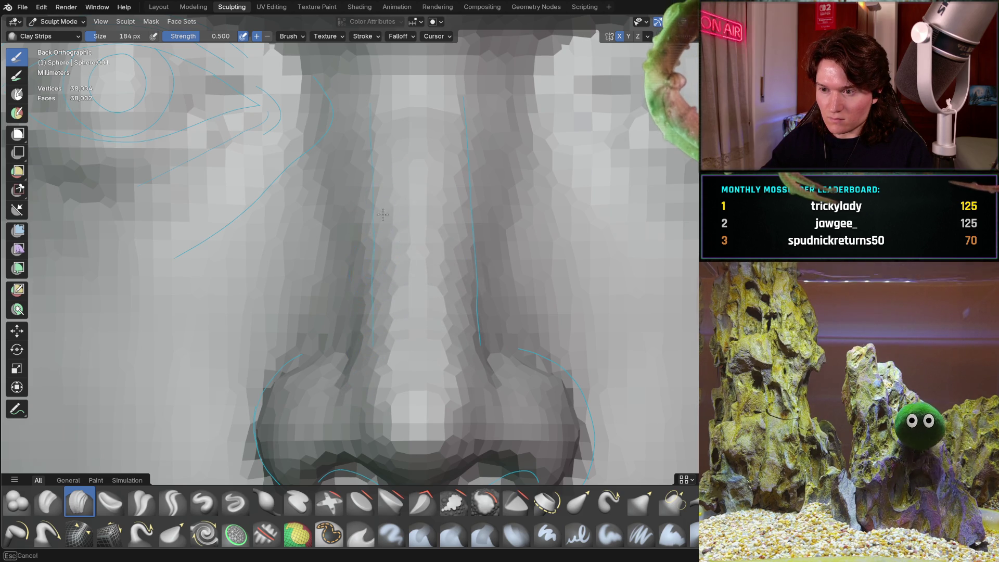
- Review the nose from the side and the lips from the front at close zoom
{"action": "mouse_move", "coordinate": [328, 376]}
{"action": "middle_mouse_down"}
{"action": "mouse_move", "coordinate": [263, 253]}
{"action": "mouse_move", "coordinate": [412, 272]}
{"action": "mouse_move", "coordinate": [212, 281]}
{"action": "middle_mouse_up"}
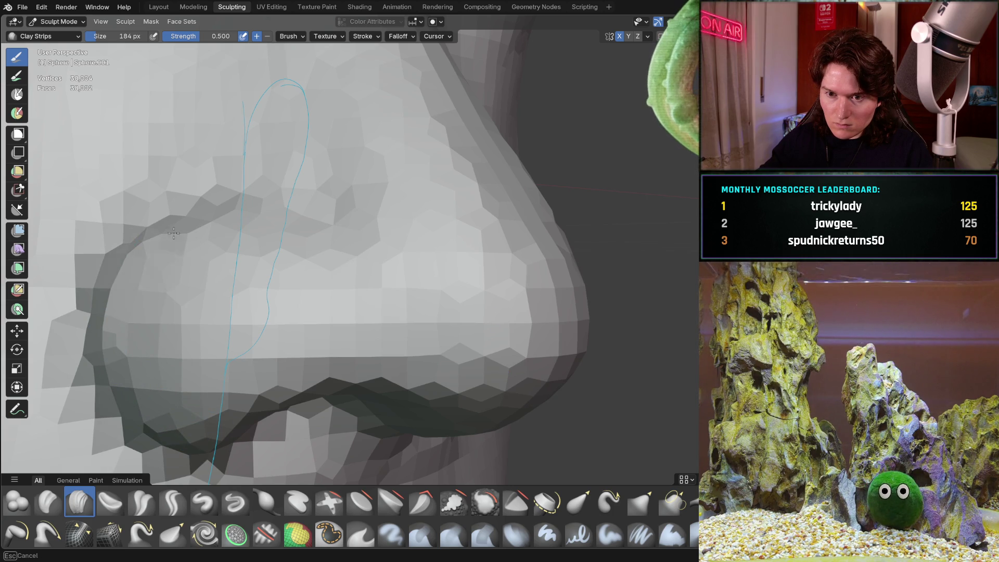
{"action": "mouse_move", "coordinate": [196, 435]}
{"action": "middle_mouse_down"}
{"action": "mouse_move", "coordinate": [286, 217]}
{"action": "mouse_move", "coordinate": [272, 339]}
{"action": "mouse_move", "coordinate": [316, 301]}
{"action": "mouse_move", "coordinate": [353, 304]}
{"action": "mouse_move", "coordinate": [354, 272]}
{"action": "middle_mouse_up"}
{"action": "mouse_move", "coordinate": [419, 298]}
{"action": "middle_mouse_down"}
{"action": "mouse_move", "coordinate": [461, 330]}
{"action": "mouse_move", "coordinate": [397, 329]}
{"action": "mouse_move", "coordinate": [475, 190]}
{"action": "middle_mouse_up"}
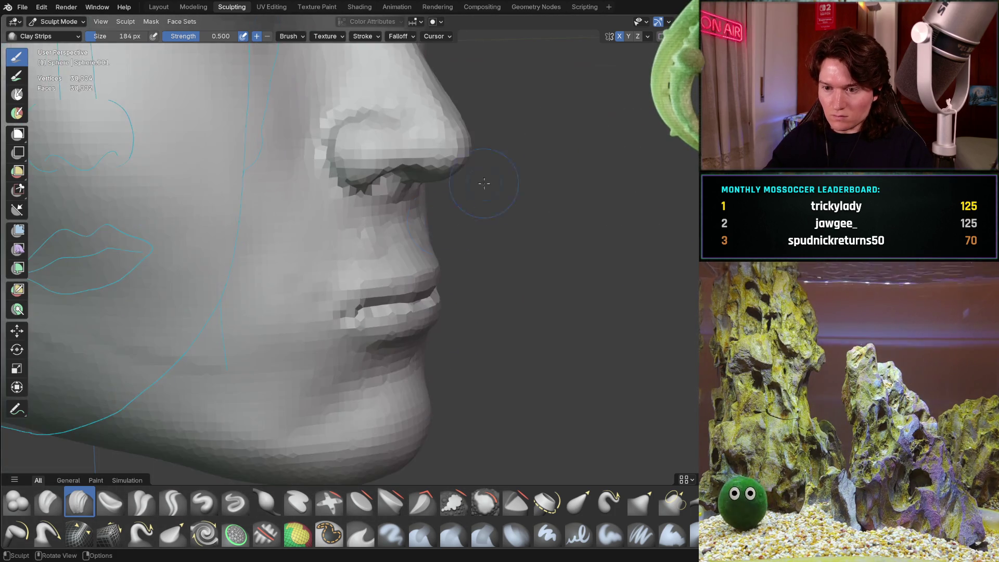
{"action": "scroll", "coordinate": [397, 263], "scroll_direction": "up", "scroll_amount": 3}
{"action": "middle_click_drag", "start_coordinate": [397, 264], "coordinate": [477, 225], "text": "shift"}
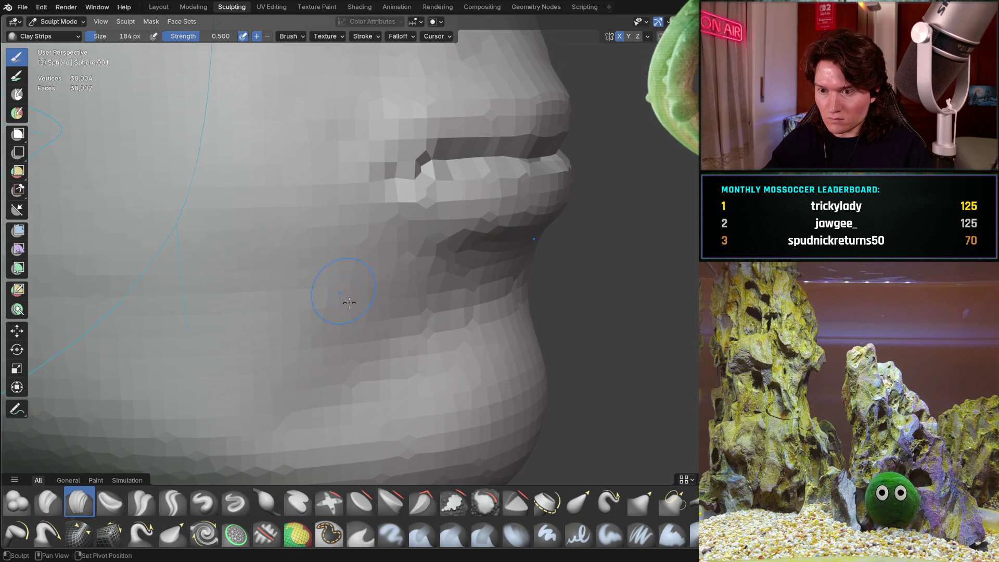
{"action": "mouse_move", "coordinate": [468, 284]}
{"action": "middle_mouse_down"}
{"action": "mouse_move", "coordinate": [513, 223]}
{"action": "mouse_move", "coordinate": [435, 357]}
{"action": "mouse_move", "coordinate": [435, 317]}
{"action": "mouse_move", "coordinate": [461, 246]}
{"action": "mouse_move", "coordinate": [356, 286]}
{"action": "mouse_move", "coordinate": [390, 312]}
{"action": "mouse_move", "coordinate": [357, 346]}
{"action": "middle_mouse_up"}
{"action": "scroll", "coordinate": [384, 289], "scroll_direction": "up", "scroll_amount": 5}
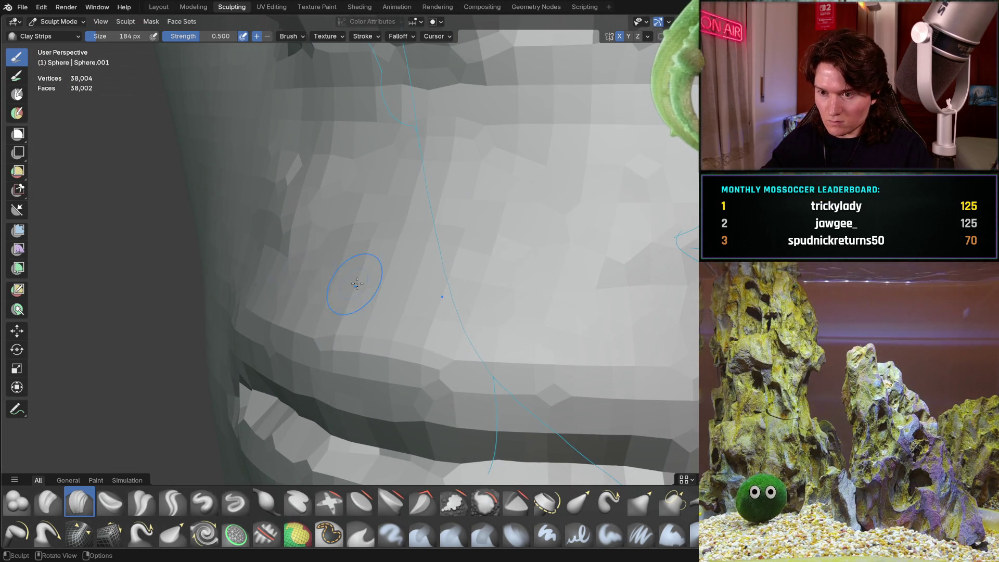
{"action": "middle_click_drag", "start_coordinate": [351, 266], "coordinate": [411, 268]}
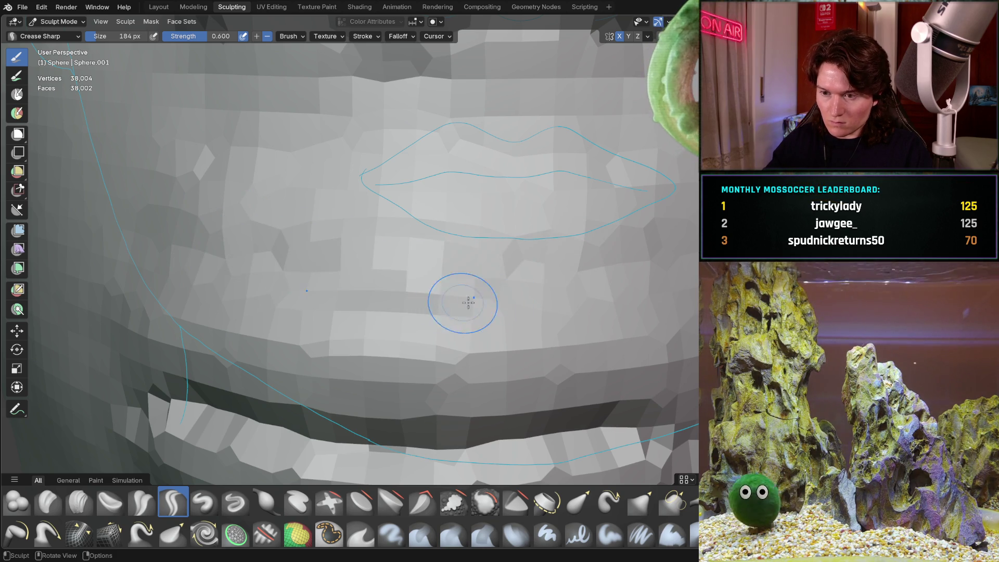
- Undo the last stroke on the lip mesh after viewing the lips side-on
{"action": "middle_click_drag", "start_coordinate": [357, 256], "coordinate": [239, 213]}
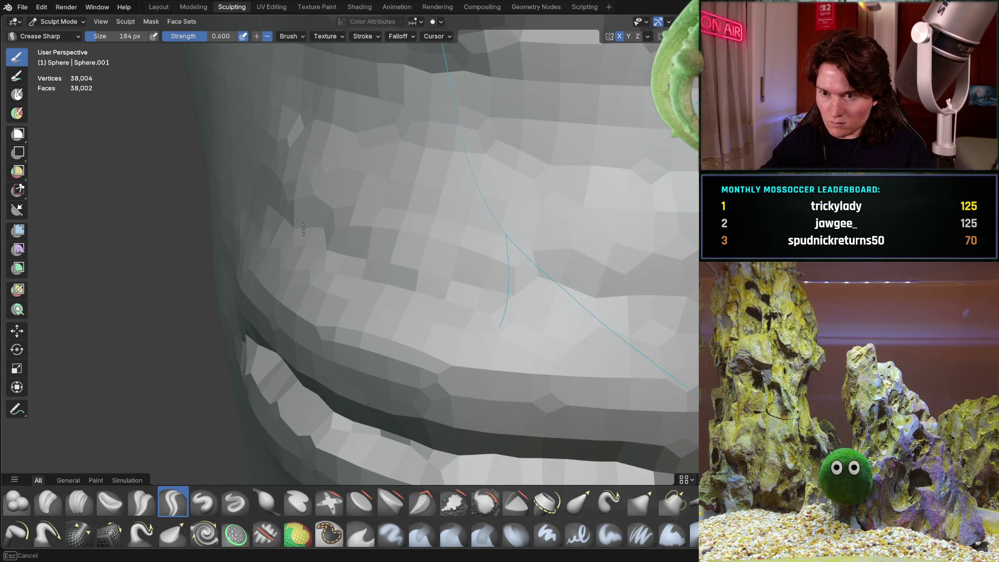
{"action": "mouse_move", "coordinate": [431, 248]}
{"action": "middle_mouse_down"}
{"action": "mouse_move", "coordinate": [591, 217]}
{"action": "mouse_move", "coordinate": [555, 154]}
{"action": "mouse_move", "coordinate": [377, 280]}
{"action": "mouse_move", "coordinate": [359, 278]}
{"action": "mouse_move", "coordinate": [393, 276]}
{"action": "mouse_move", "coordinate": [413, 249]}
{"action": "middle_mouse_up"}
{"action": "key", "text": "ctrl+z"}
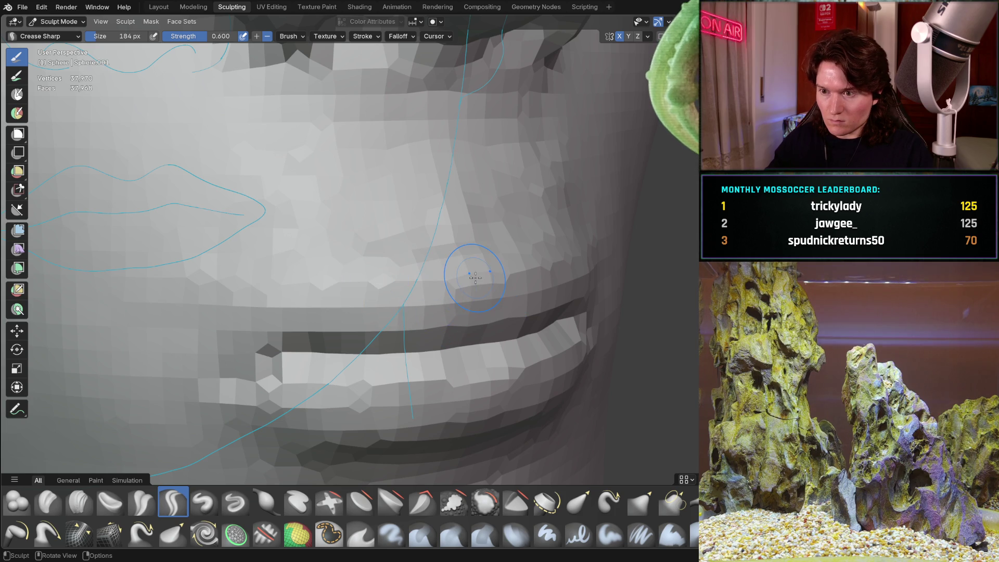
{"action": "mouse_move", "coordinate": [441, 292]}
{"action": "middle_mouse_down"}
{"action": "mouse_move", "coordinate": [290, 286]}
{"action": "mouse_move", "coordinate": [375, 301]}
{"action": "mouse_move", "coordinate": [244, 390]}
{"action": "middle_mouse_up"}
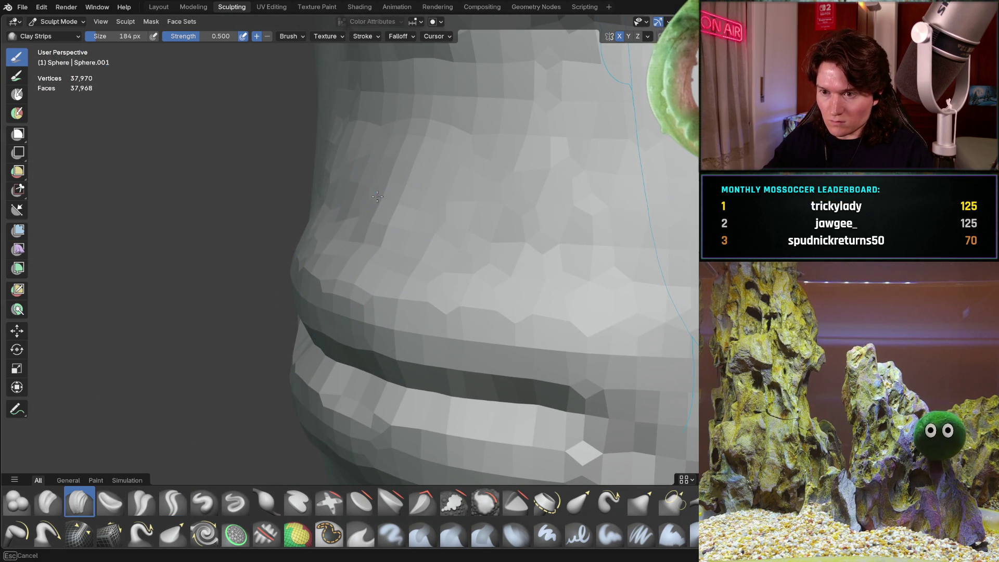
- Compare the lip and nose profiles from both sides and the front, ending in back view
{"action": "scroll", "coordinate": [464, 203], "scroll_direction": "down", "scroll_amount": 8}
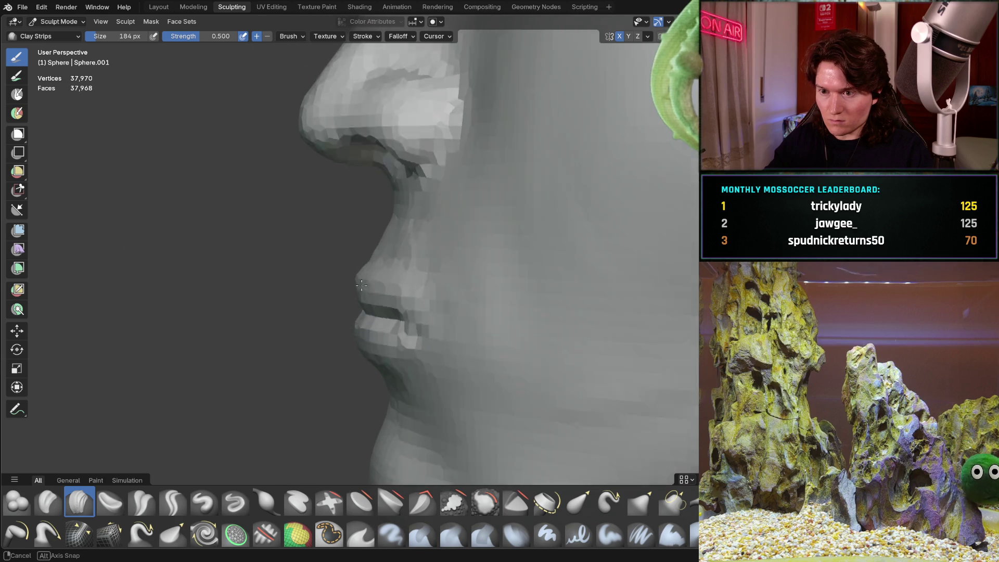
{"action": "mouse_move", "coordinate": [332, 304]}
{"action": "middle_mouse_down"}
{"action": "mouse_move", "coordinate": [537, 290]}
{"action": "mouse_move", "coordinate": [566, 314]}
{"action": "mouse_move", "coordinate": [549, 301]}
{"action": "mouse_move", "coordinate": [503, 316]}
{"action": "middle_mouse_up"}
{"action": "scroll", "coordinate": [470, 286], "scroll_direction": "up", "scroll_amount": 8}
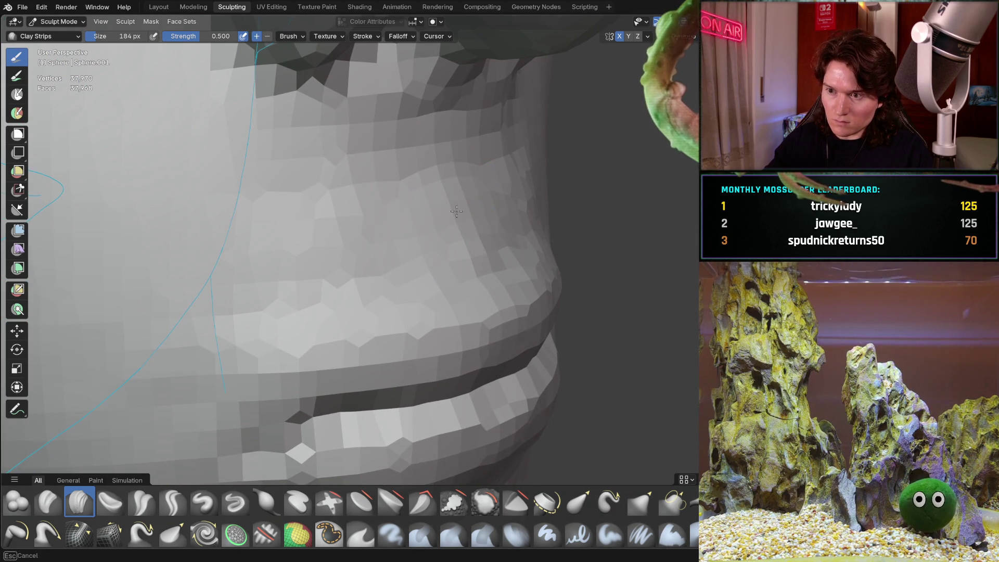
{"action": "mouse_move", "coordinate": [501, 206]}
{"action": "middle_mouse_down"}
{"action": "mouse_move", "coordinate": [417, 207]}
{"action": "mouse_move", "coordinate": [346, 263]}
{"action": "middle_mouse_up"}
{"action": "mouse_move", "coordinate": [419, 132]}
{"action": "middle_mouse_down"}
{"action": "mouse_move", "coordinate": [419, 264]}
{"action": "mouse_move", "coordinate": [475, 260]}
{"action": "mouse_move", "coordinate": [421, 283]}
{"action": "mouse_move", "coordinate": [430, 297]}
{"action": "mouse_move", "coordinate": [339, 283]}
{"action": "mouse_move", "coordinate": [368, 260]}
{"action": "mouse_move", "coordinate": [357, 232]}
{"action": "mouse_move", "coordinate": [313, 279]}
{"action": "middle_mouse_up"}
{"action": "scroll", "coordinate": [380, 237], "scroll_direction": "down", "scroll_amount": 3}
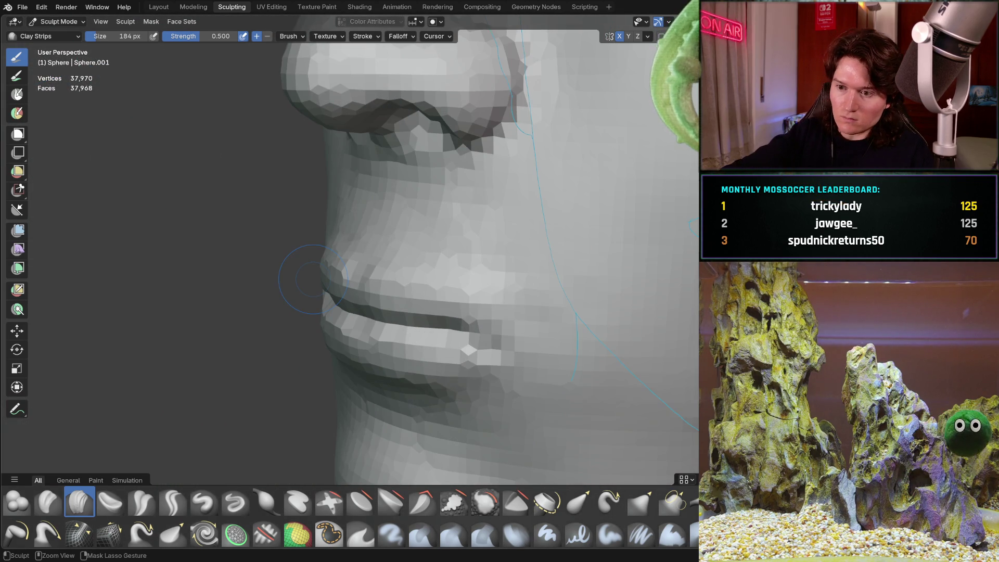
{"action": "middle_click_drag", "start_coordinate": [396, 294], "coordinate": [469, 267]}
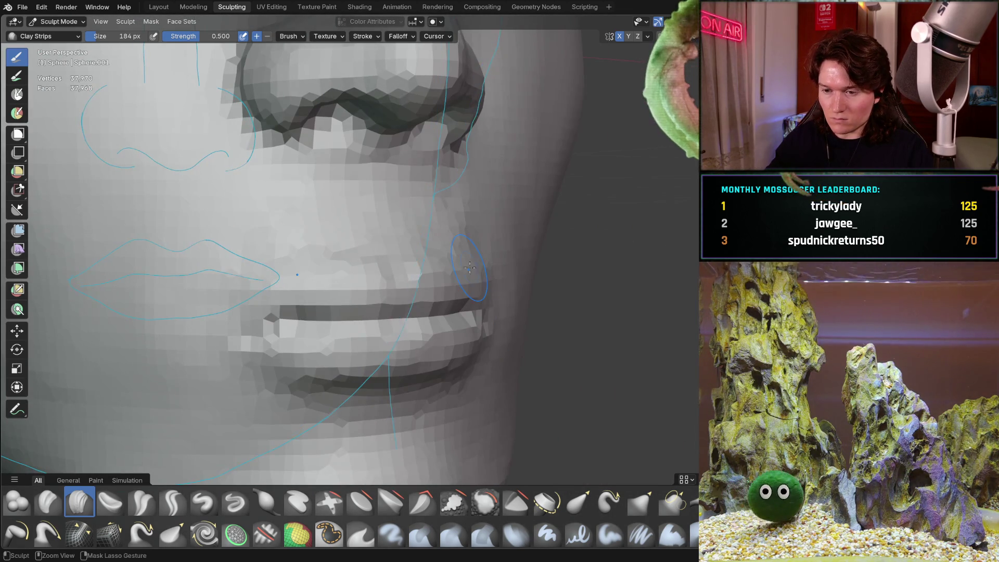
{"action": "scroll", "coordinate": [398, 287], "scroll_direction": "down", "scroll_amount": 3}
{"action": "mouse_move", "coordinate": [398, 288]}
{"action": "middle_mouse_down"}
{"action": "mouse_move", "coordinate": [415, 356]}
{"action": "mouse_move", "coordinate": [289, 352]}
{"action": "middle_mouse_up"}
{"action": "key", "text": "ctrl+KP_1"}
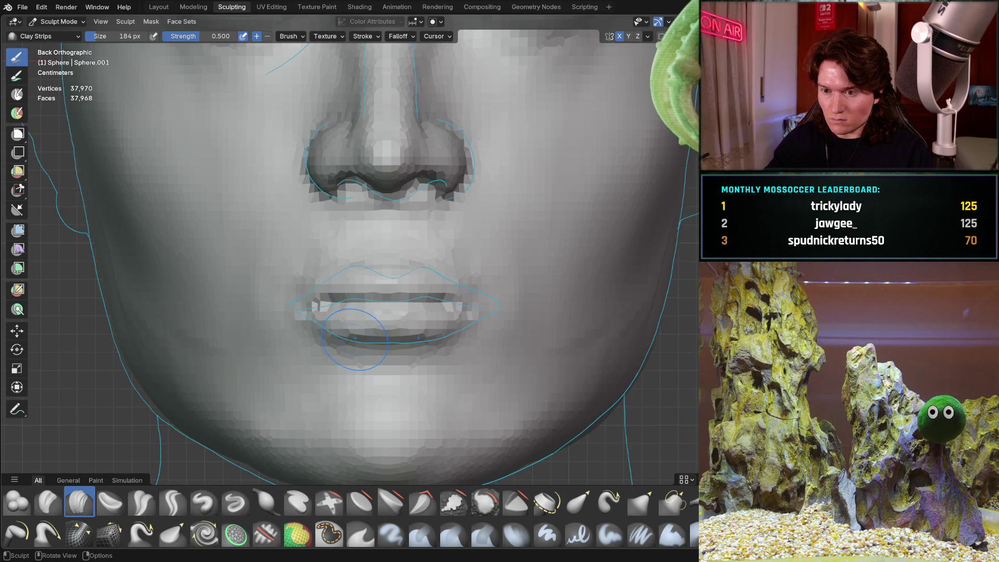
- Turn the face through three-quarter, side and front views to match lips against the reference outline
{"action": "mouse_move", "coordinate": [379, 325]}
{"action": "middle_mouse_down"}
{"action": "mouse_move", "coordinate": [377, 359]}
{"action": "mouse_move", "coordinate": [437, 385]}
{"action": "mouse_move", "coordinate": [363, 365]}
{"action": "mouse_move", "coordinate": [305, 383]}
{"action": "mouse_move", "coordinate": [416, 386]}
{"action": "mouse_move", "coordinate": [528, 339]}
{"action": "mouse_move", "coordinate": [416, 356]}
{"action": "mouse_move", "coordinate": [151, 357]}
{"action": "mouse_move", "coordinate": [216, 290]}
{"action": "middle_mouse_up"}
{"action": "scroll", "coordinate": [319, 397], "scroll_direction": "up", "scroll_amount": 4}
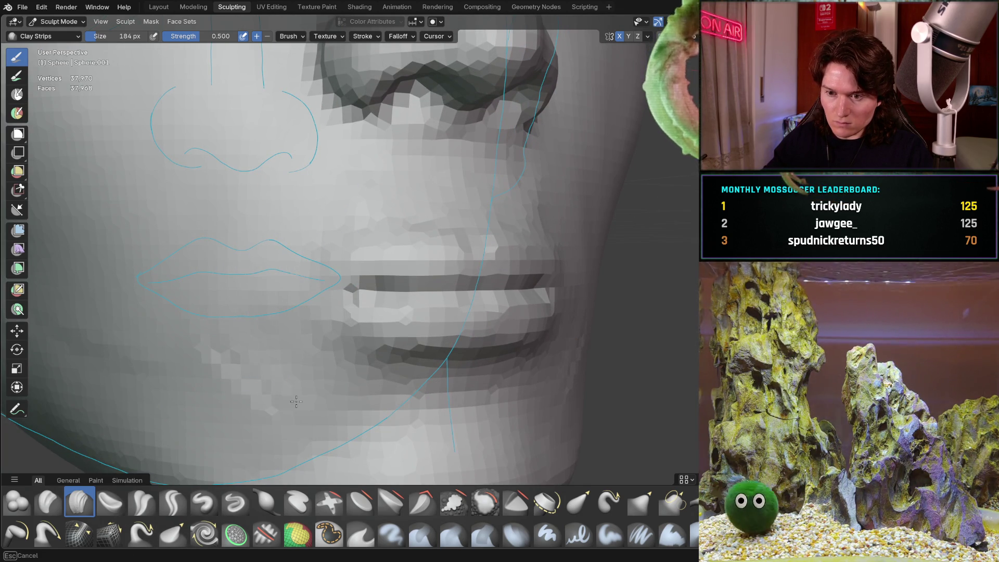
{"action": "mouse_move", "coordinate": [165, 303]}
{"action": "middle_mouse_down"}
{"action": "mouse_move", "coordinate": [196, 323]}
{"action": "mouse_move", "coordinate": [385, 322]}
{"action": "middle_mouse_up"}
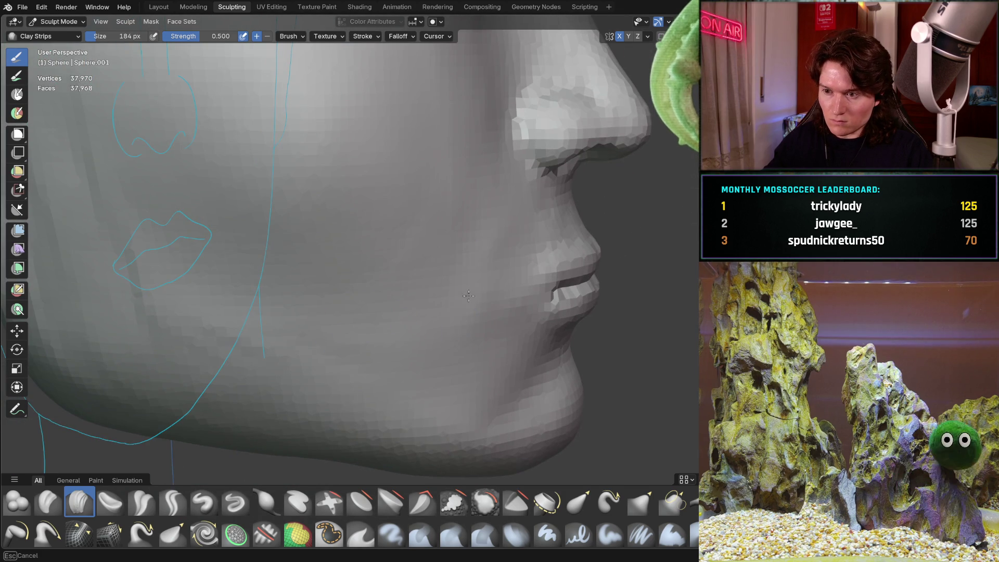
{"action": "mouse_move", "coordinate": [483, 271]}
{"action": "middle_mouse_down"}
{"action": "mouse_move", "coordinate": [397, 274]}
{"action": "mouse_move", "coordinate": [458, 250]}
{"action": "middle_mouse_up"}
{"action": "scroll", "coordinate": [471, 245], "scroll_direction": "up", "scroll_amount": 5}
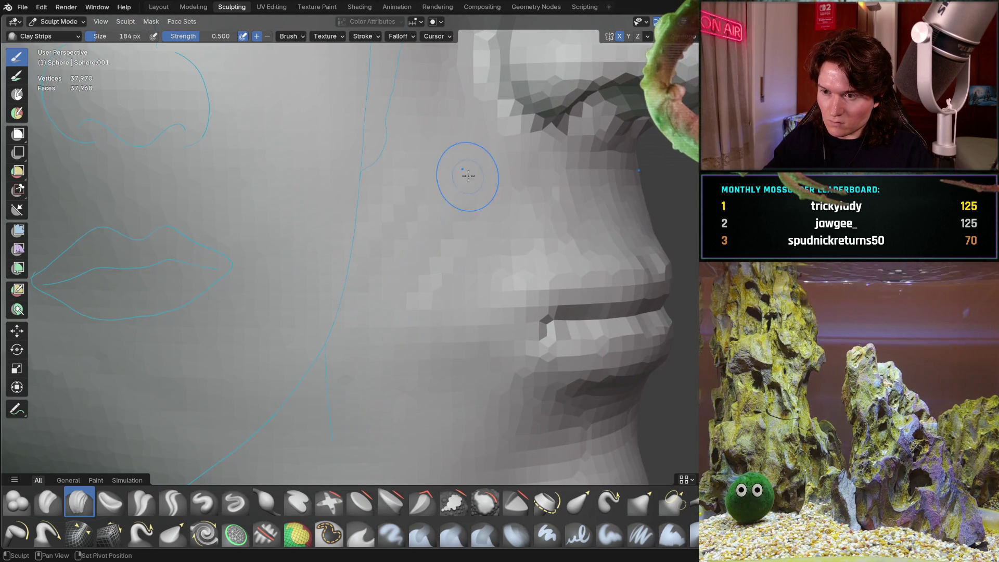
{"action": "mouse_move", "coordinate": [392, 207]}
{"action": "middle_mouse_down"}
{"action": "mouse_move", "coordinate": [388, 260]}
{"action": "mouse_move", "coordinate": [337, 243]}
{"action": "mouse_move", "coordinate": [297, 310]}
{"action": "mouse_move", "coordinate": [278, 285]}
{"action": "middle_mouse_up"}
{"action": "scroll", "coordinate": [405, 233], "scroll_direction": "up", "scroll_amount": 3}
{"action": "scroll", "coordinate": [405, 232], "scroll_direction": "up", "scroll_amount": 3}
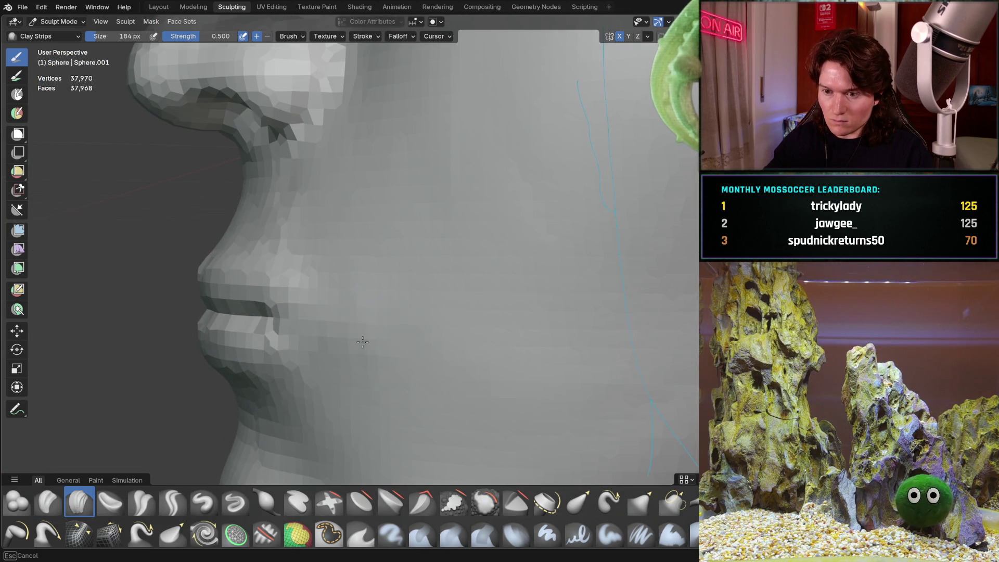
{"action": "middle_click_drag", "start_coordinate": [298, 391], "coordinate": [483, 337]}
{"action": "mouse_move", "coordinate": [324, 356]}
{"action": "middle_mouse_down"}
{"action": "mouse_move", "coordinate": [554, 433]}
{"action": "mouse_move", "coordinate": [492, 344]}
{"action": "middle_mouse_up"}
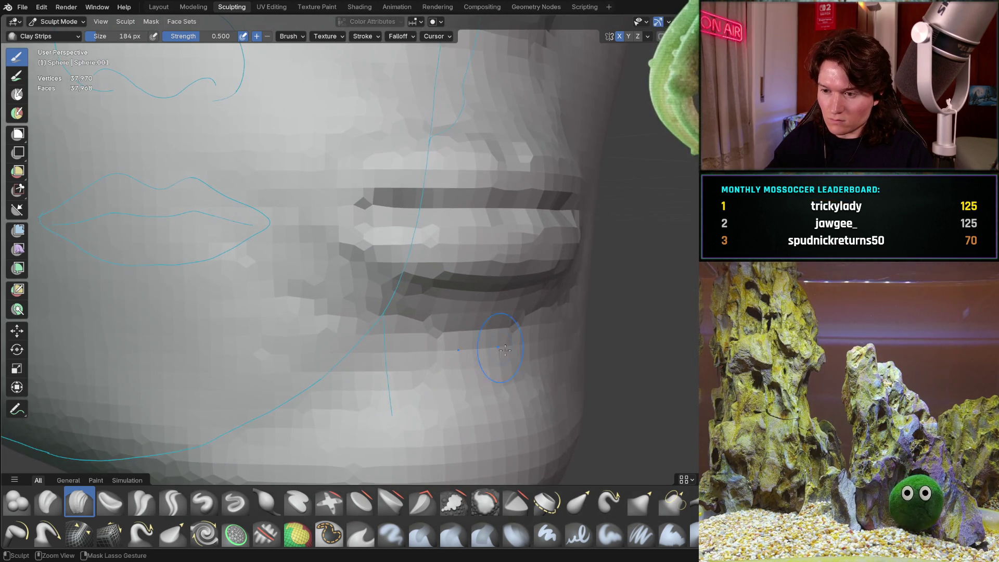
{"action": "mouse_move", "coordinate": [381, 342]}
{"action": "middle_mouse_down"}
{"action": "mouse_move", "coordinate": [245, 326]}
{"action": "mouse_move", "coordinate": [287, 298]}
{"action": "mouse_move", "coordinate": [298, 374]}
{"action": "mouse_move", "coordinate": [179, 444]}
{"action": "middle_mouse_up"}
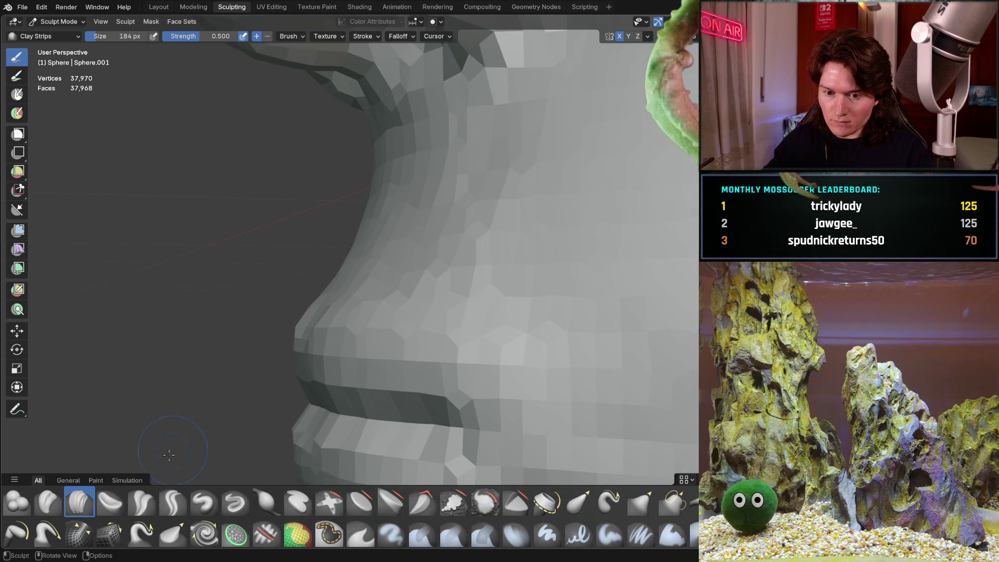
- Switch to the Grab brush and enlarge it to 246 px, checking the upper lip
{"action": "key", "text": "g"}
{"action": "key", "text": "f"}
{"action": "left_click", "coordinate": [309, 338]}
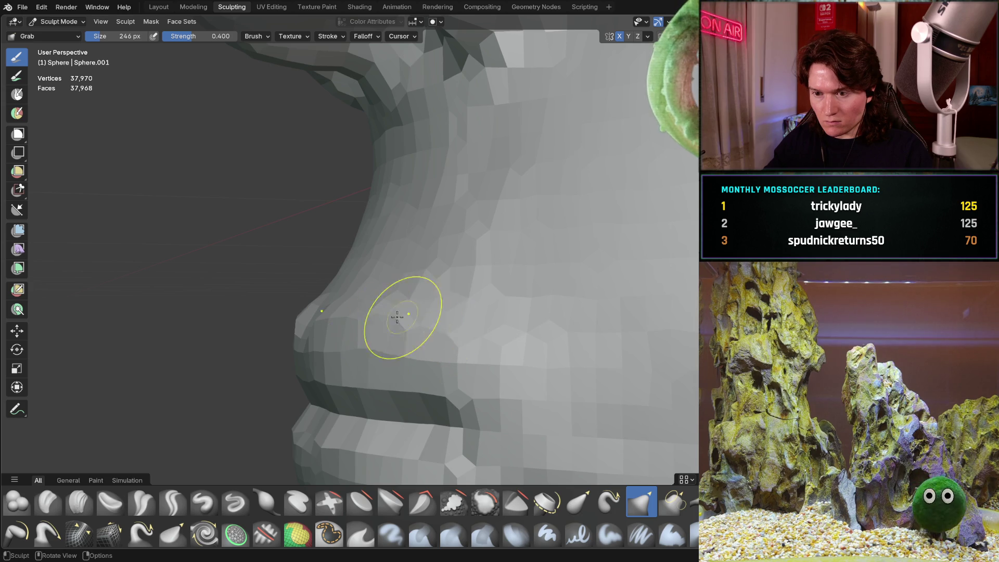
{"action": "middle_click_drag", "start_coordinate": [408, 312], "coordinate": [330, 319]}
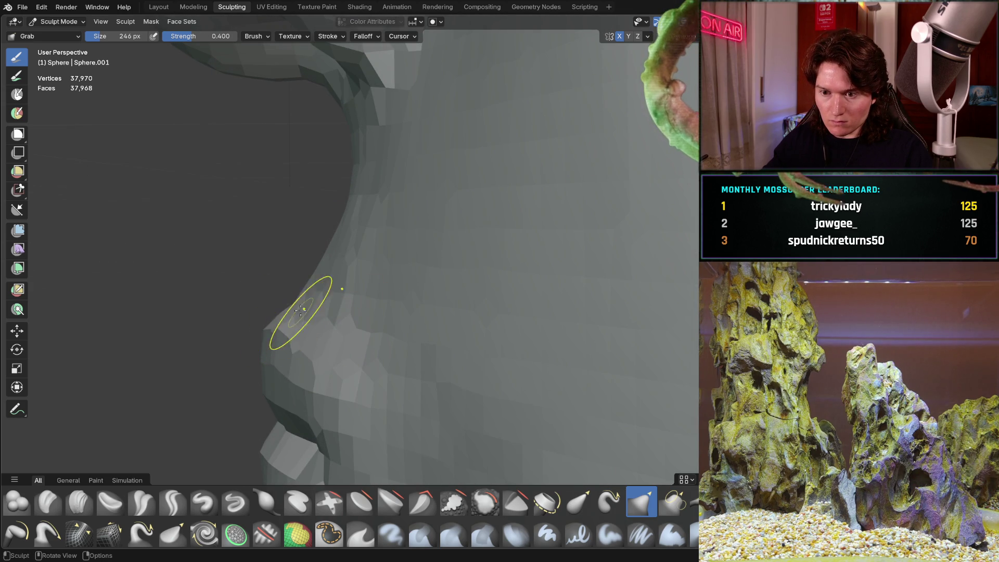
{"action": "mouse_move", "coordinate": [297, 290]}
{"action": "middle_mouse_down"}
{"action": "mouse_move", "coordinate": [339, 305]}
{"action": "mouse_move", "coordinate": [330, 296]}
{"action": "mouse_move", "coordinate": [484, 254]}
{"action": "mouse_move", "coordinate": [383, 338]}
{"action": "mouse_move", "coordinate": [480, 316]}
{"action": "mouse_move", "coordinate": [417, 342]}
{"action": "mouse_move", "coordinate": [364, 347]}
{"action": "mouse_move", "coordinate": [410, 309]}
{"action": "mouse_move", "coordinate": [373, 313]}
{"action": "middle_mouse_up"}
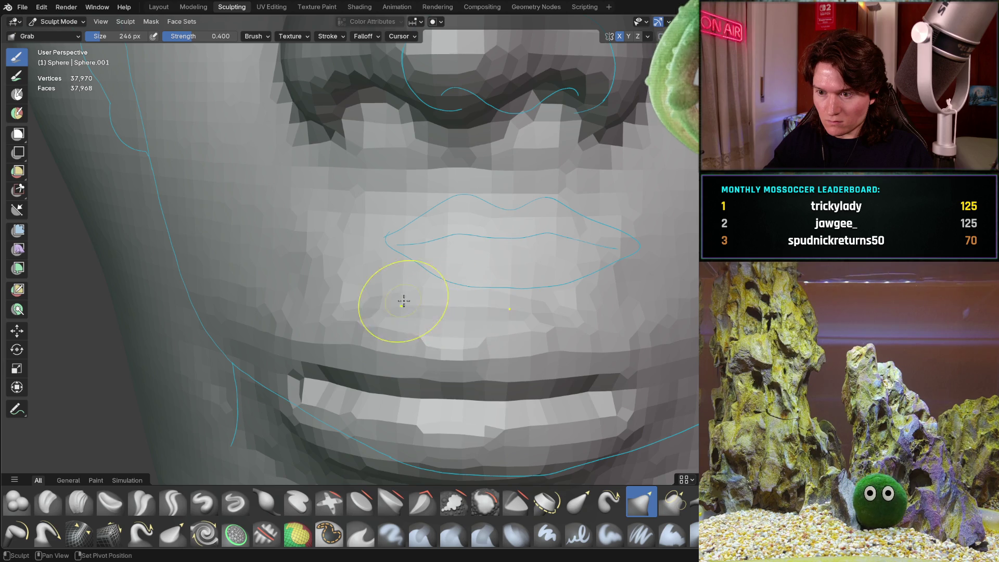
- Review the mouth and head from side and three-quarter angles, then select Clay Strips
{"action": "mouse_move", "coordinate": [486, 279]}
{"action": "middle_mouse_down"}
{"action": "mouse_move", "coordinate": [396, 296]}
{"action": "mouse_move", "coordinate": [364, 252]}
{"action": "mouse_move", "coordinate": [330, 324]}
{"action": "mouse_move", "coordinate": [495, 264]}
{"action": "mouse_move", "coordinate": [397, 259]}
{"action": "middle_mouse_up"}
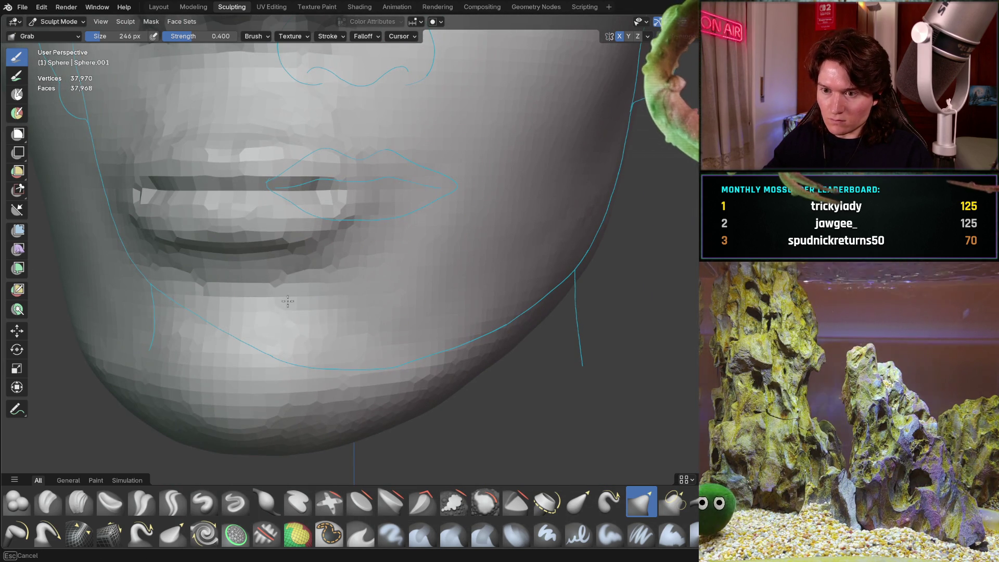
{"action": "scroll", "coordinate": [482, 383], "scroll_direction": "down", "scroll_amount": 4}
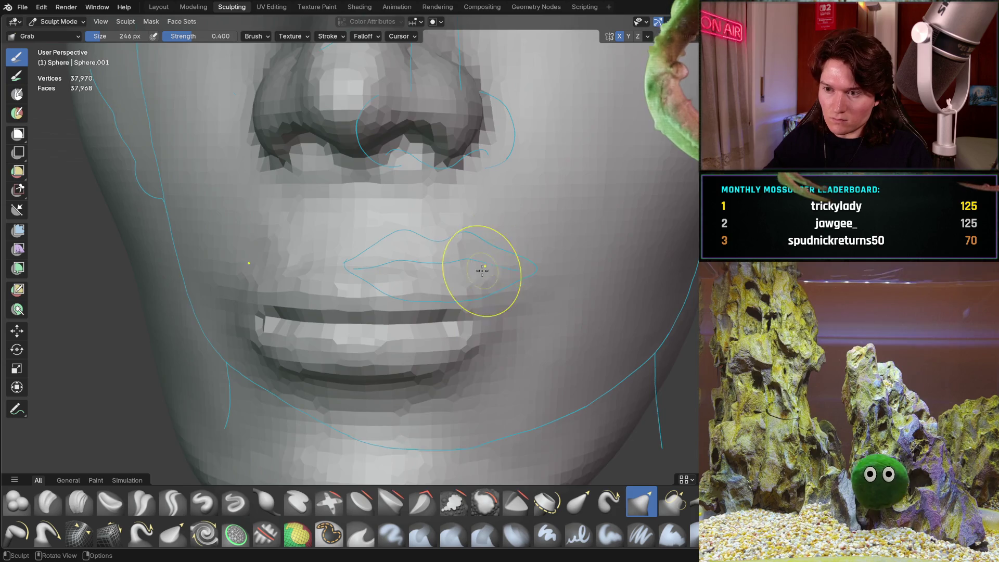
{"action": "scroll", "coordinate": [516, 179], "scroll_direction": "up", "scroll_amount": 5}
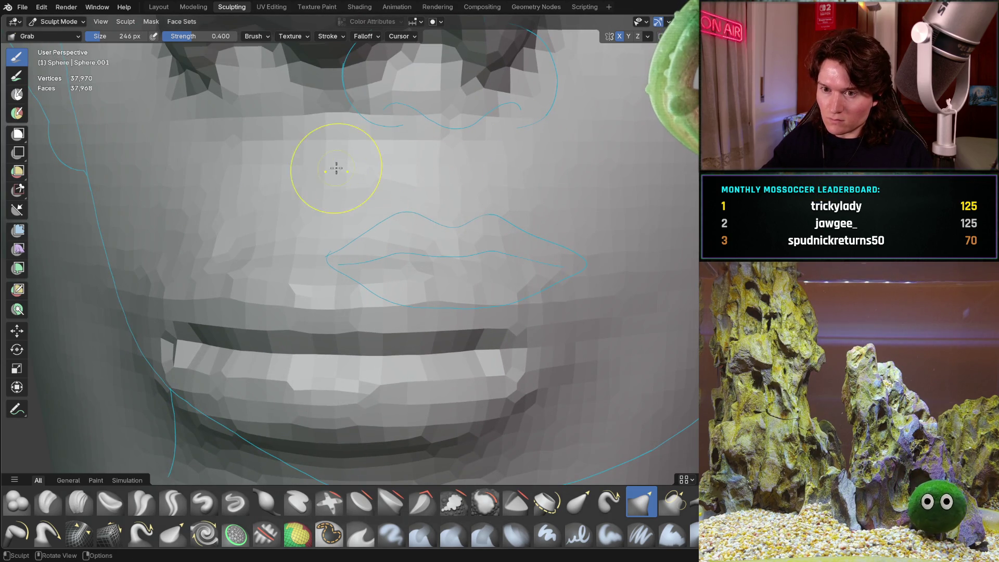
{"action": "middle_click_drag", "start_coordinate": [337, 168], "coordinate": [415, 177]}
{"action": "scroll", "coordinate": [137, 304], "scroll_direction": "down", "scroll_amount": 6}
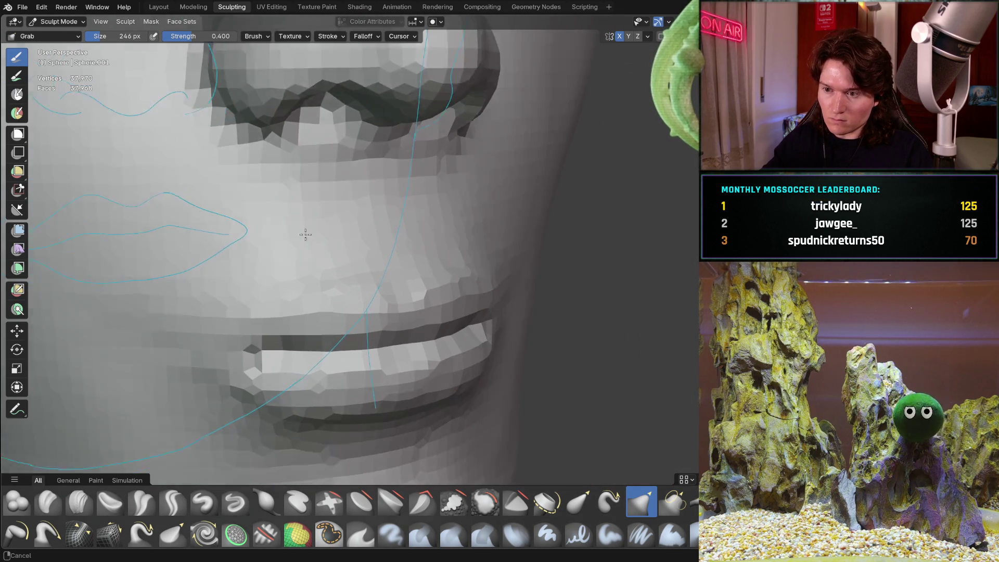
{"action": "middle_click_drag", "start_coordinate": [234, 323], "coordinate": [410, 249]}
{"action": "scroll", "coordinate": [364, 297], "scroll_direction": "down", "scroll_amount": 2}
{"action": "mouse_move", "coordinate": [317, 346]}
{"action": "middle_mouse_down"}
{"action": "mouse_move", "coordinate": [280, 372]}
{"action": "mouse_move", "coordinate": [377, 327]}
{"action": "mouse_move", "coordinate": [323, 330]}
{"action": "mouse_move", "coordinate": [334, 357]}
{"action": "mouse_move", "coordinate": [338, 343]}
{"action": "middle_mouse_up"}
{"action": "scroll", "coordinate": [377, 326], "scroll_direction": "up", "scroll_amount": 1}
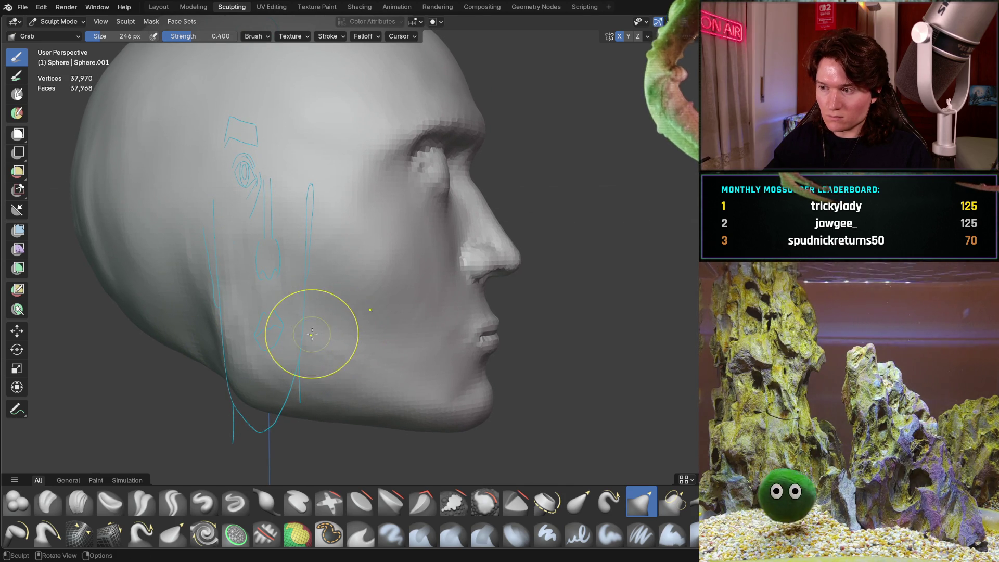
{"action": "left_click", "coordinate": [79, 501]}
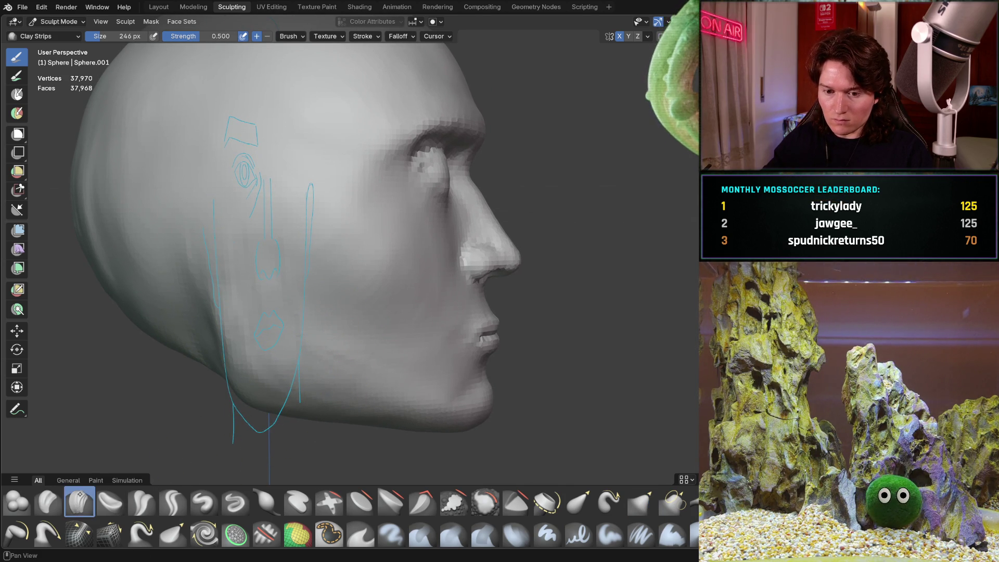
- Add Clay Strips strokes over the upper and lower cheek, ending in a straight orthographic view
{"action": "middle_click_drag", "start_coordinate": [360, 304], "coordinate": [352, 259], "text": "ctrl"}
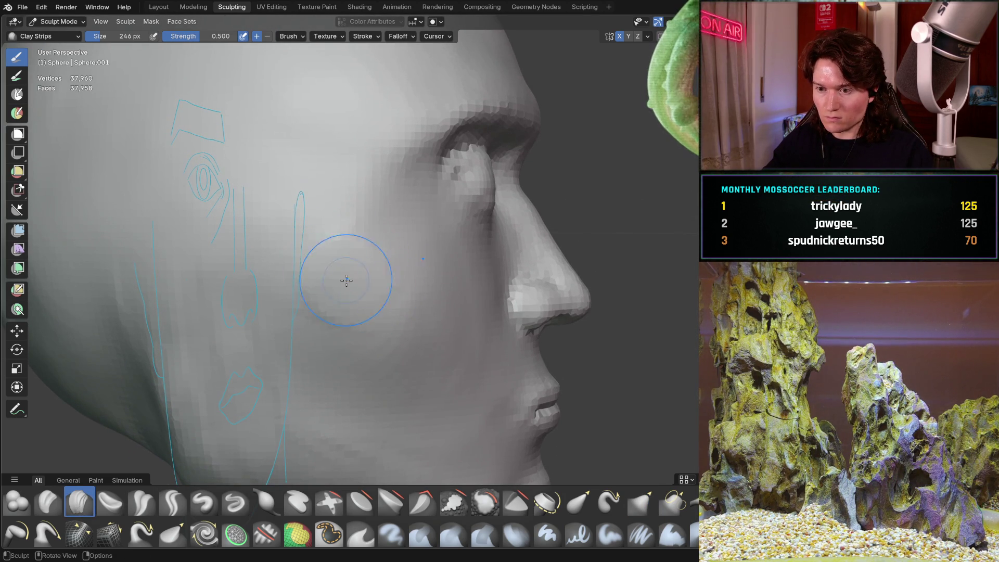
{"action": "left_click_drag", "start_coordinate": [335, 230], "coordinate": [382, 271]}
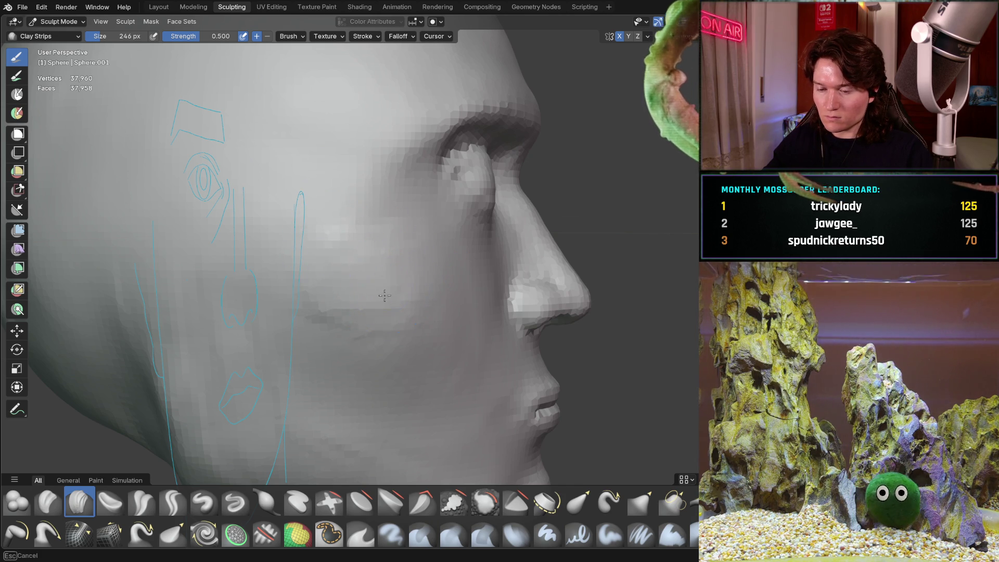
{"action": "mouse_move", "coordinate": [469, 342]}
{"action": "middle_mouse_down"}
{"action": "mouse_move", "coordinate": [391, 310]}
{"action": "mouse_move", "coordinate": [412, 335]}
{"action": "middle_mouse_up"}
{"action": "scroll", "coordinate": [321, 336], "scroll_direction": "up", "scroll_amount": 3}
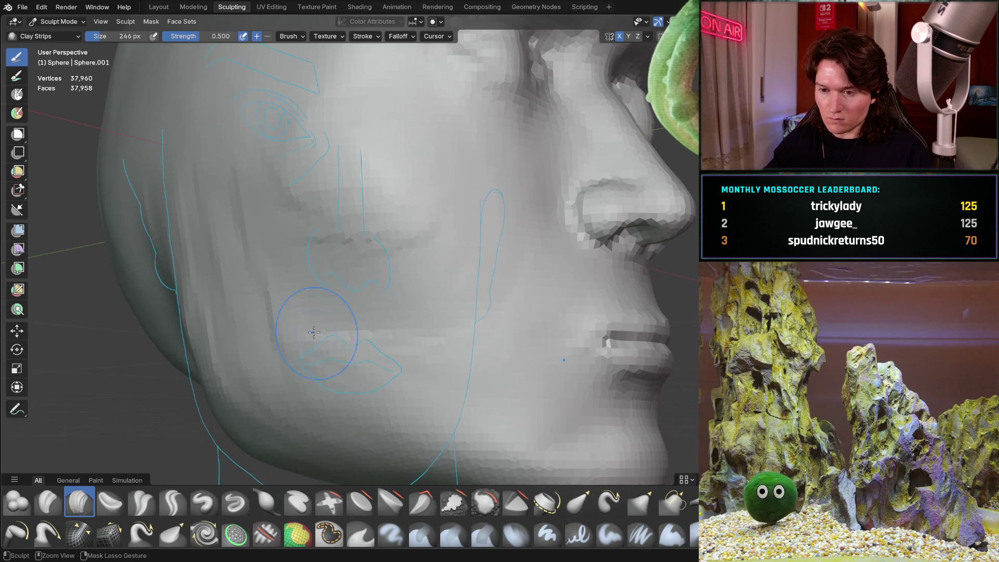
{"action": "mouse_move", "coordinate": [457, 268]}
{"action": "middle_mouse_down"}
{"action": "mouse_move", "coordinate": [434, 321]}
{"action": "mouse_move", "coordinate": [454, 337]}
{"action": "middle_mouse_up"}
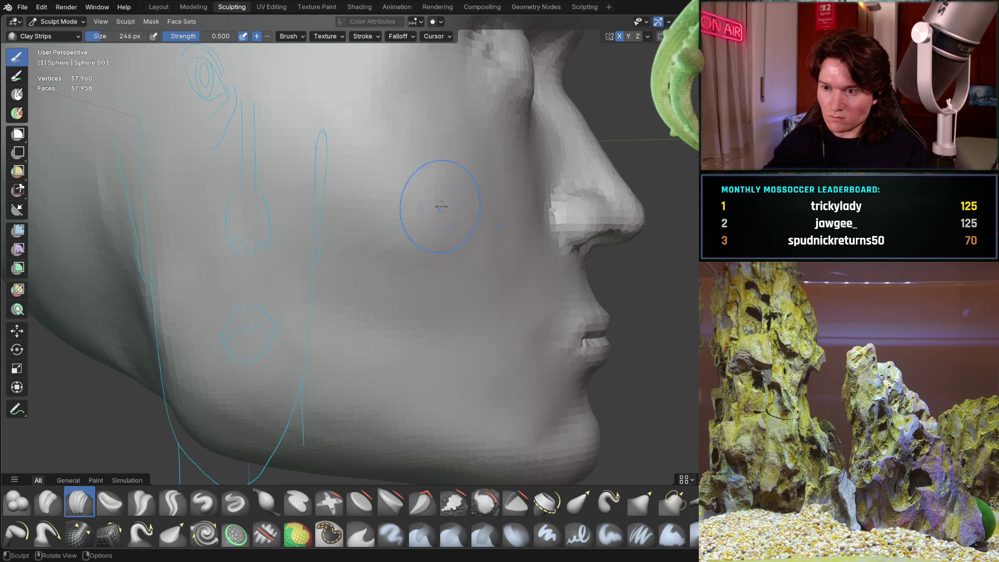
{"action": "middle_click_drag", "start_coordinate": [450, 217], "coordinate": [403, 224]}
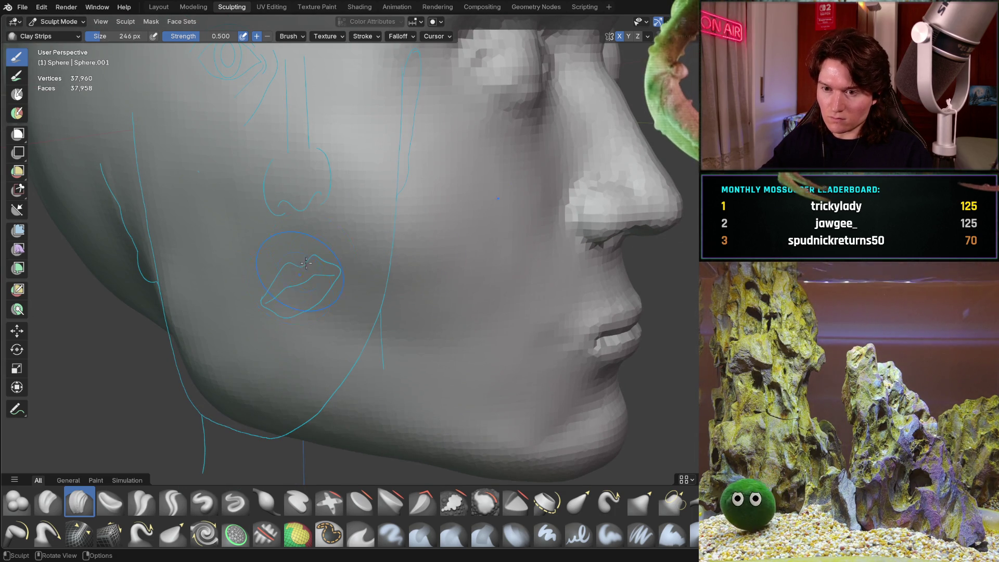
{"action": "key", "text": "ctrl+KP_1"}
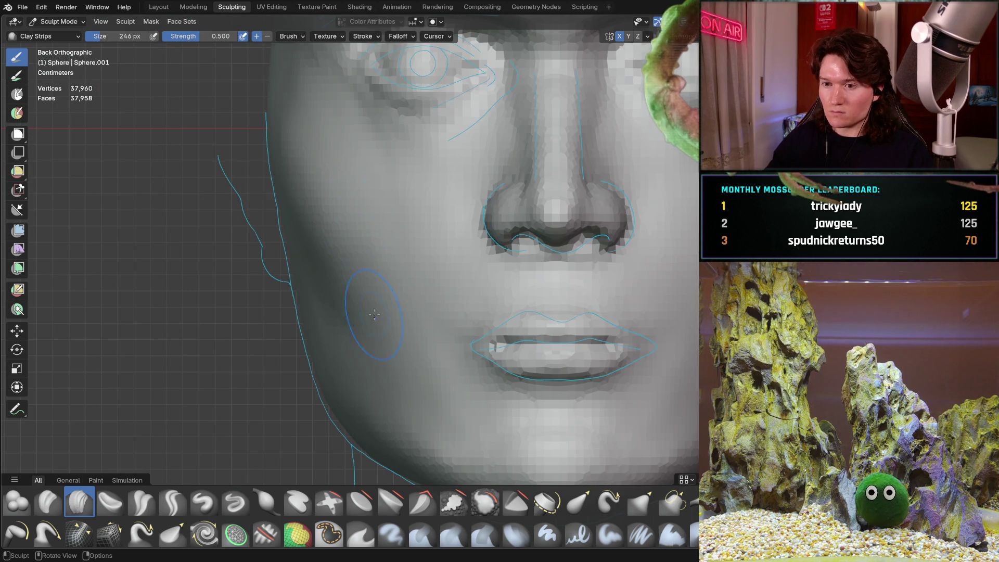
{"action": "scroll", "coordinate": [440, 246], "scroll_direction": "down", "scroll_amount": 6}
{"action": "mouse_move", "coordinate": [440, 246]}
{"action": "middle_mouse_down"}
{"action": "mouse_move", "coordinate": [389, 327]}
{"action": "mouse_move", "coordinate": [437, 257]}
{"action": "mouse_move", "coordinate": [397, 223]}
{"action": "mouse_move", "coordinate": [419, 241]}
{"action": "mouse_move", "coordinate": [419, 270]}
{"action": "mouse_move", "coordinate": [457, 263]}
{"action": "mouse_move", "coordinate": [414, 214]}
{"action": "middle_mouse_up"}
{"action": "scroll", "coordinate": [419, 270], "scroll_direction": "up", "scroll_amount": 4}
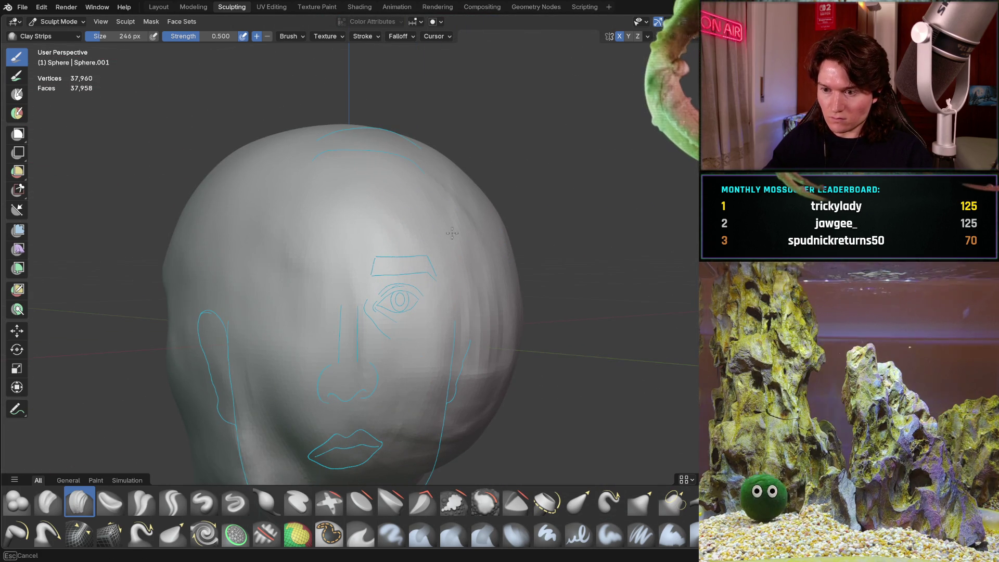
{"action": "mouse_move", "coordinate": [469, 305]}
{"action": "middle_mouse_down"}
{"action": "mouse_move", "coordinate": [424, 308]}
{"action": "mouse_move", "coordinate": [346, 260]}
{"action": "middle_mouse_up"}
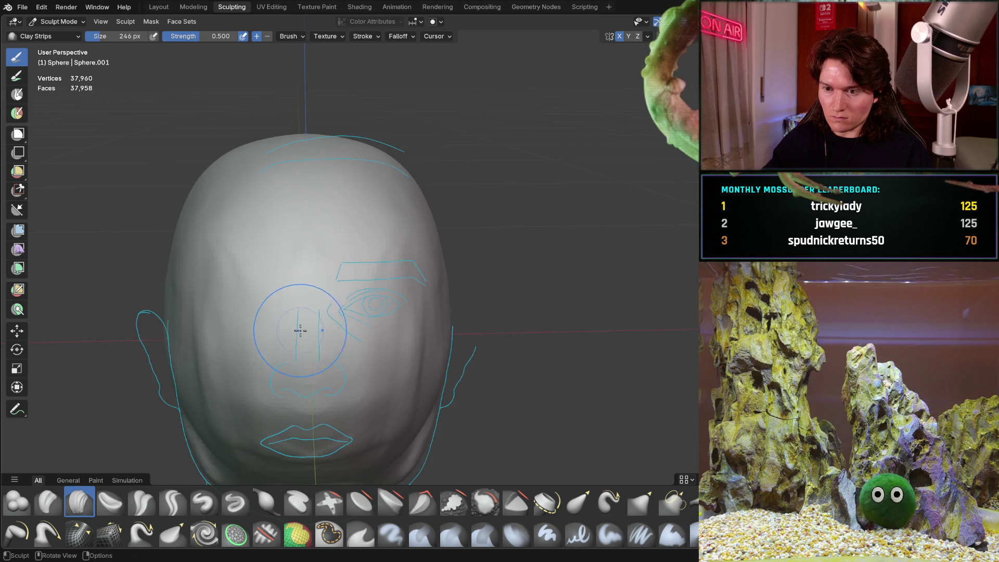
{"action": "middle_click_drag", "start_coordinate": [297, 327], "coordinate": [339, 248]}
{"action": "middle_click_drag", "start_coordinate": [411, 286], "coordinate": [378, 193]}
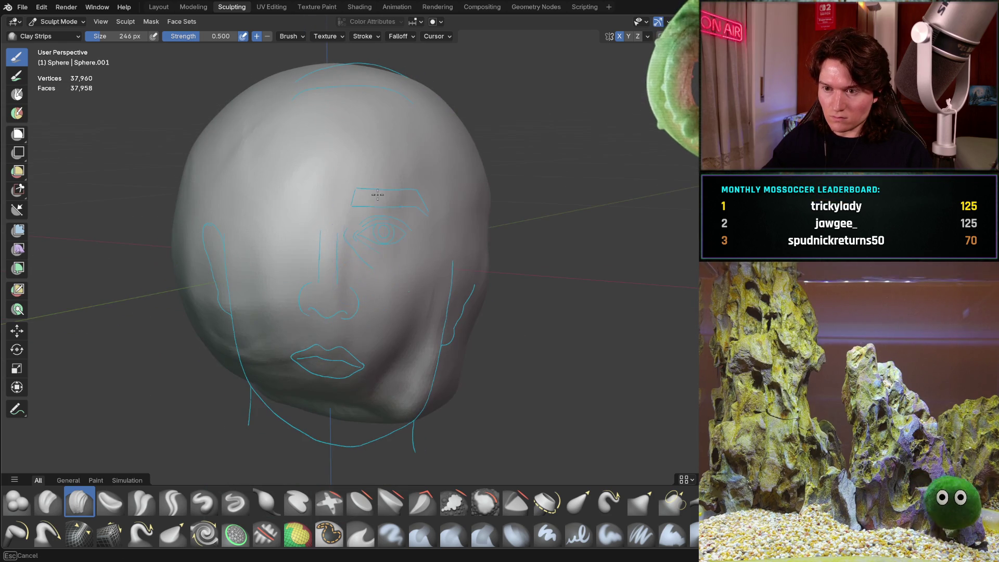
{"action": "mouse_move", "coordinate": [262, 229]}
{"action": "middle_mouse_down"}
{"action": "mouse_move", "coordinate": [312, 167]}
{"action": "mouse_move", "coordinate": [412, 297]}
{"action": "mouse_move", "coordinate": [406, 234]}
{"action": "mouse_move", "coordinate": [398, 275]}
{"action": "middle_mouse_up"}
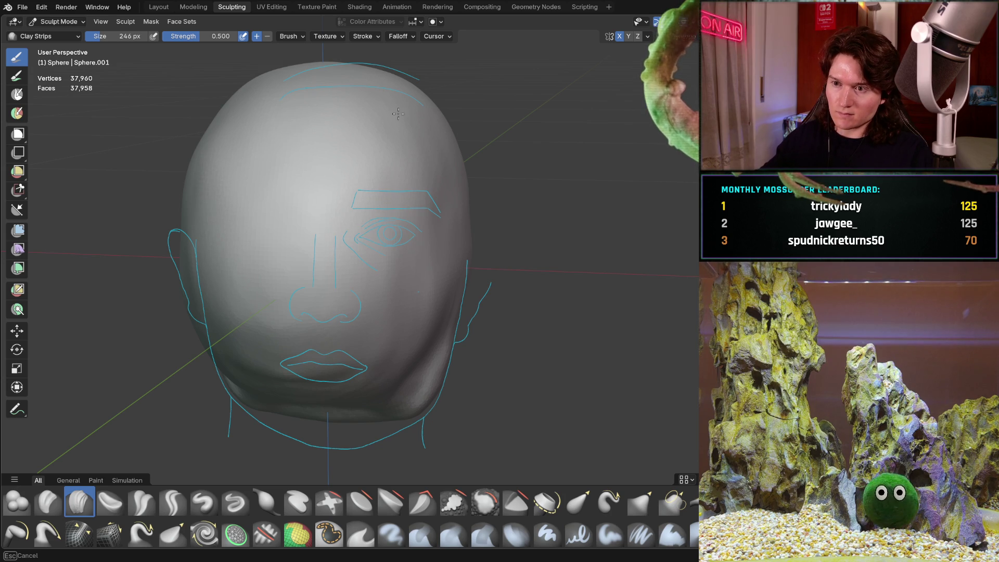
{"action": "middle_click_drag", "start_coordinate": [436, 155], "coordinate": [403, 152]}
{"action": "mouse_move", "coordinate": [311, 356]}
{"action": "middle_mouse_down"}
{"action": "mouse_move", "coordinate": [291, 343]}
{"action": "mouse_move", "coordinate": [390, 296]}
{"action": "middle_mouse_up"}
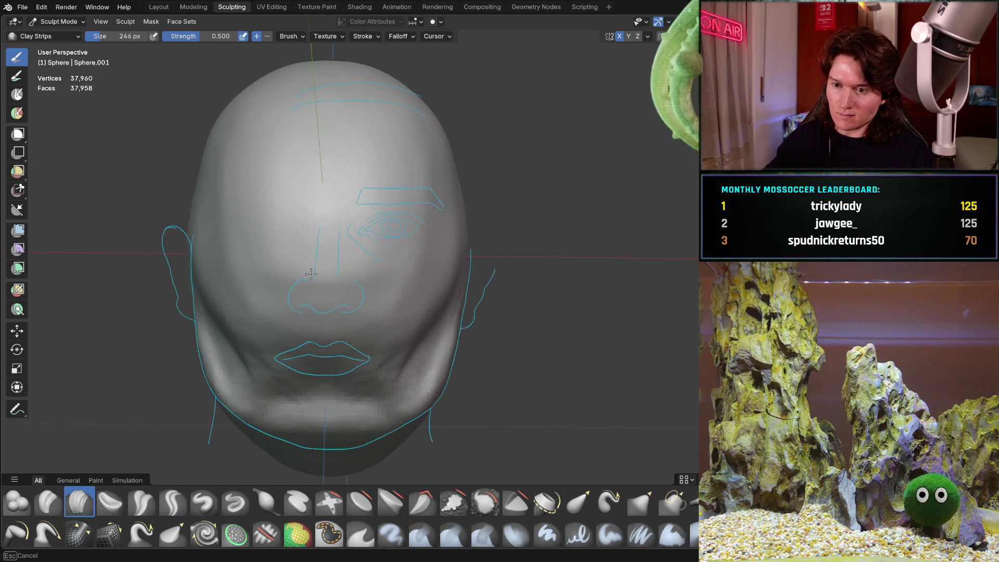
{"action": "middle_click_drag", "start_coordinate": [322, 355], "coordinate": [312, 290]}
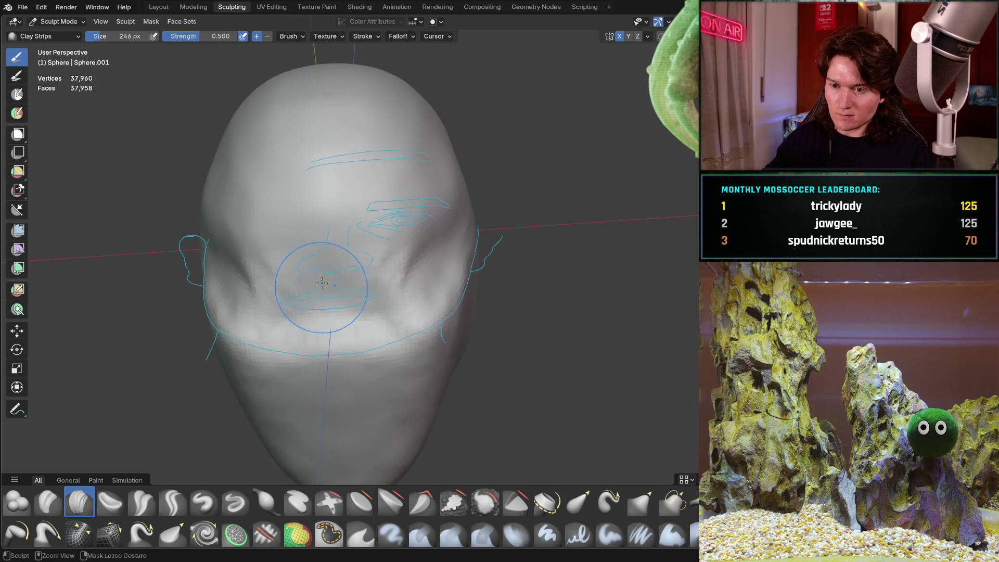
{"action": "scroll", "coordinate": [400, 149], "scroll_direction": "up", "scroll_amount": 5}
{"action": "middle_click_drag", "start_coordinate": [373, 259], "coordinate": [434, 264]}
{"action": "mouse_move", "coordinate": [435, 263]}
{"action": "left_mouse_down"}
{"action": "mouse_move", "coordinate": [292, 307]}
{"action": "mouse_move", "coordinate": [439, 306]}
{"action": "mouse_move", "coordinate": [375, 292]}
{"action": "mouse_move", "coordinate": [295, 320]}
{"action": "left_mouse_up"}
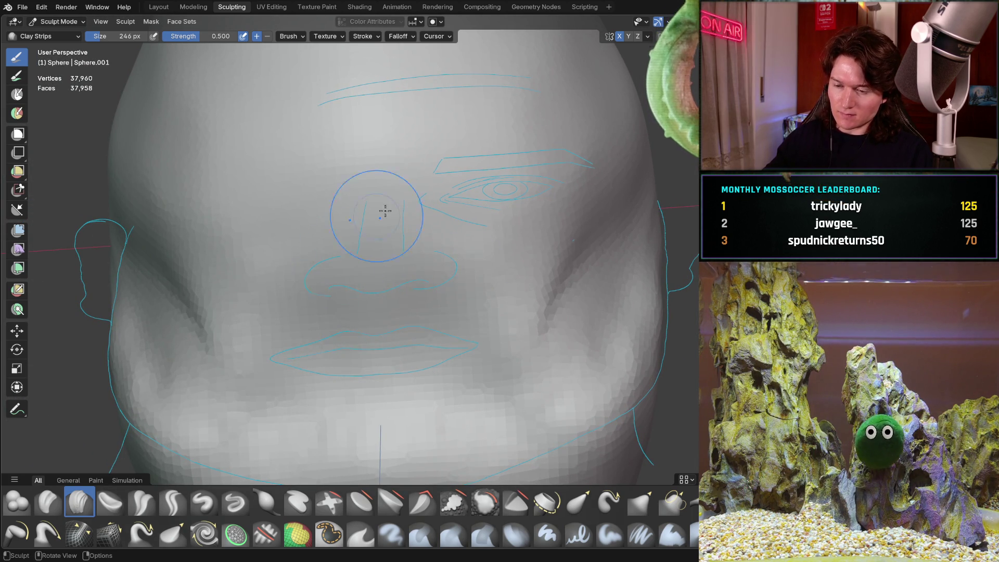
{"action": "scroll", "coordinate": [335, 290], "scroll_direction": "down", "scroll_amount": 2}
{"action": "middle_click_drag", "start_coordinate": [335, 290], "coordinate": [509, 301]}
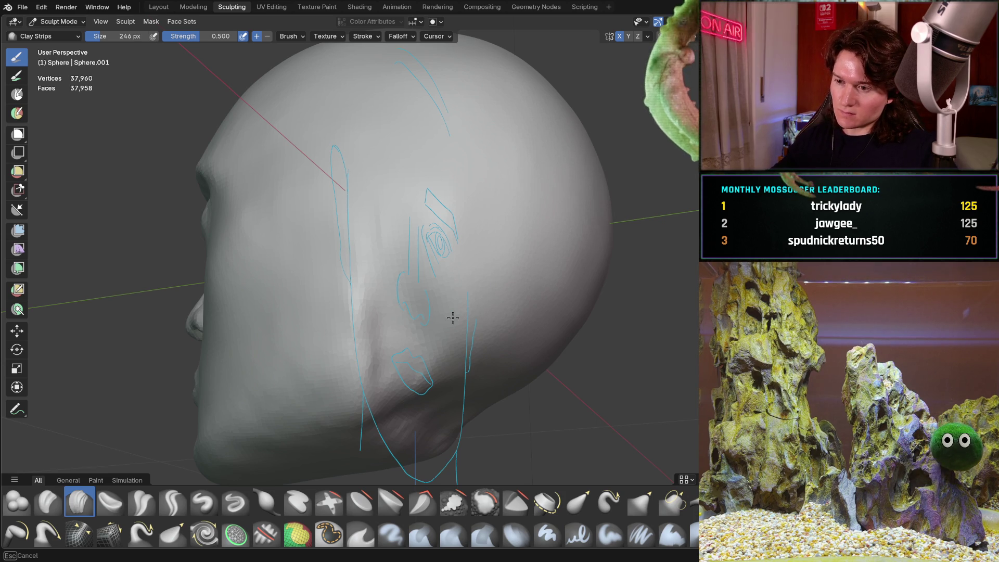
{"action": "middle_click_drag", "start_coordinate": [568, 313], "coordinate": [472, 291]}
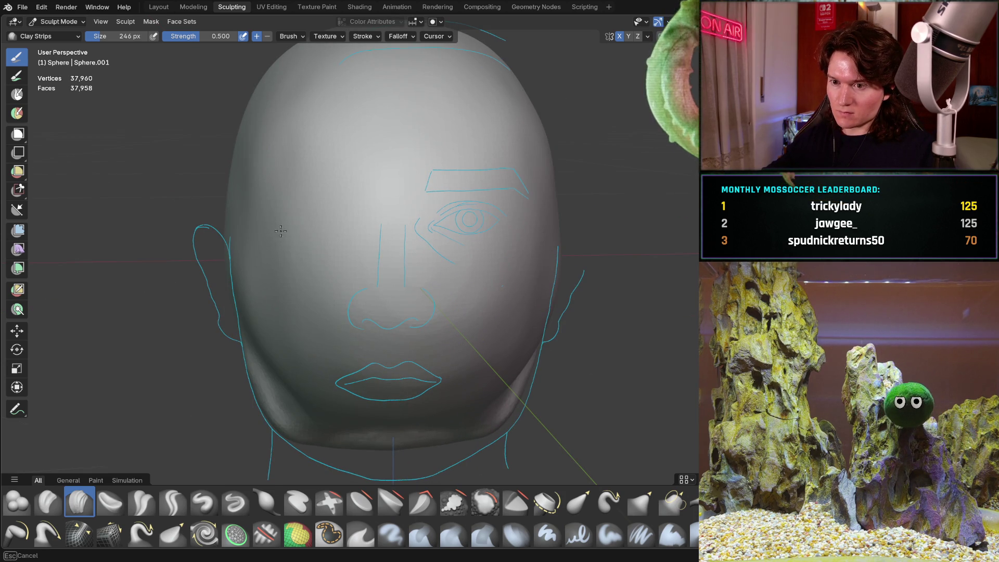
{"action": "mouse_move", "coordinate": [463, 286]}
{"action": "middle_mouse_down"}
{"action": "mouse_move", "coordinate": [464, 323]}
{"action": "mouse_move", "coordinate": [461, 305]}
{"action": "middle_mouse_up"}
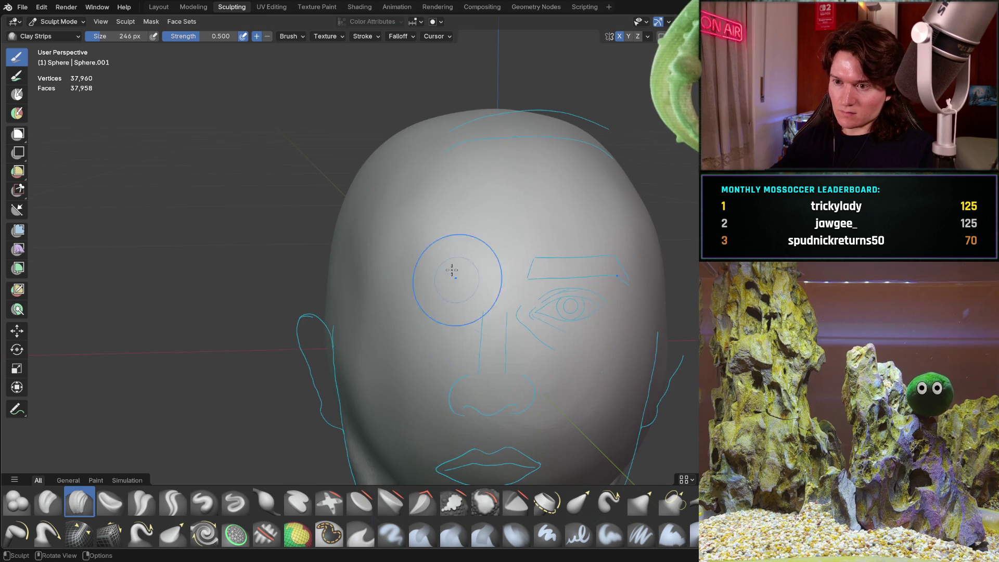
{"action": "mouse_move", "coordinate": [382, 206]}
{"action": "middle_mouse_down"}
{"action": "mouse_move", "coordinate": [526, 285]}
{"action": "mouse_move", "coordinate": [518, 245]}
{"action": "middle_mouse_up"}
{"action": "mouse_move", "coordinate": [532, 287]}
{"action": "middle_mouse_down"}
{"action": "mouse_move", "coordinate": [483, 302]}
{"action": "mouse_move", "coordinate": [467, 324]}
{"action": "mouse_move", "coordinate": [567, 307]}
{"action": "mouse_move", "coordinate": [426, 250]}
{"action": "mouse_move", "coordinate": [350, 342]}
{"action": "middle_mouse_up"}
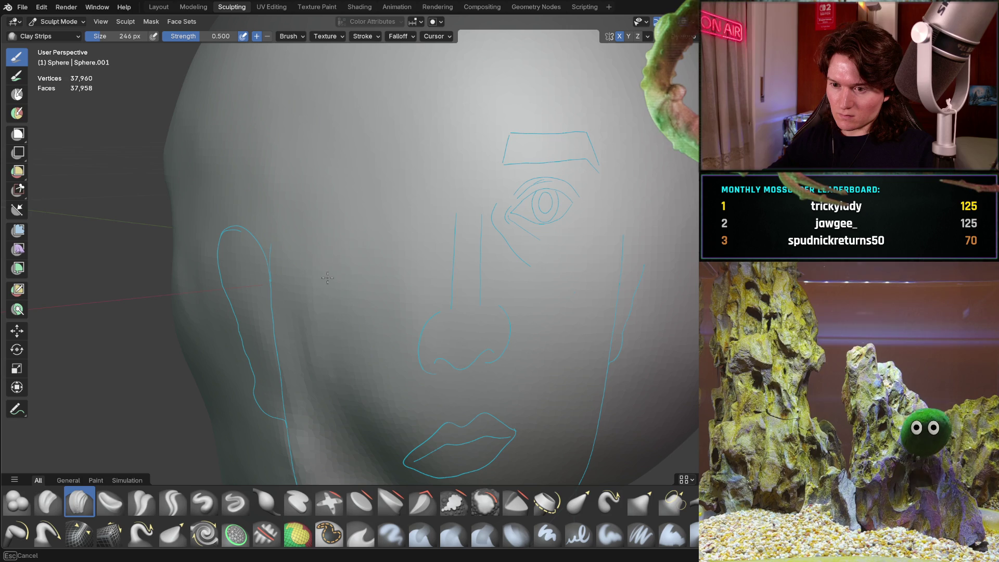
{"action": "mouse_move", "coordinate": [395, 263]}
{"action": "middle_mouse_down", "text": "ctrl"}
{"action": "mouse_move", "coordinate": [403, 292]}
{"action": "mouse_move", "coordinate": [392, 270]}
{"action": "mouse_move", "coordinate": [361, 323]}
{"action": "mouse_move", "coordinate": [452, 284]}
{"action": "middle_mouse_up", "text": "ctrl"}
{"action": "scroll", "coordinate": [355, 301], "scroll_direction": "down", "scroll_amount": 5}
{"action": "scroll", "coordinate": [452, 285], "scroll_direction": "up", "scroll_amount": 5}
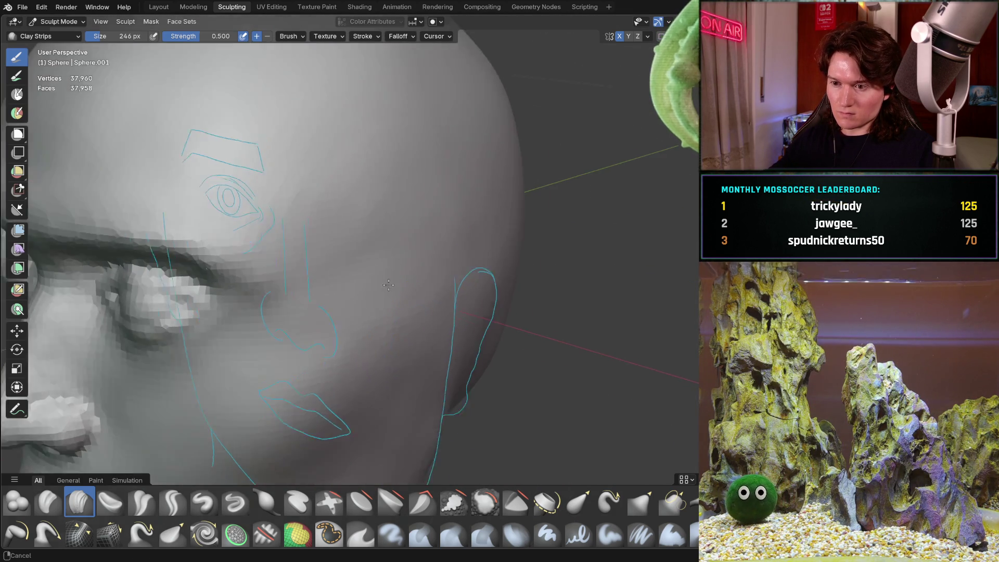
{"action": "middle_click_drag", "start_coordinate": [404, 331], "coordinate": [391, 250]}
{"action": "mouse_move", "coordinate": [368, 331]}
{"action": "middle_mouse_down"}
{"action": "mouse_move", "coordinate": [323, 290]}
{"action": "mouse_move", "coordinate": [358, 371]}
{"action": "mouse_move", "coordinate": [386, 330]}
{"action": "middle_mouse_up"}
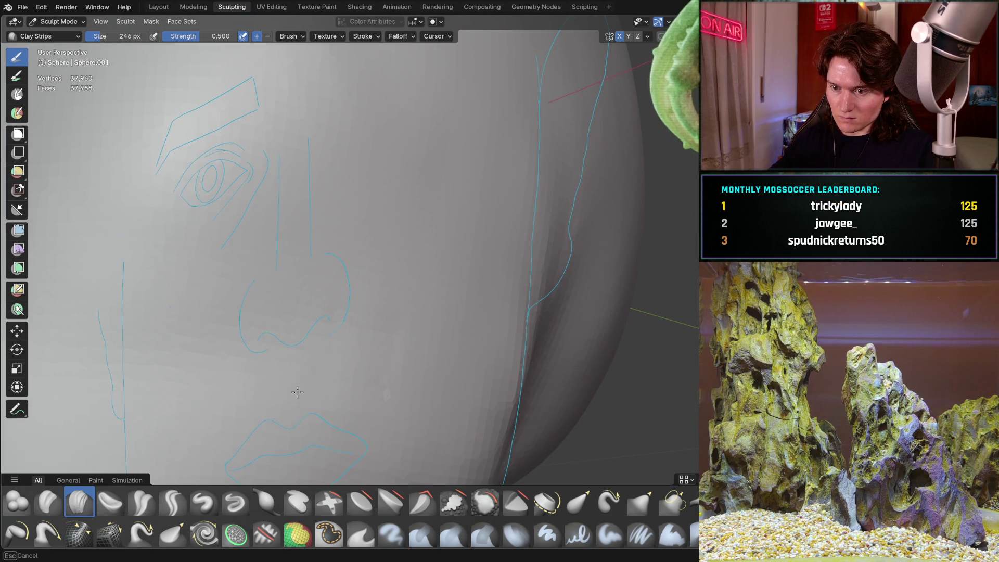
{"action": "mouse_move", "coordinate": [340, 390]}
{"action": "middle_mouse_down"}
{"action": "mouse_move", "coordinate": [408, 328]}
{"action": "mouse_move", "coordinate": [364, 317]}
{"action": "mouse_move", "coordinate": [392, 339]}
{"action": "mouse_move", "coordinate": [354, 344]}
{"action": "mouse_move", "coordinate": [435, 297]}
{"action": "mouse_move", "coordinate": [558, 271]}
{"action": "middle_mouse_up"}
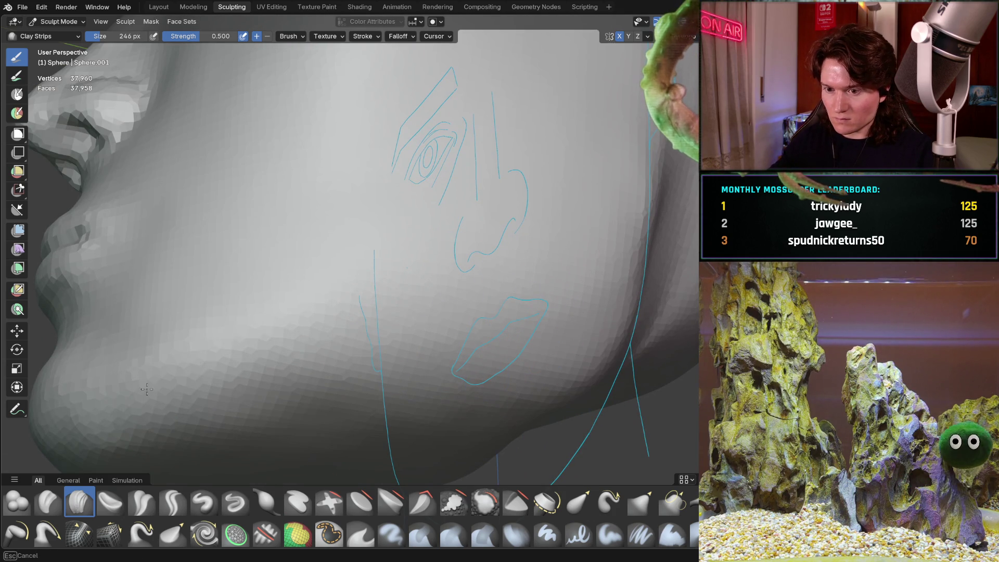
{"action": "mouse_move", "coordinate": [213, 404]}
{"action": "middle_mouse_down"}
{"action": "mouse_move", "coordinate": [276, 303]}
{"action": "mouse_move", "coordinate": [381, 270]}
{"action": "middle_mouse_up"}
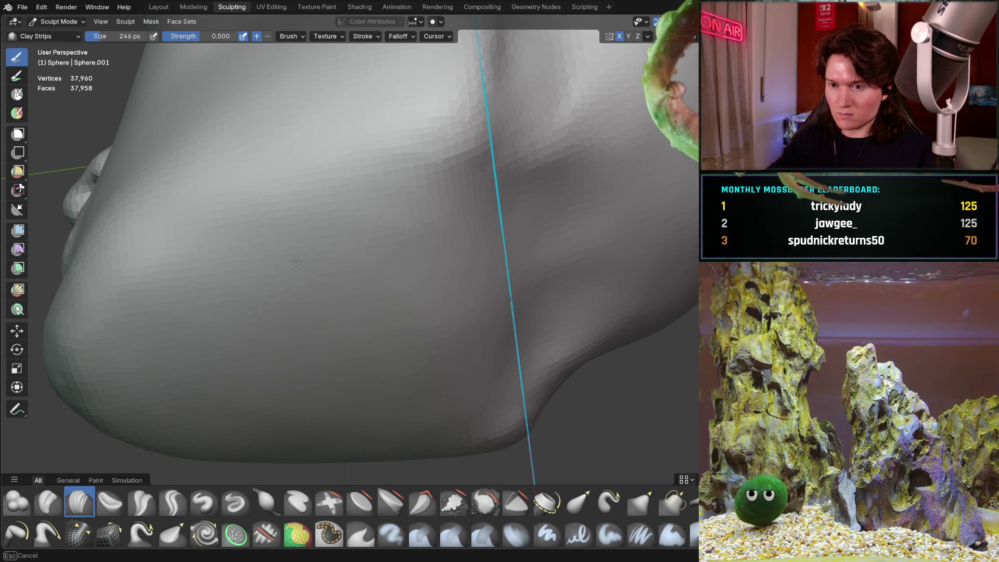
{"action": "scroll", "coordinate": [395, 237], "scroll_direction": "down", "scroll_amount": 10}
{"action": "mouse_move", "coordinate": [396, 237]}
{"action": "middle_mouse_down"}
{"action": "mouse_move", "coordinate": [344, 239]}
{"action": "mouse_move", "coordinate": [500, 257]}
{"action": "middle_mouse_up"}
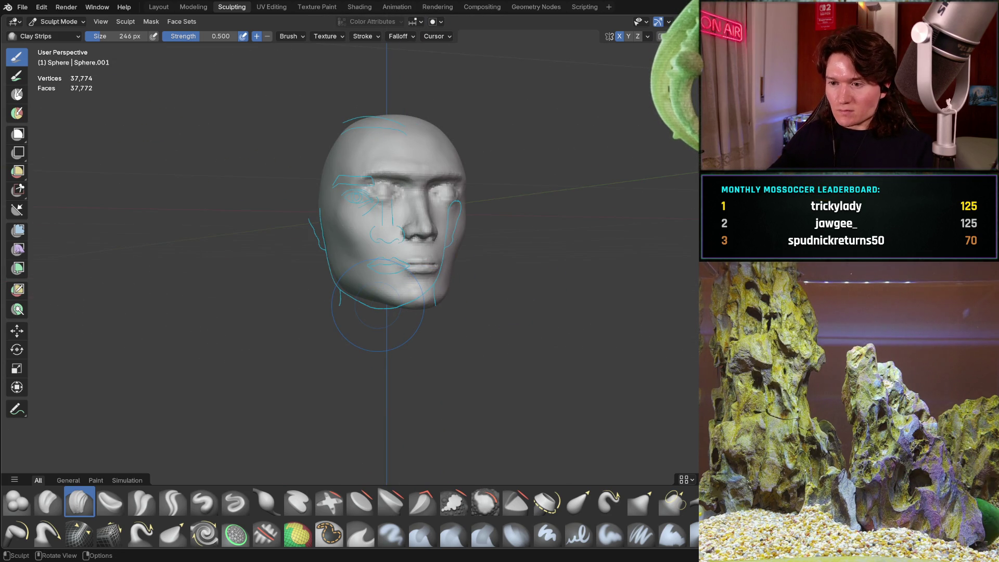
{"action": "mouse_move", "coordinate": [456, 312]}
{"action": "middle_mouse_down"}
{"action": "mouse_move", "coordinate": [538, 296]}
{"action": "mouse_move", "coordinate": [508, 334]}
{"action": "mouse_move", "coordinate": [458, 339]}
{"action": "mouse_move", "coordinate": [399, 322]}
{"action": "middle_mouse_up"}
{"action": "key", "text": "ctrl+KP_1"}
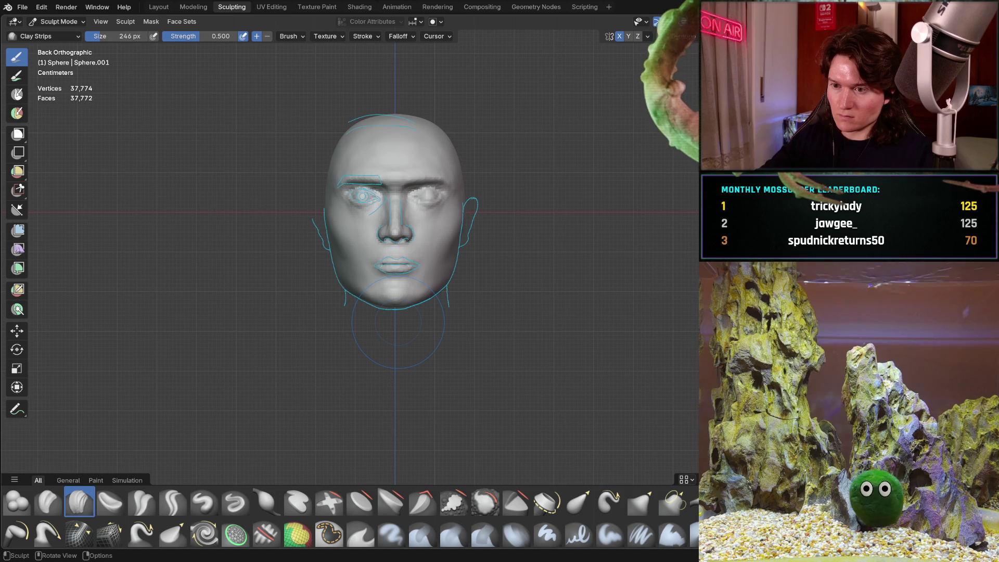
{"action": "key", "text": "KP_4"}
{"action": "key", "text": "KP_4"}
{"action": "key", "text": "KP_4"}
{"action": "key", "text": "KP_3"}
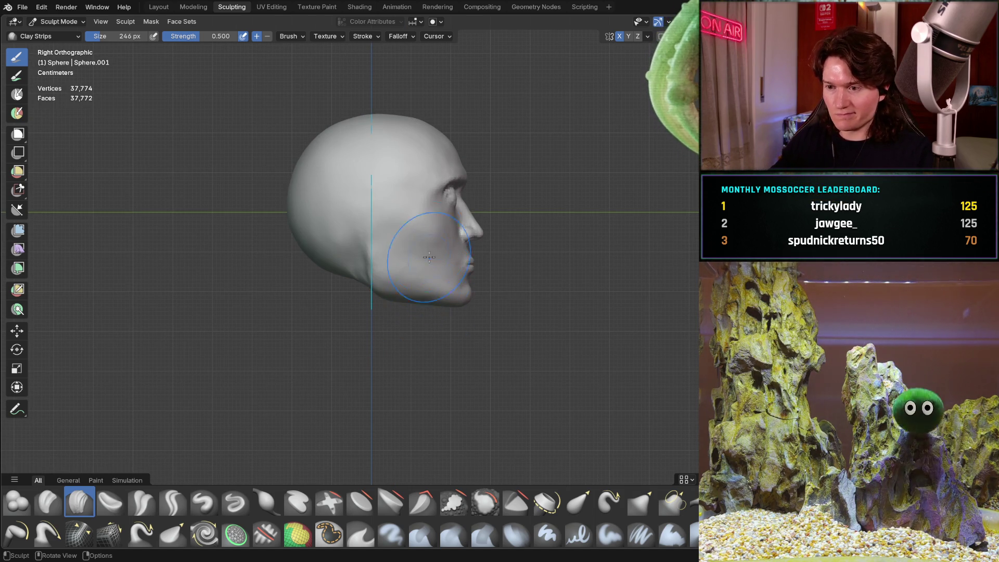
{"action": "scroll", "coordinate": [423, 288], "scroll_direction": "up", "scroll_amount": 2}
{"action": "mouse_move", "coordinate": [440, 243]}
{"action": "middle_mouse_down", "text": "ctrl"}
{"action": "mouse_move", "coordinate": [446, 229]}
{"action": "mouse_move", "coordinate": [473, 295]}
{"action": "mouse_move", "coordinate": [380, 271]}
{"action": "middle_mouse_up", "text": "ctrl"}
{"action": "mouse_move", "coordinate": [444, 325]}
{"action": "middle_mouse_down"}
{"action": "mouse_move", "coordinate": [424, 312]}
{"action": "mouse_move", "coordinate": [489, 260]}
{"action": "mouse_move", "coordinate": [468, 312]}
{"action": "mouse_move", "coordinate": [373, 315]}
{"action": "mouse_move", "coordinate": [358, 334]}
{"action": "middle_mouse_up"}
{"action": "scroll", "coordinate": [491, 261], "scroll_direction": "down", "scroll_amount": 3}
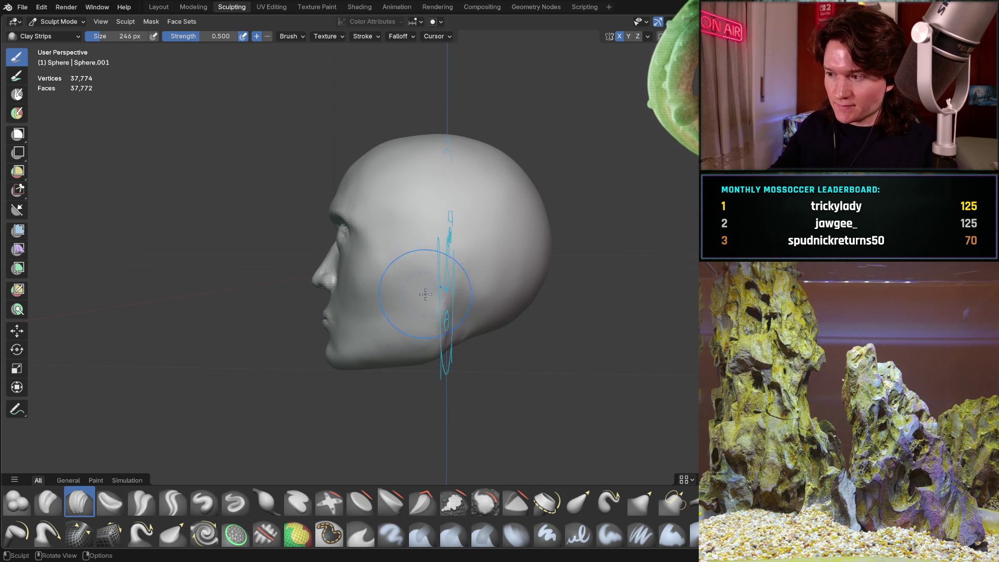
{"action": "mouse_move", "coordinate": [411, 275]}
{"action": "middle_mouse_down", "text": "ctrl"}
{"action": "mouse_move", "coordinate": [403, 258]}
{"action": "mouse_move", "coordinate": [560, 293]}
{"action": "middle_mouse_up", "text": "ctrl"}
{"action": "mouse_move", "coordinate": [498, 281]}
{"action": "middle_mouse_down"}
{"action": "mouse_move", "coordinate": [561, 300]}
{"action": "mouse_move", "coordinate": [525, 286]}
{"action": "mouse_move", "coordinate": [468, 304]}
{"action": "mouse_move", "coordinate": [444, 343]}
{"action": "middle_mouse_up"}
{"action": "scroll", "coordinate": [443, 347], "scroll_direction": "down", "scroll_amount": 3}
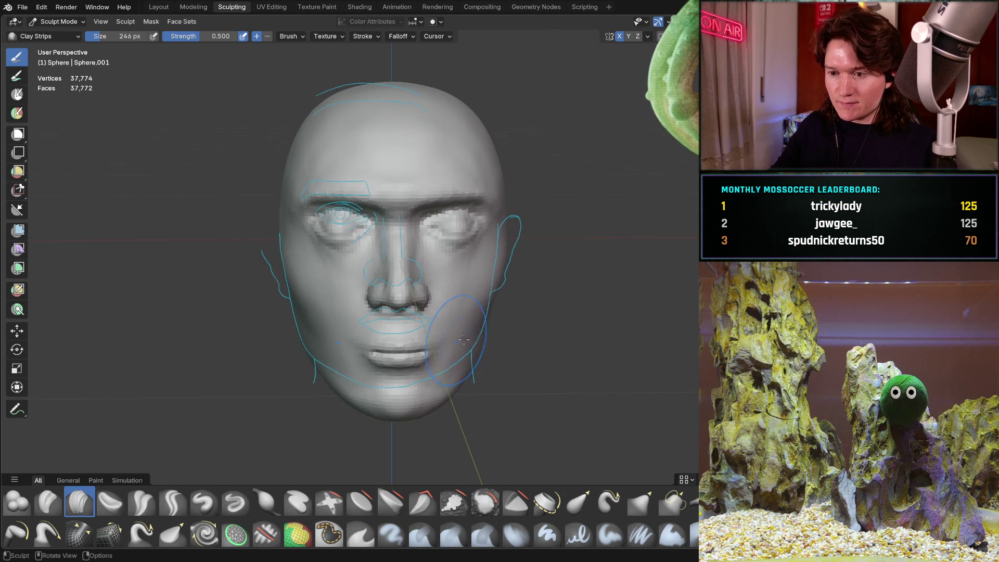
{"action": "scroll", "coordinate": [443, 347], "scroll_direction": "down", "scroll_amount": 3}
{"action": "middle_click_drag", "start_coordinate": [456, 318], "coordinate": [441, 312]}
{"action": "scroll", "coordinate": [440, 312], "scroll_direction": "up", "scroll_amount": 2}
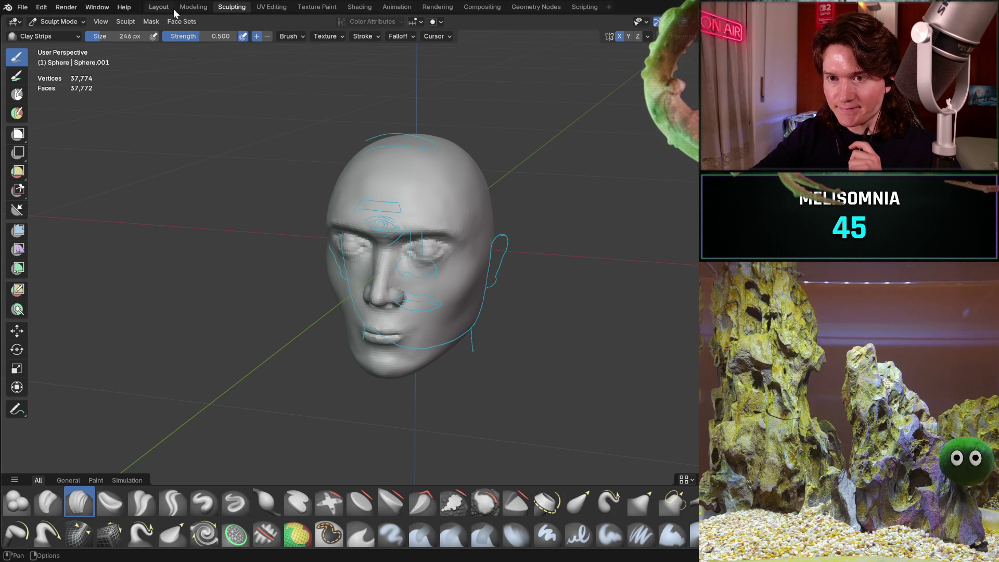
- Switch to the Layout workspace and add the side-profile photo as a reference image
{"action": "left_click", "coordinate": [173, 9]}
{"action": "left_click", "coordinate": [170, 24]}
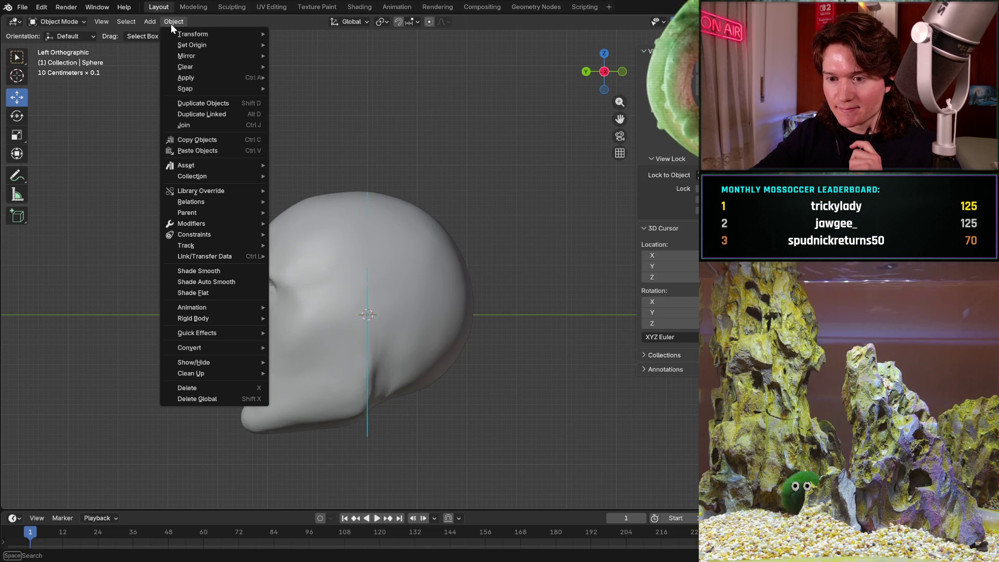
{"action": "left_click", "coordinate": [152, 20]}
{"action": "left_click", "coordinate": [152, 20]}
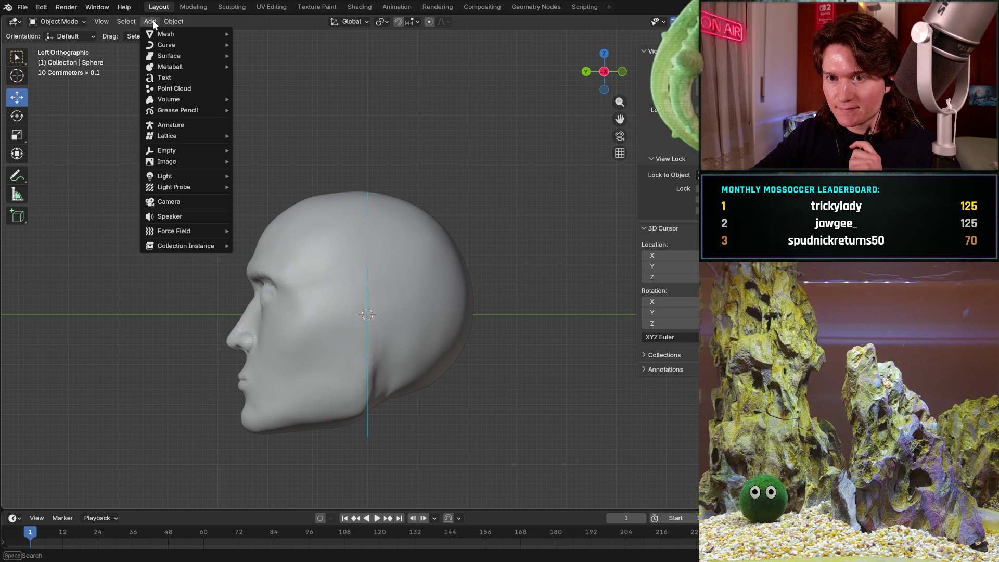
{"action": "mouse_move", "coordinate": [167, 36]}
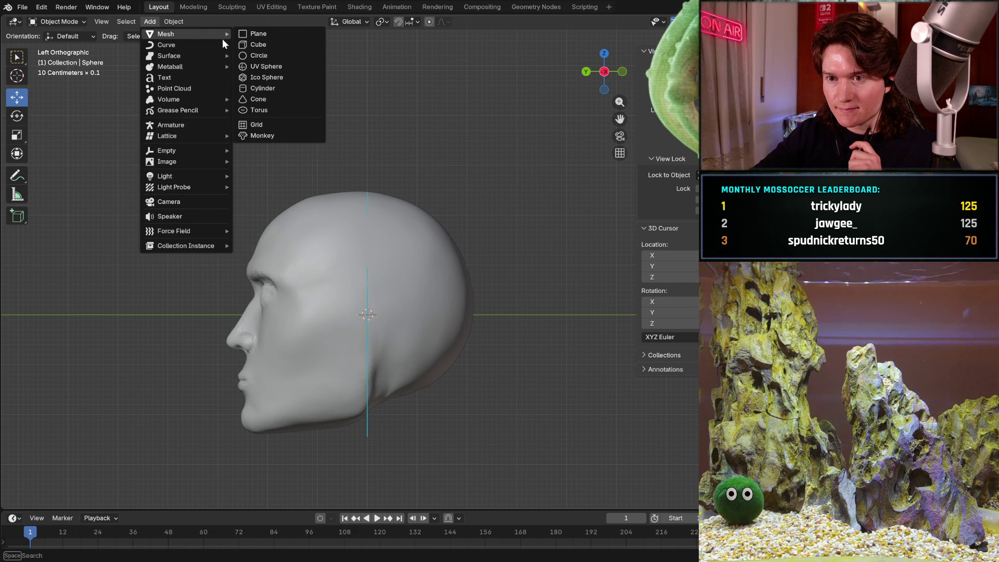
{"action": "mouse_move", "coordinate": [205, 160]}
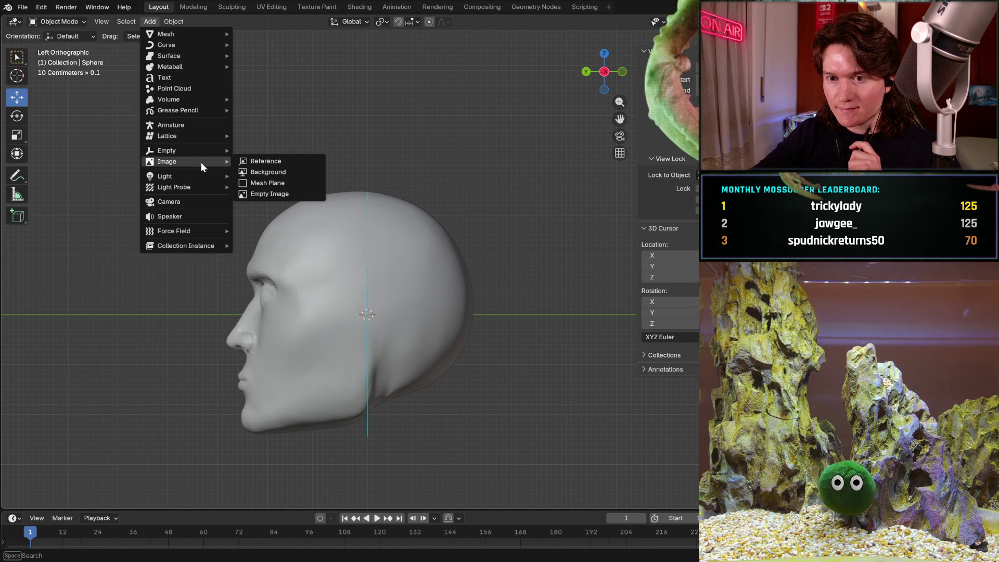
{"action": "left_click", "coordinate": [260, 156]}
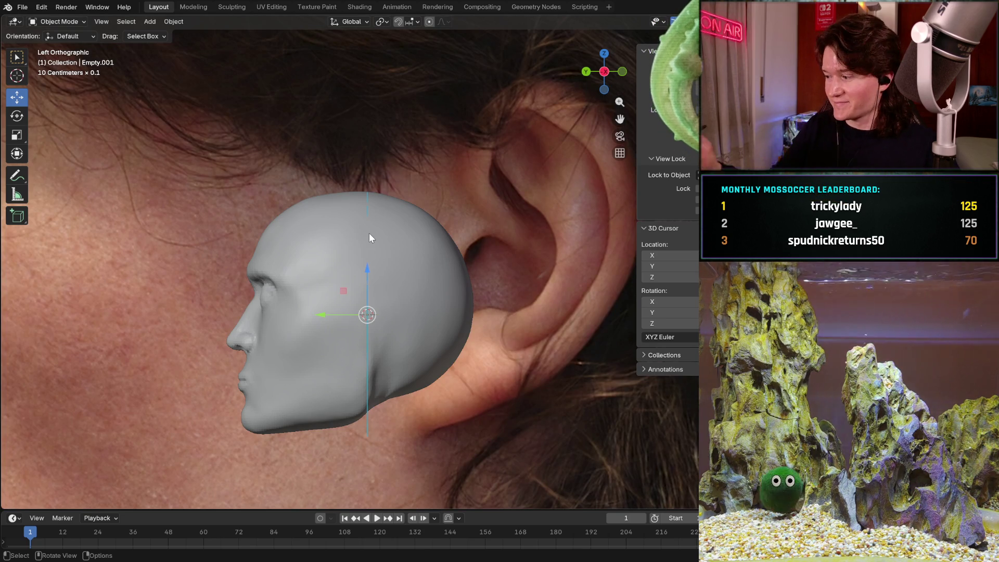
- Shrink the reference photo with the Scale tool and move it over the head
{"action": "middle_click_drag", "start_coordinate": [449, 267], "coordinate": [403, 342], "text": "ctrl"}
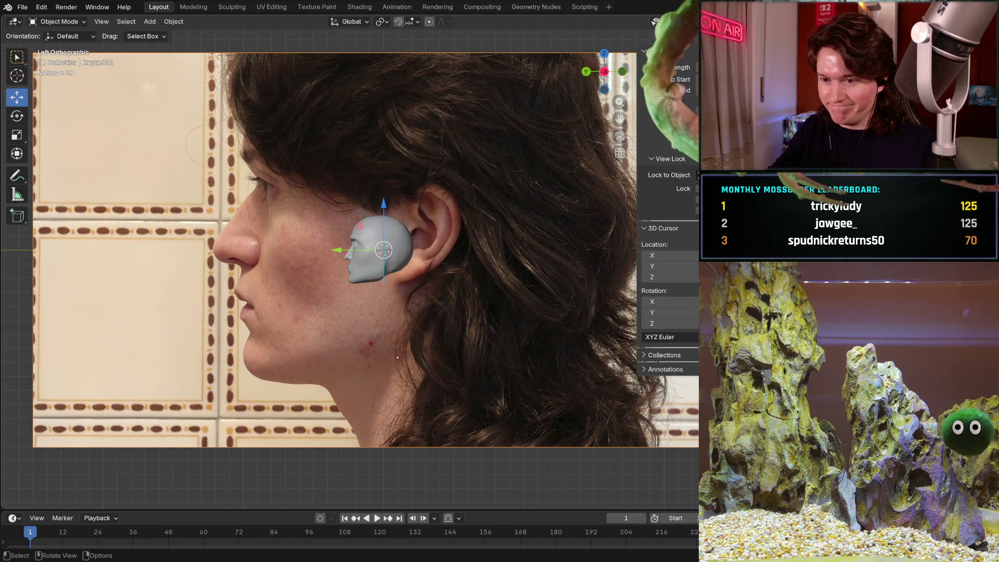
{"action": "scroll", "coordinate": [192, 290], "scroll_direction": "down", "scroll_amount": 2}
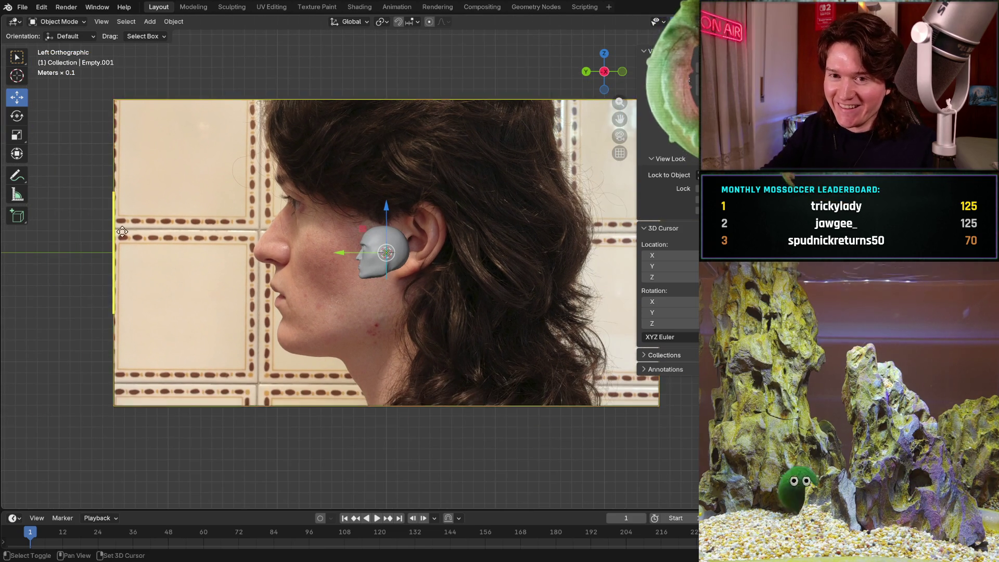
{"action": "left_click", "coordinate": [17, 135]}
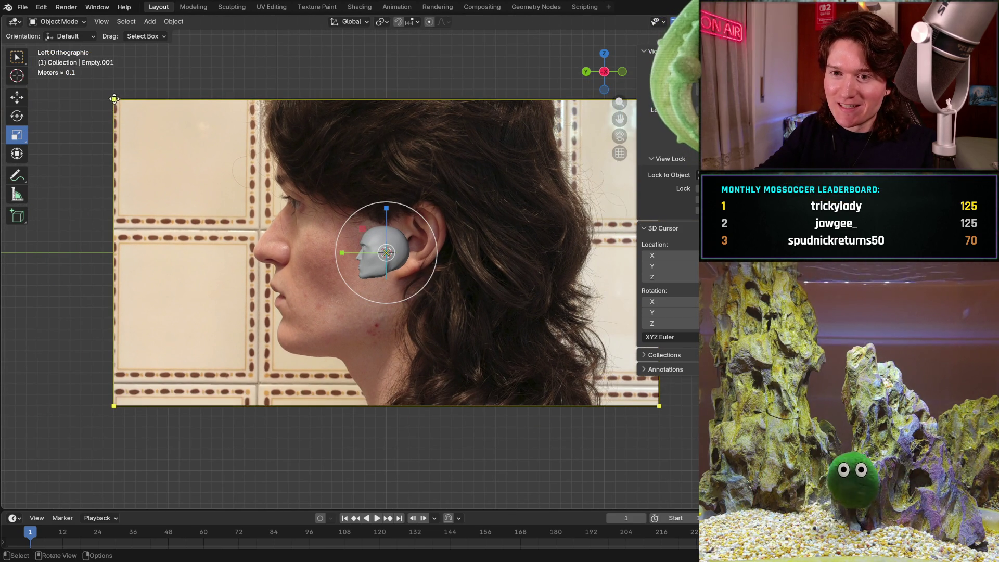
{"action": "mouse_move", "coordinate": [115, 100]}
{"action": "left_mouse_down"}
{"action": "mouse_move", "coordinate": [441, 326]}
{"action": "mouse_move", "coordinate": [559, 351]}
{"action": "mouse_move", "coordinate": [387, 248]}
{"action": "left_mouse_up"}
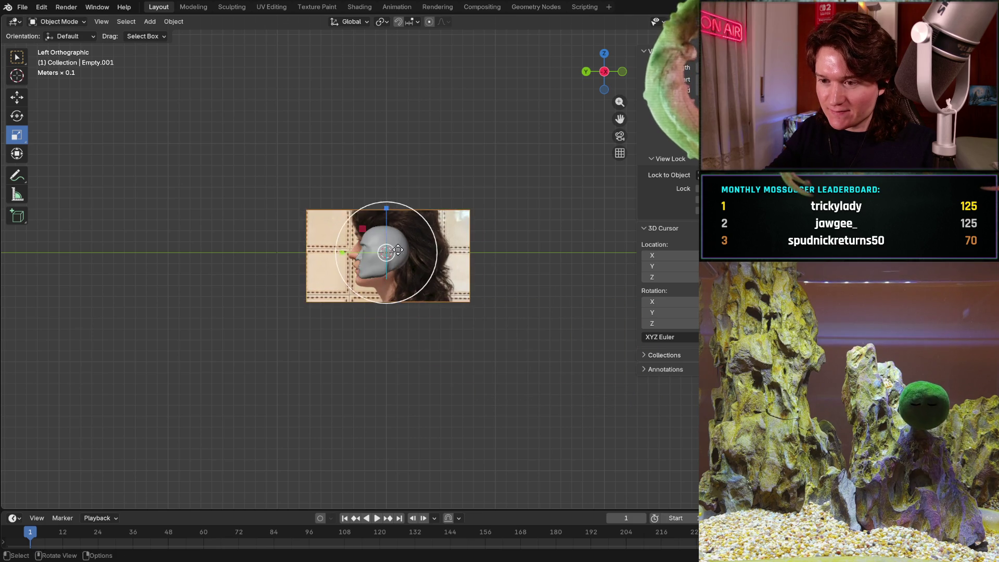
{"action": "middle_click_drag", "start_coordinate": [395, 259], "coordinate": [466, 160], "text": "ctrl"}
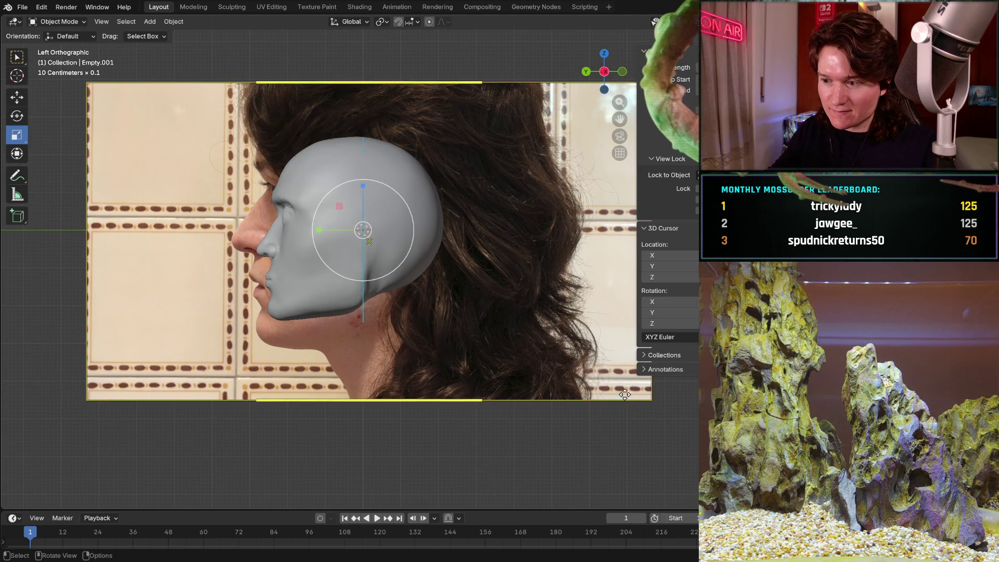
{"action": "left_click_drag", "start_coordinate": [652, 400], "coordinate": [492, 310]}
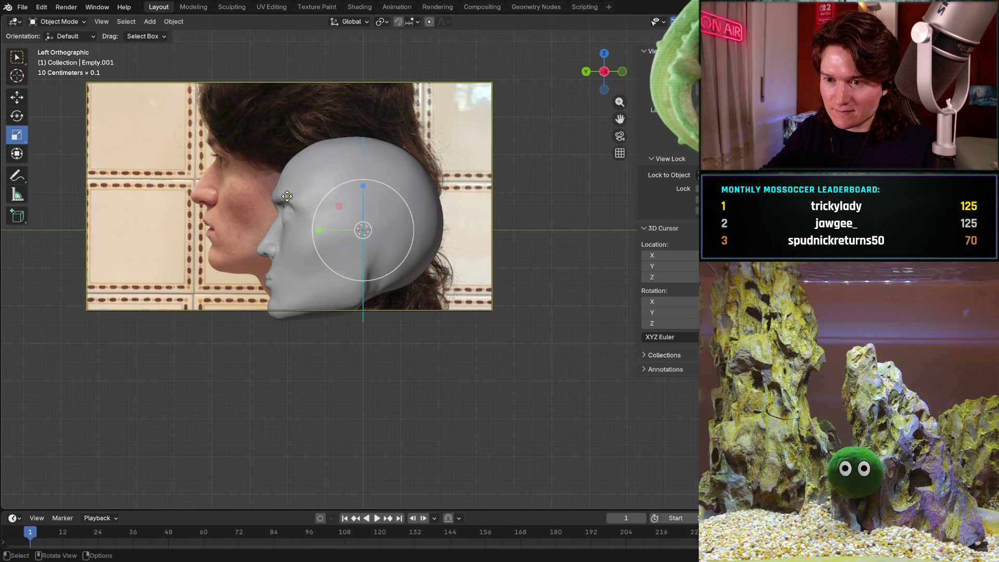
{"action": "key", "text": "g"}
{"action": "left_click", "coordinate": [370, 248]}
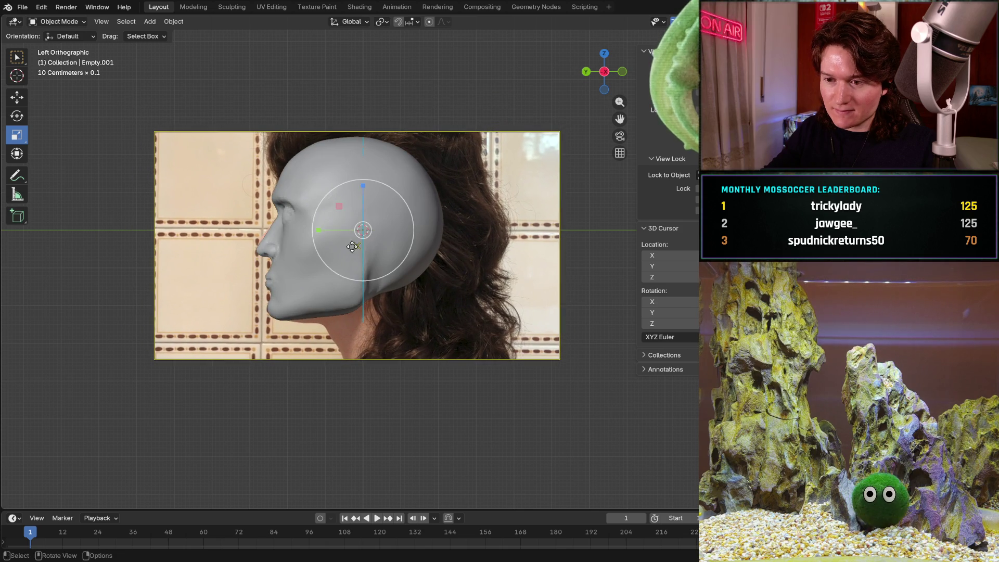
- Fine-tune the photo's size and position, undoing an extra 0.756 scale, to align the face
{"action": "scroll", "coordinate": [395, 259], "scroll_direction": "up", "scroll_amount": 3}
{"action": "scroll", "coordinate": [530, 312], "scroll_direction": "down", "scroll_amount": 2}
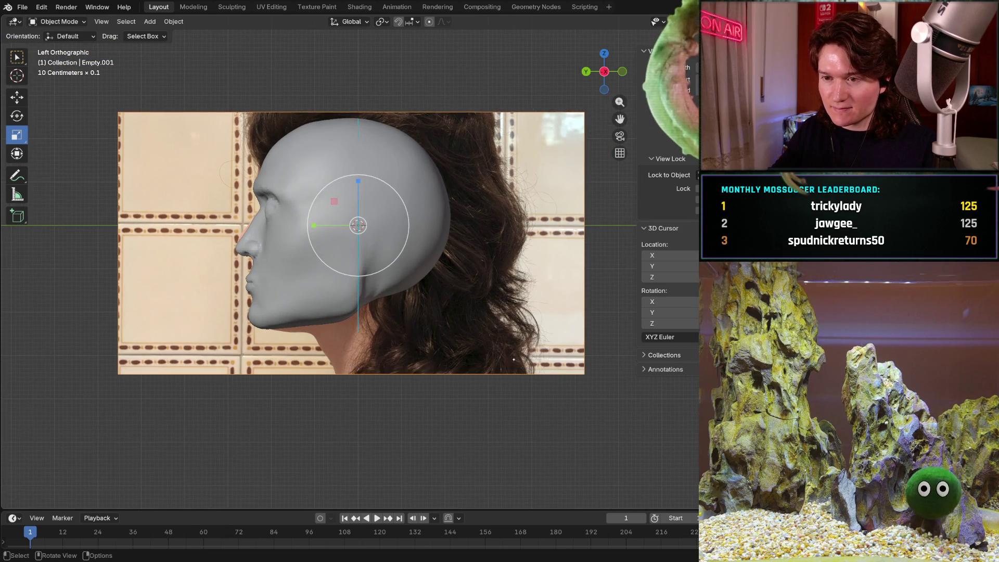
{"action": "left_click_drag", "start_coordinate": [585, 372], "coordinate": [533, 345]}
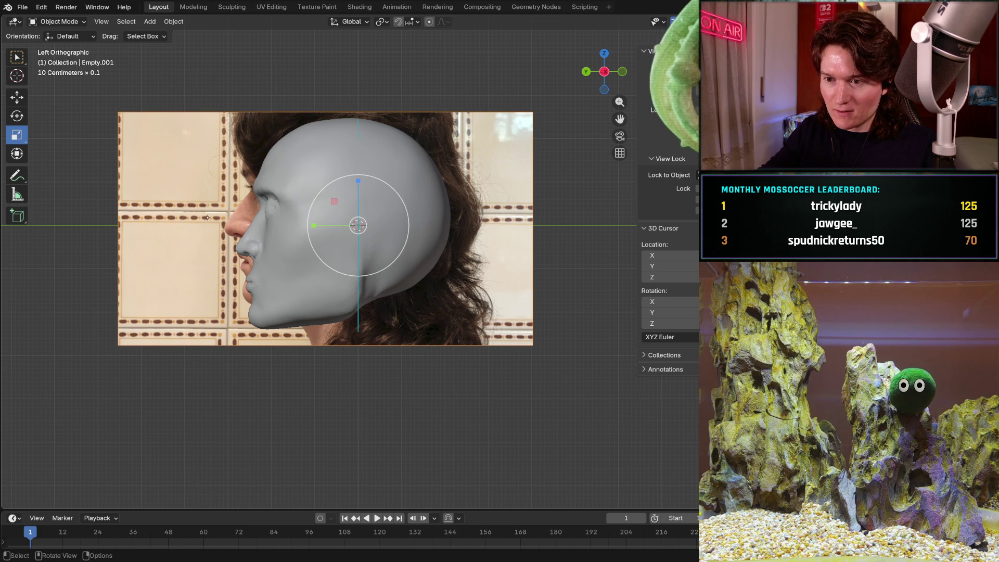
{"action": "key", "text": "s"}
{"action": "left_click", "coordinate": [484, 316]}
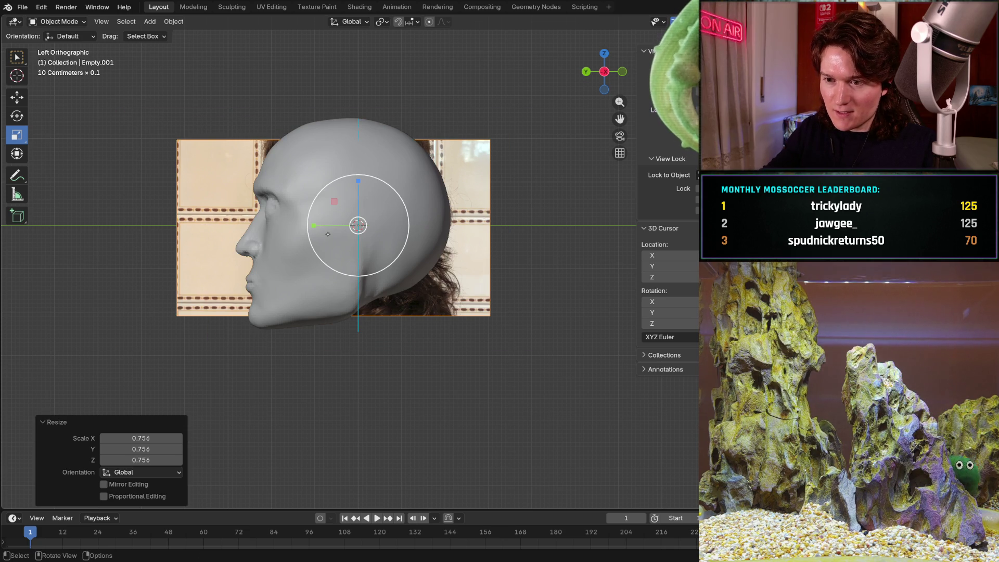
{"action": "key", "text": "ctrl+z"}
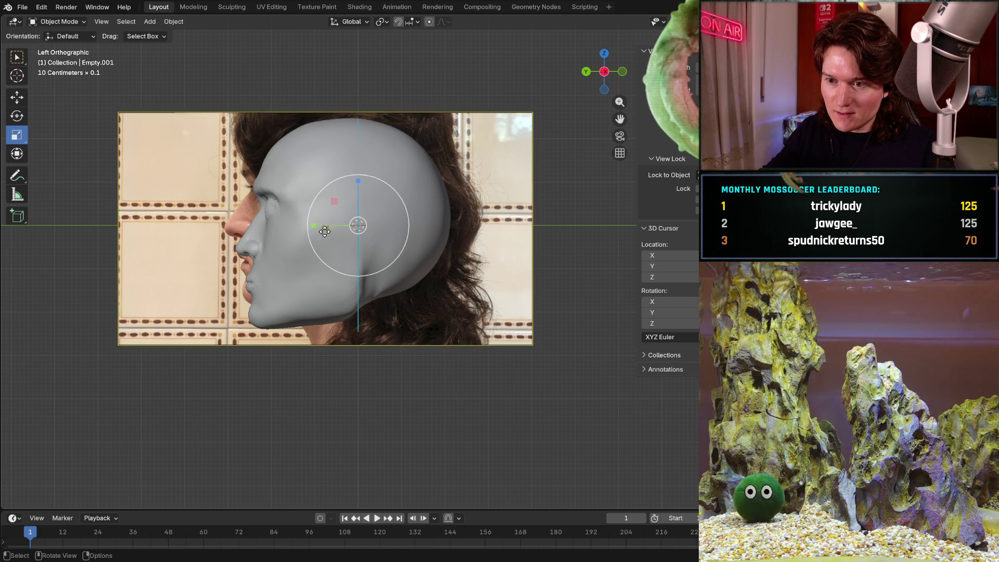
{"action": "mouse_move", "coordinate": [325, 228]}
{"action": "left_mouse_down"}
{"action": "mouse_move", "coordinate": [363, 237]}
{"action": "mouse_move", "coordinate": [353, 235]}
{"action": "left_mouse_up"}
{"action": "key", "text": "g"}
{"action": "mouse_move", "coordinate": [392, 255]}
{"action": "middle_mouse_down", "text": "ctrl"}
{"action": "mouse_move", "coordinate": [420, 207]}
{"action": "mouse_move", "coordinate": [415, 240]}
{"action": "middle_mouse_up", "text": "ctrl"}
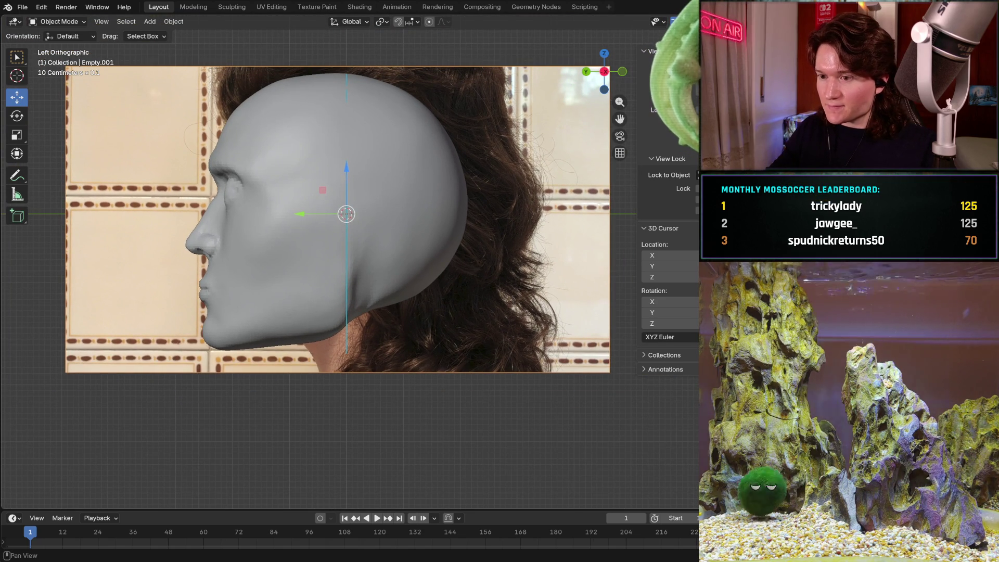